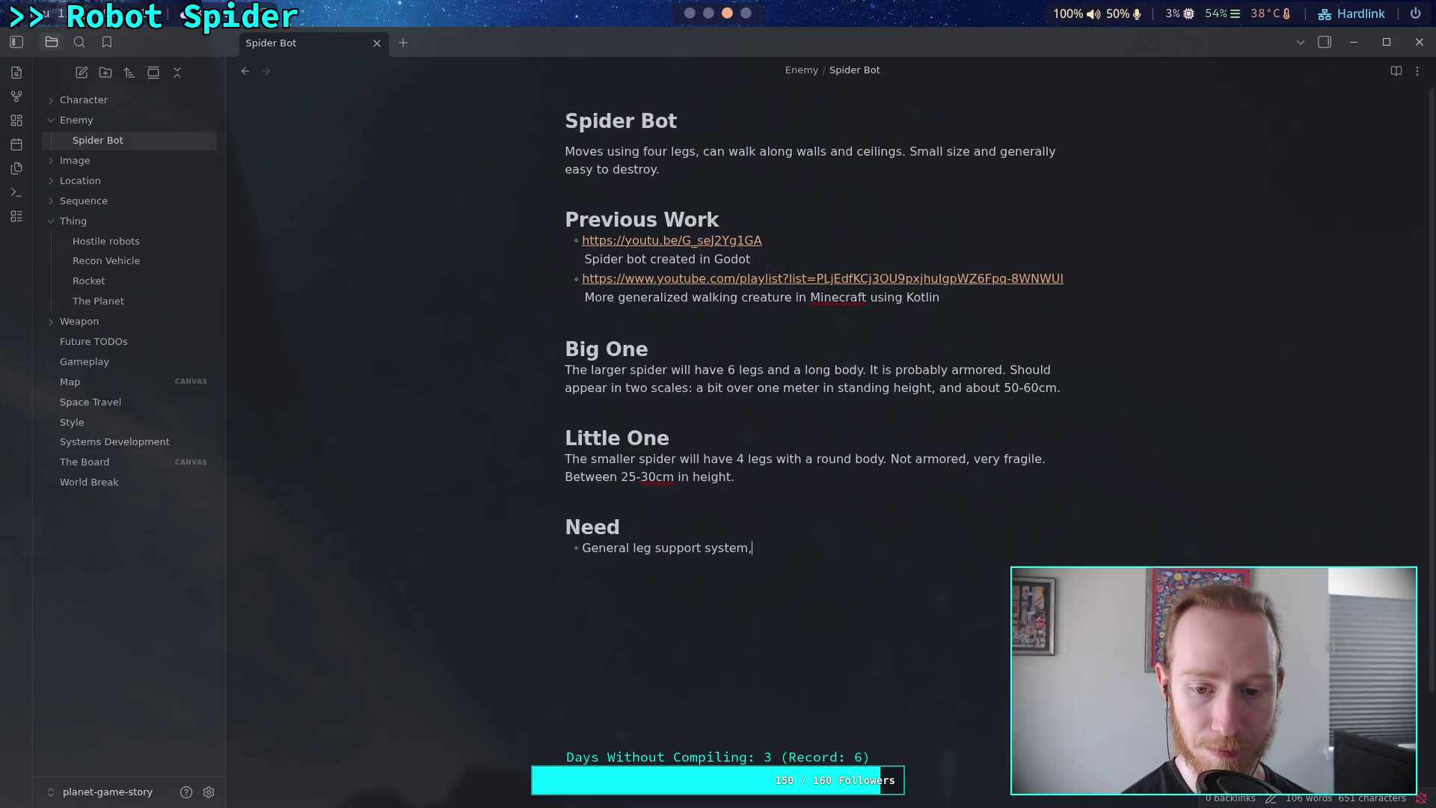
Rewrite the Need bullet as a leg support / walking system handling missing legs and an arbitrary number of pairs.
{"action": "key", "text": "BackSpace"}
{"action": "key", "text": "BackSpace"}
{"action": "key", "text": "BackSpace"}
{"action": "type", "text": "/ wal"}
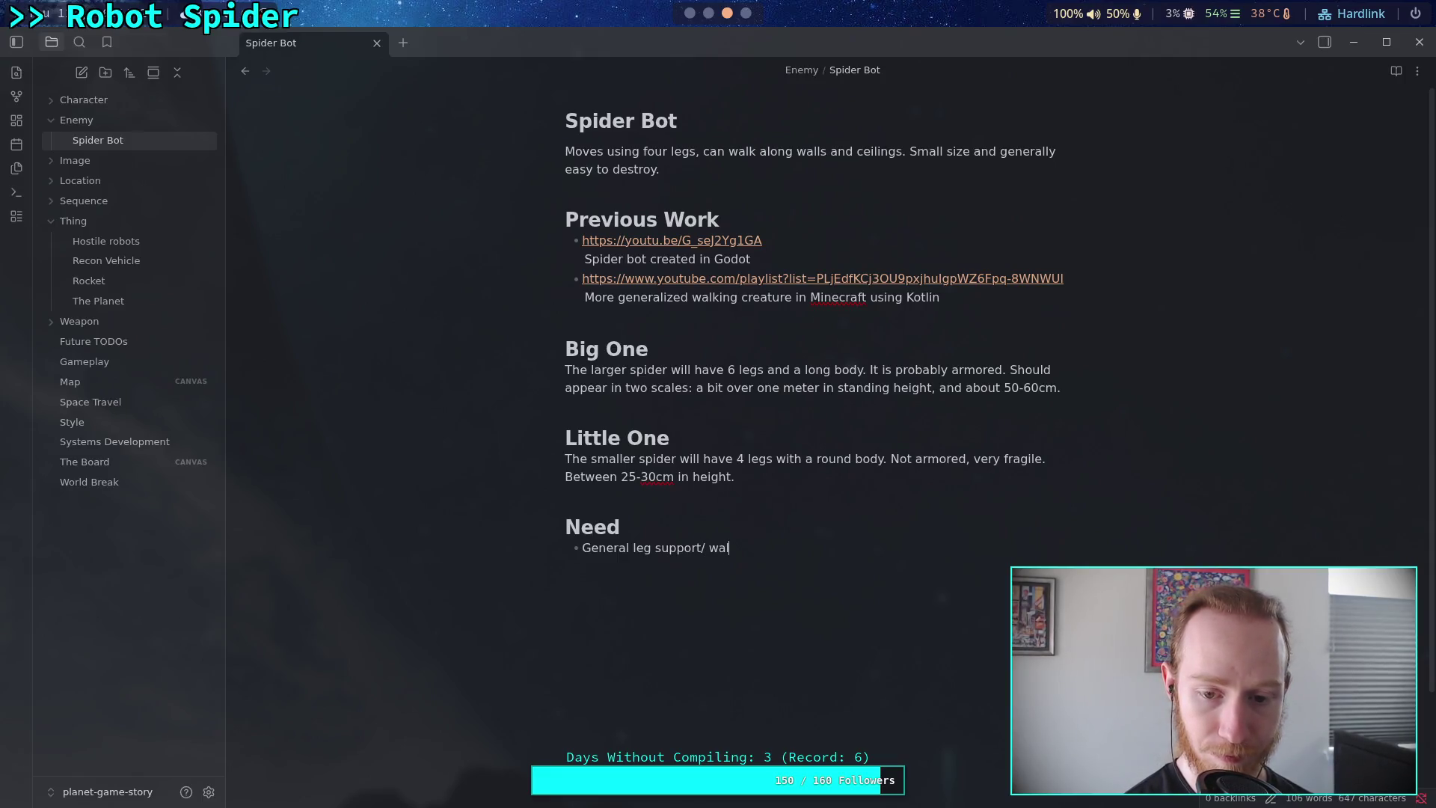
{"action": "type", "text": "king system. "}
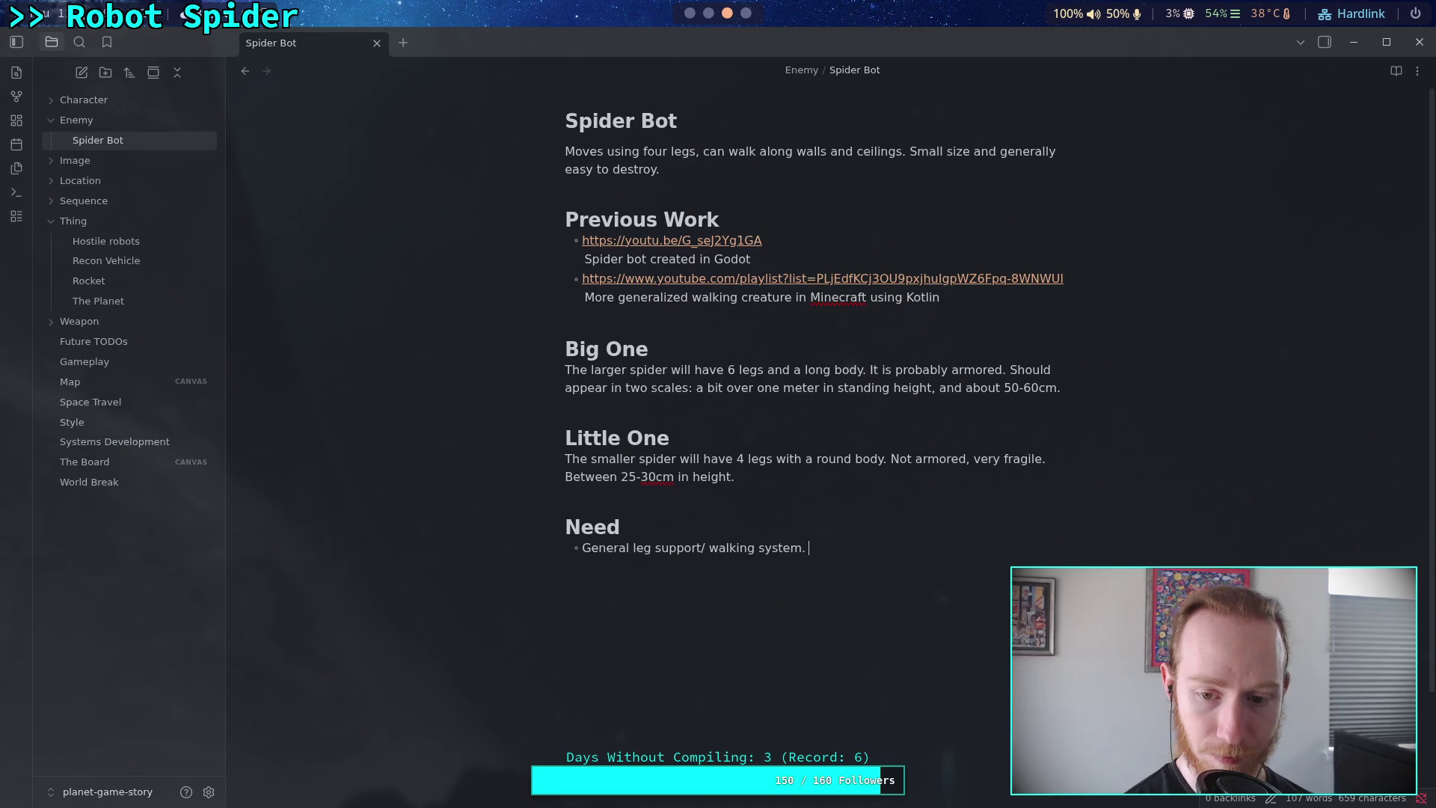
{"action": "type", "text": "Handles "}
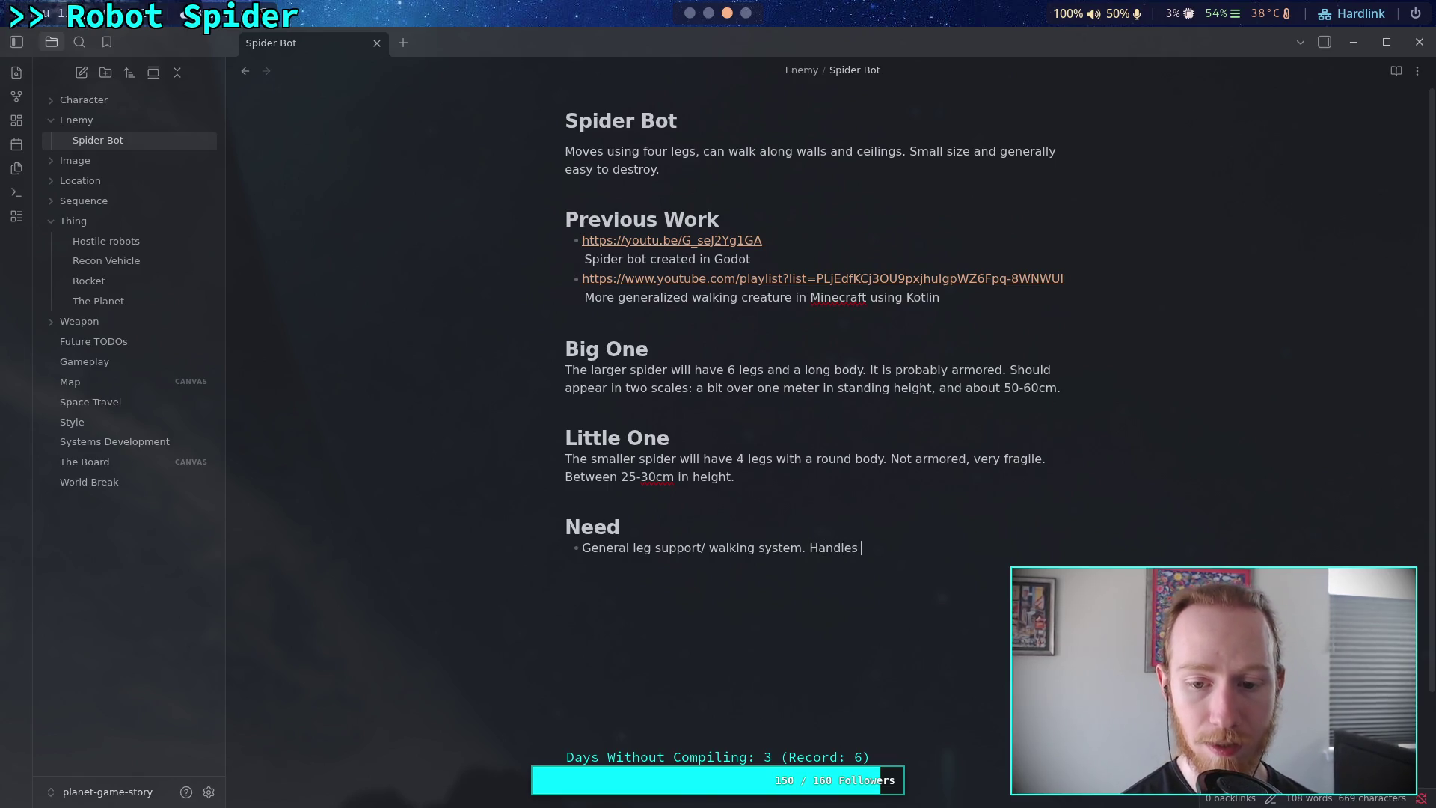
{"action": "type", "text": "missing leg"}
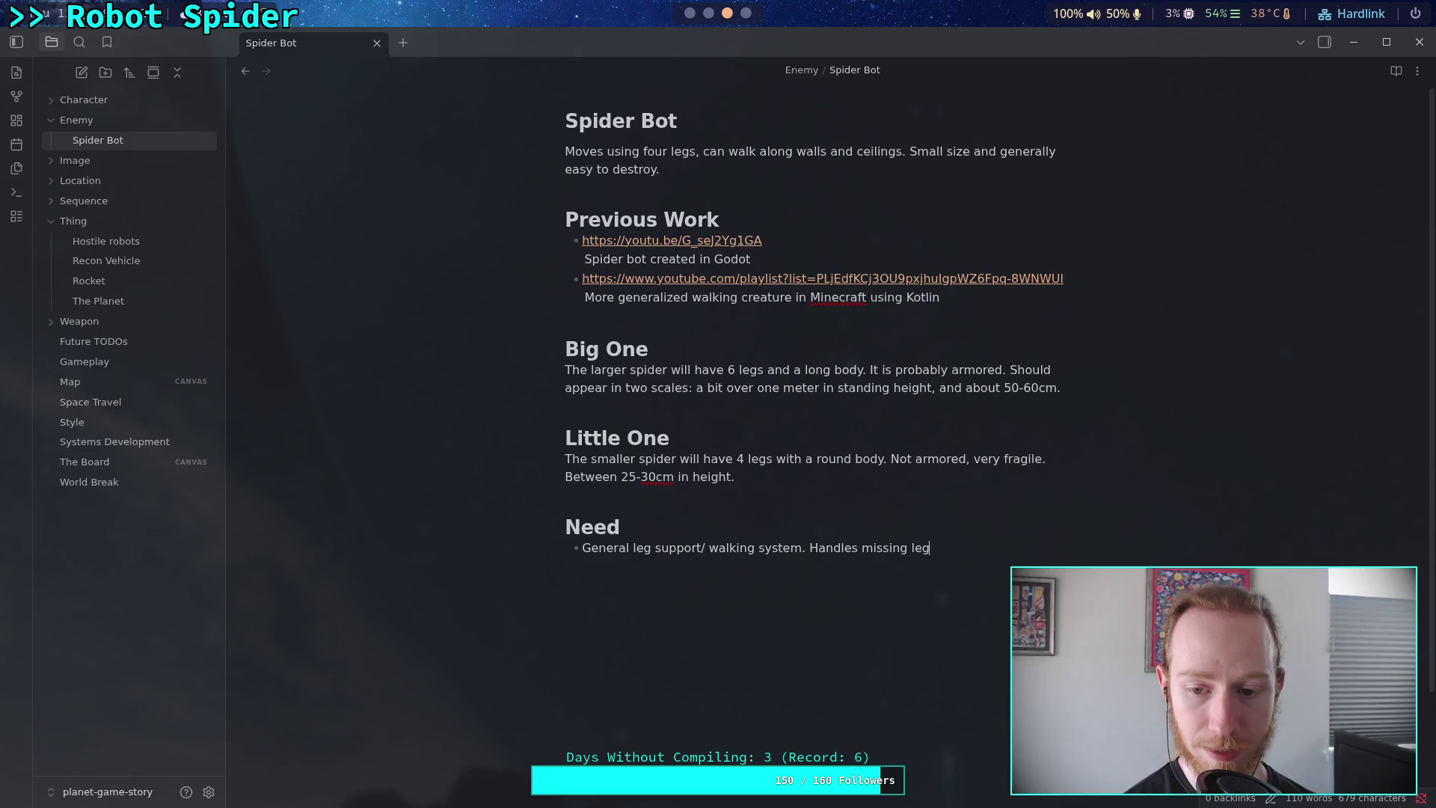
{"action": "type", "text": "s and"}
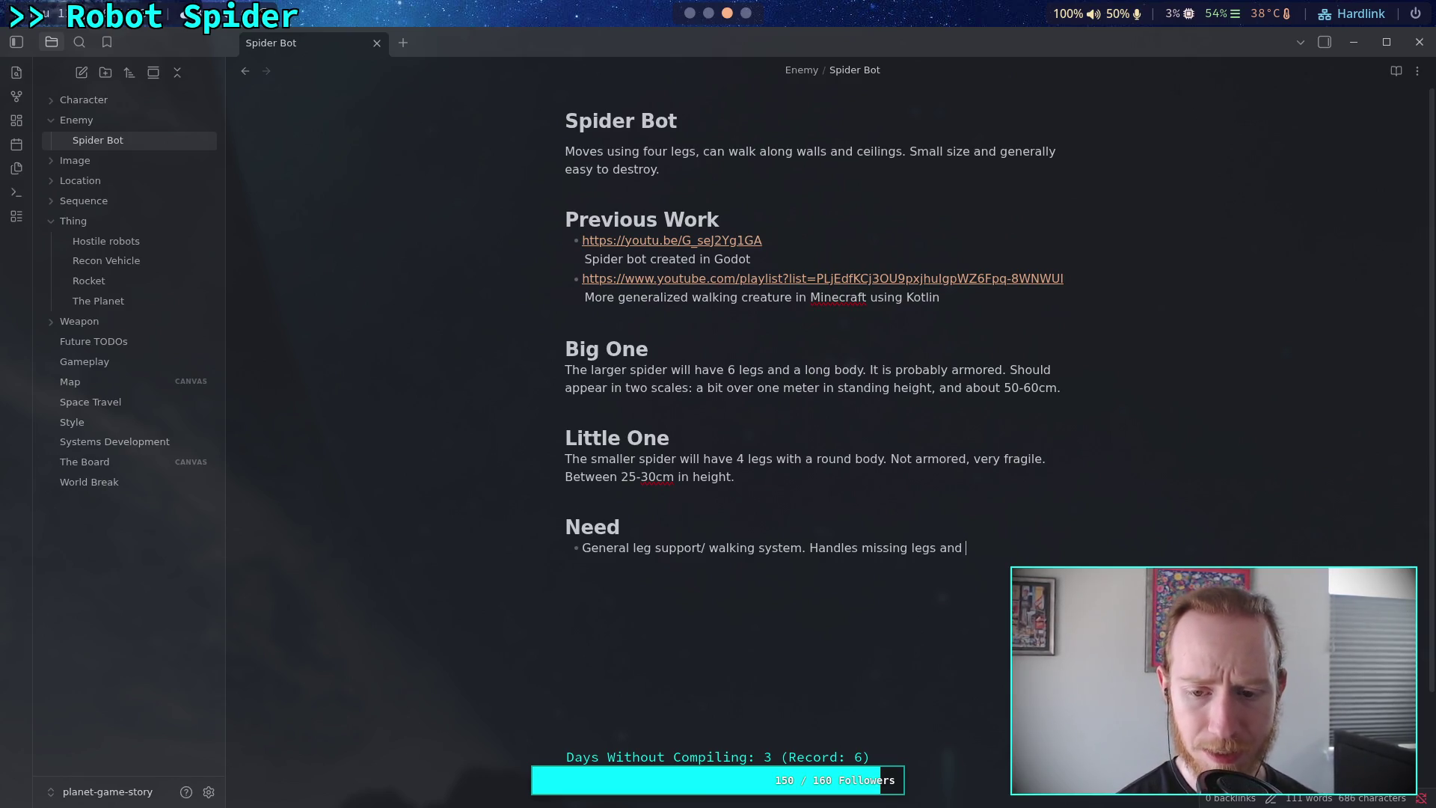
{"action": "type", "text": "walking with "}
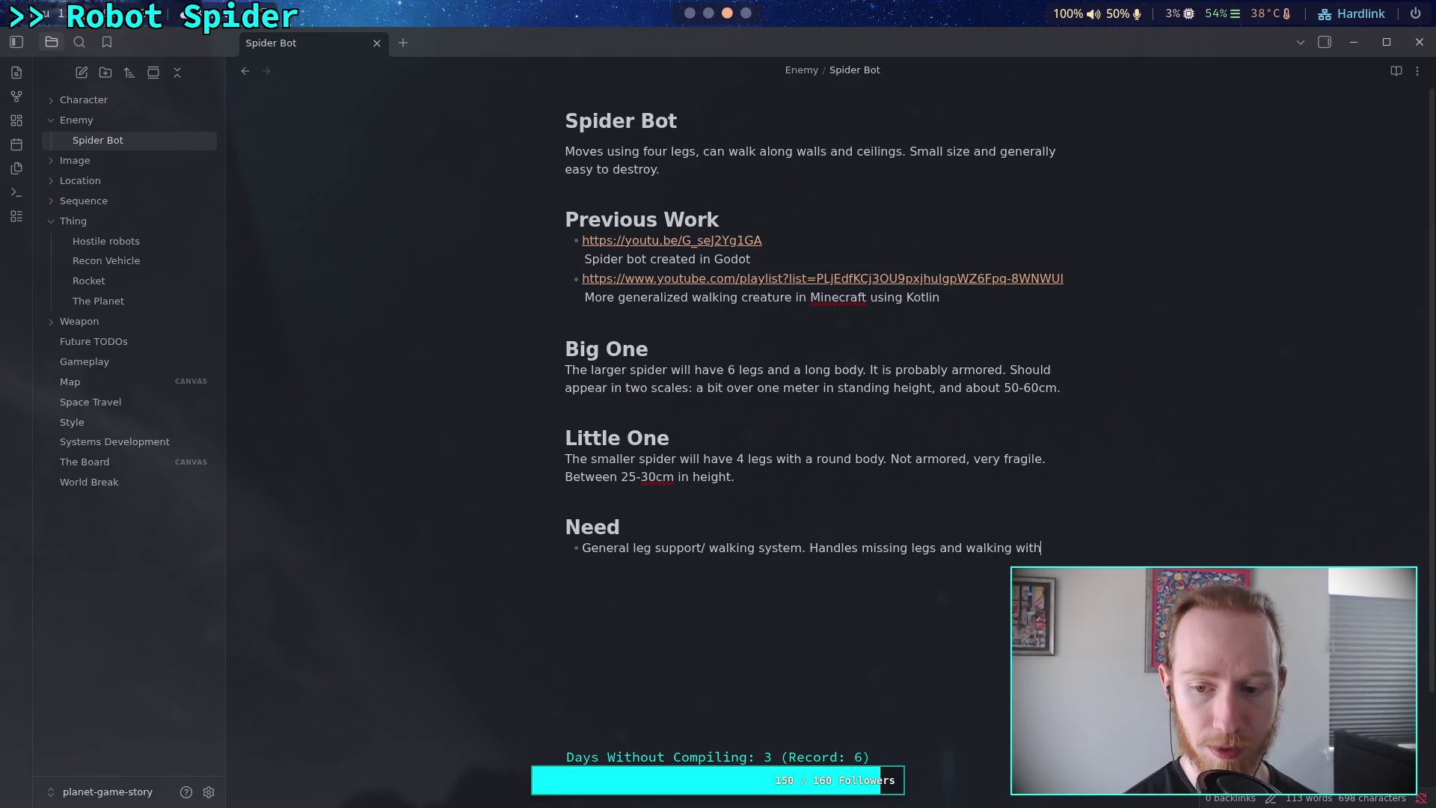
{"action": "type", "text": "4 or 6"}
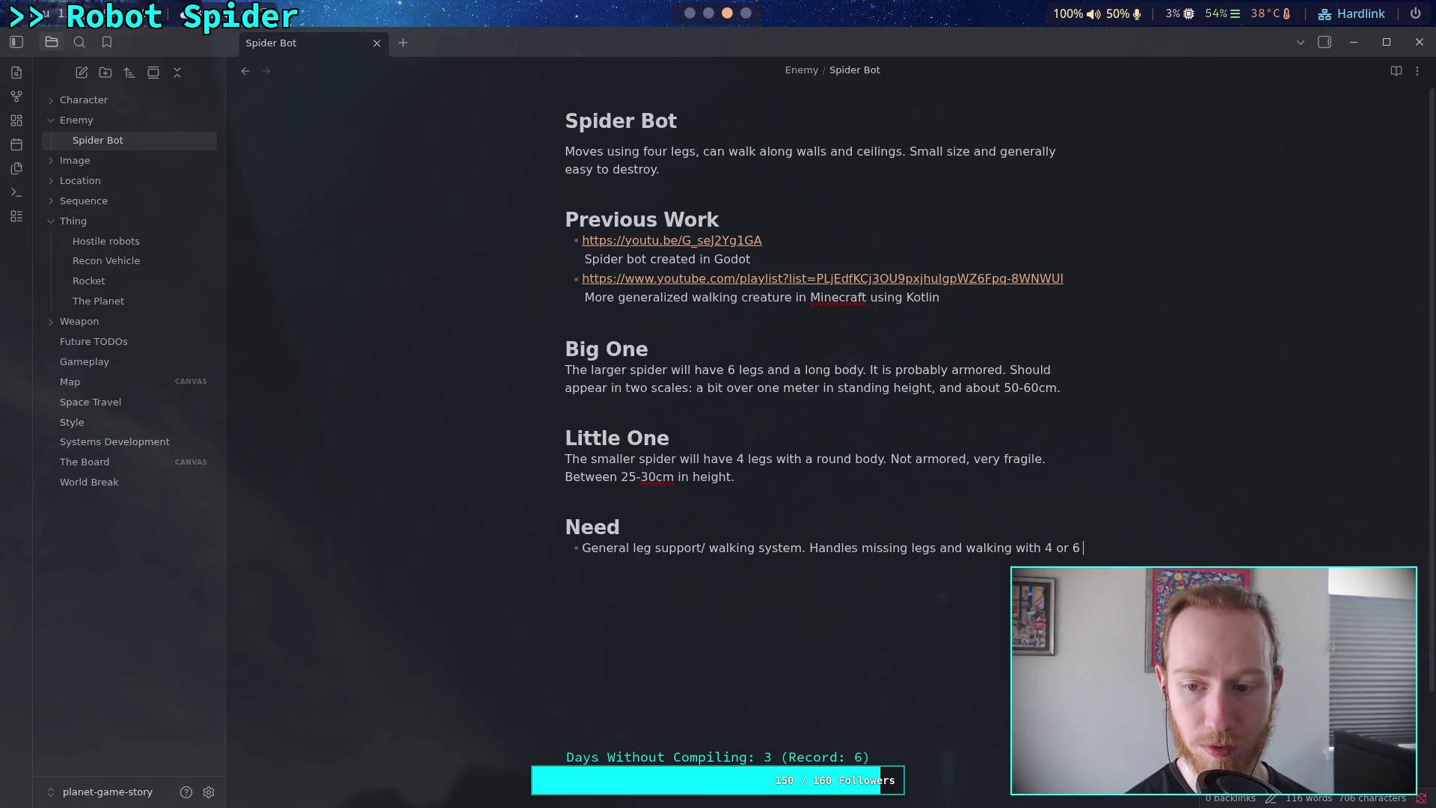
{"action": "key", "text": "BackSpace"}
{"action": "key", "text": "BackSpace"}
{"action": "key", "text": "BackSpace"}
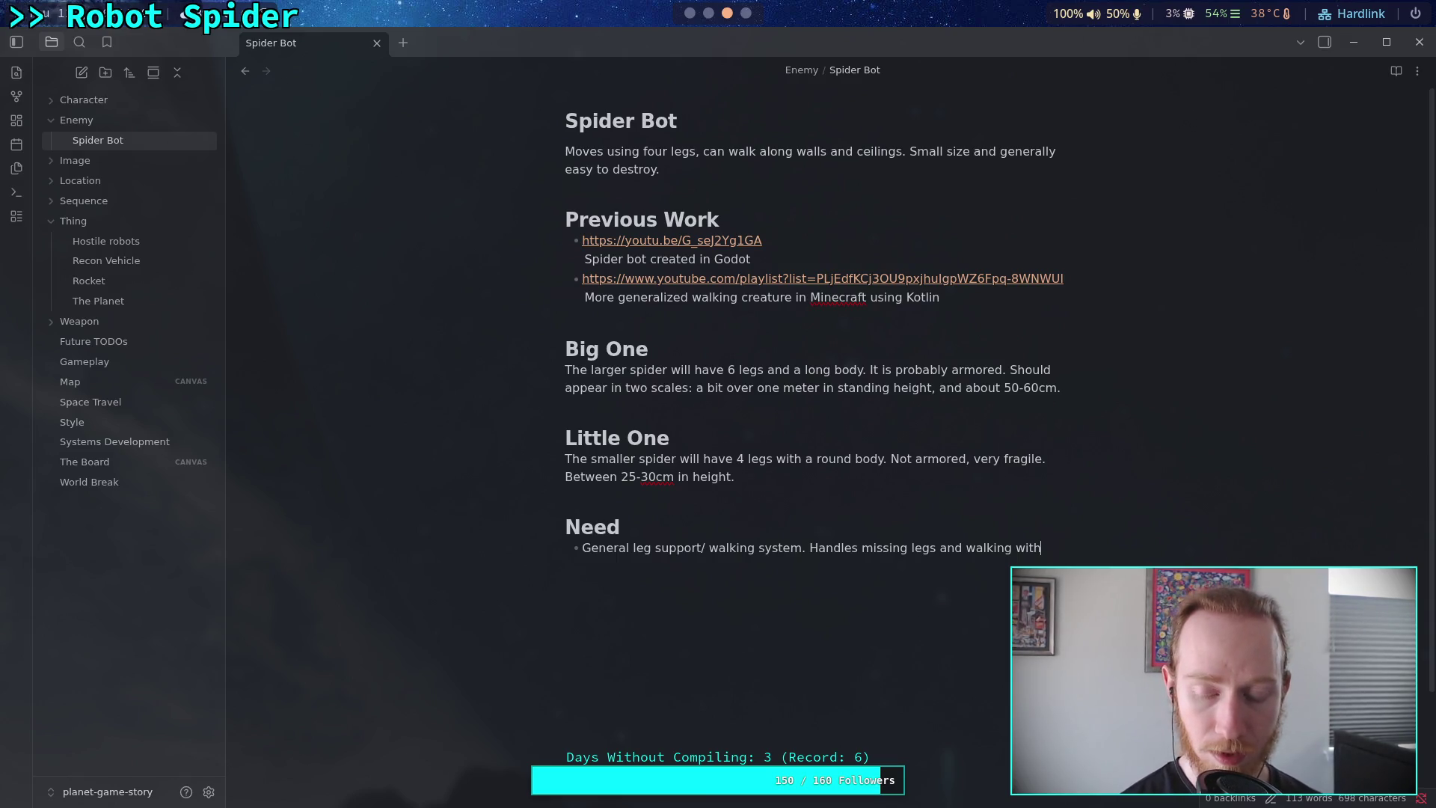
{"action": "type", "text": " an arbi"}
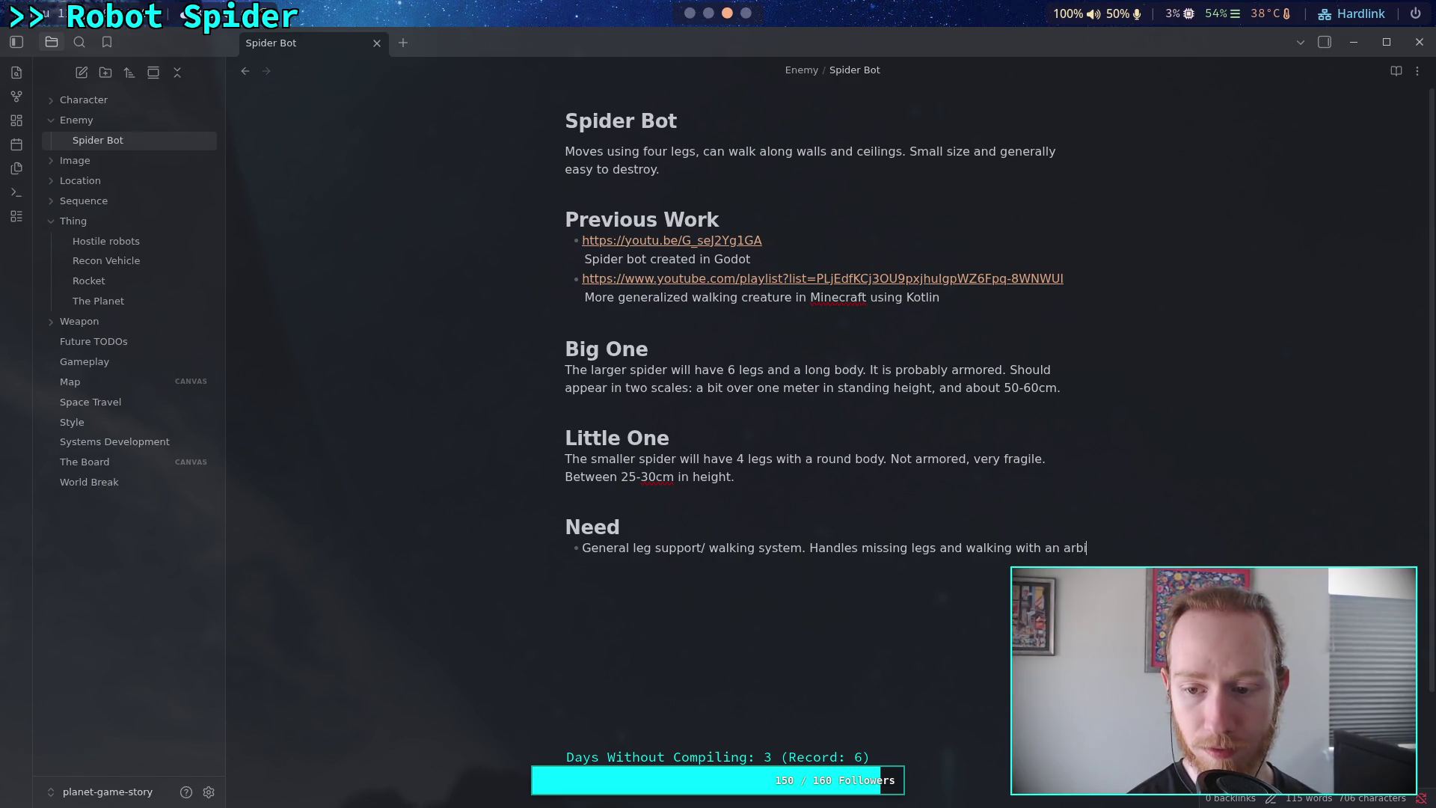
{"action": "type", "text": "trary nem"}
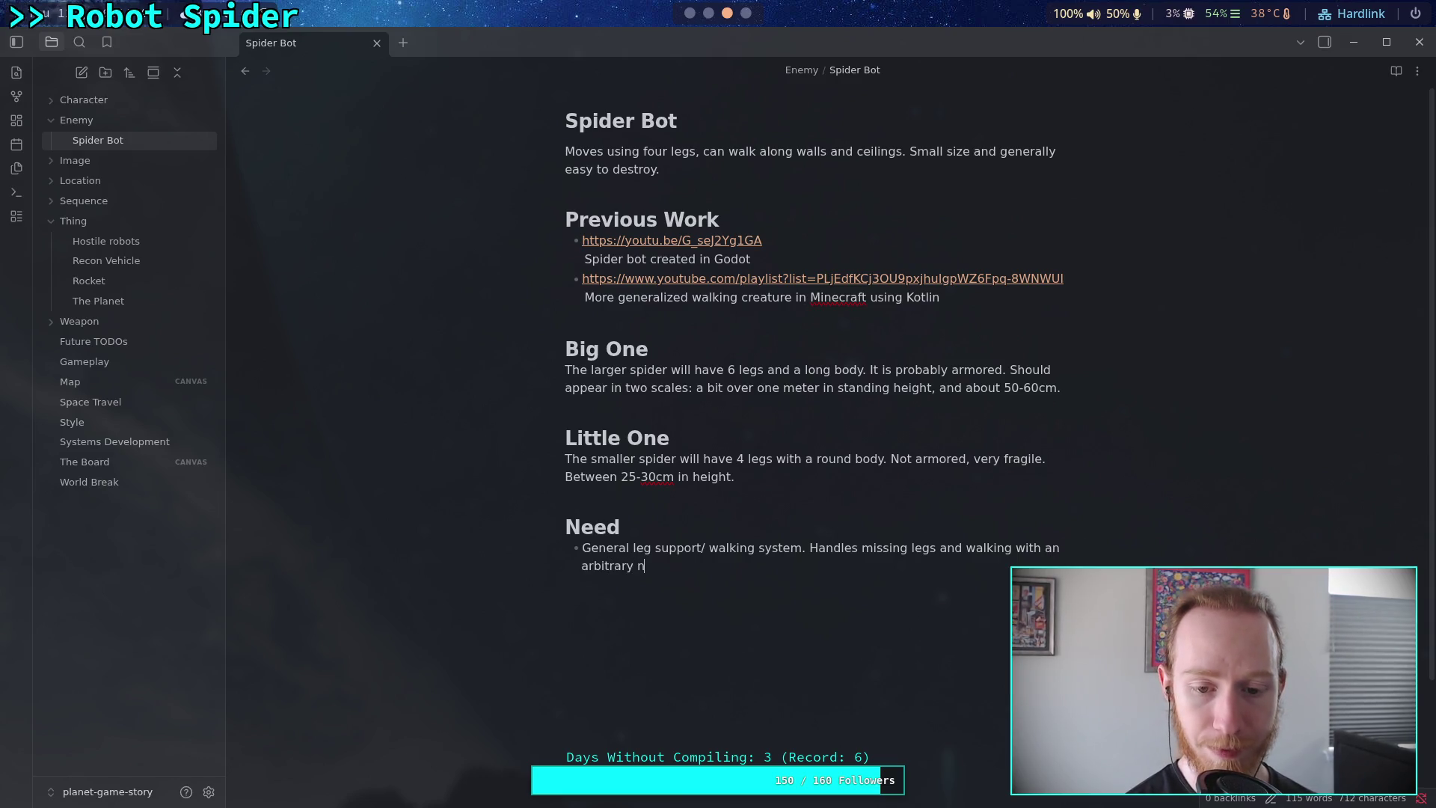
{"action": "key", "text": "BackSpace"}
{"action": "key", "text": "BackSpace"}
{"action": "type", "text": "umb"}
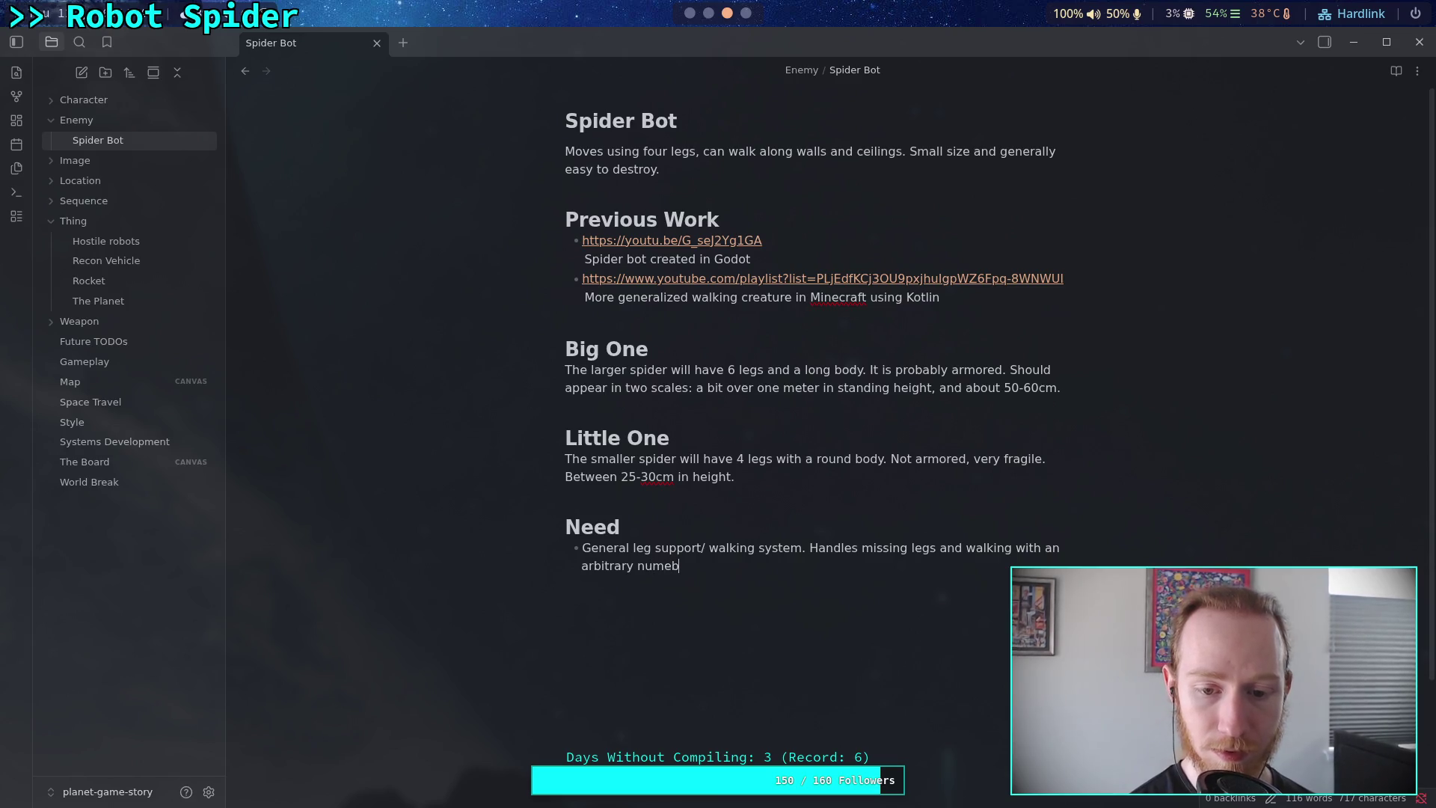
{"action": "type", "text": "er of pairs."}
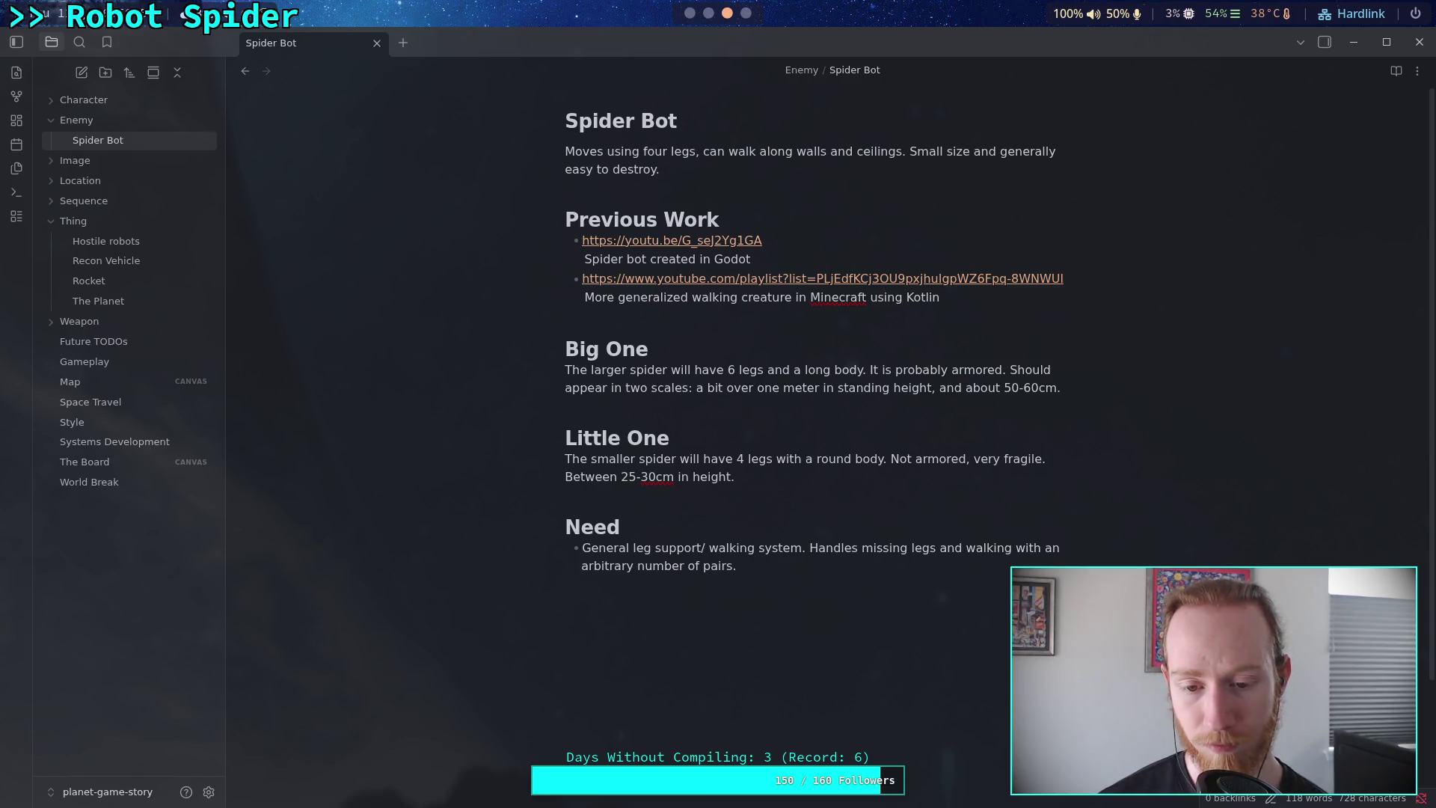
Add an empty bullet below the Need bullet and make that bullet end with 'arbitrary number of leg pairs'.
{"action": "key", "text": "Return"}
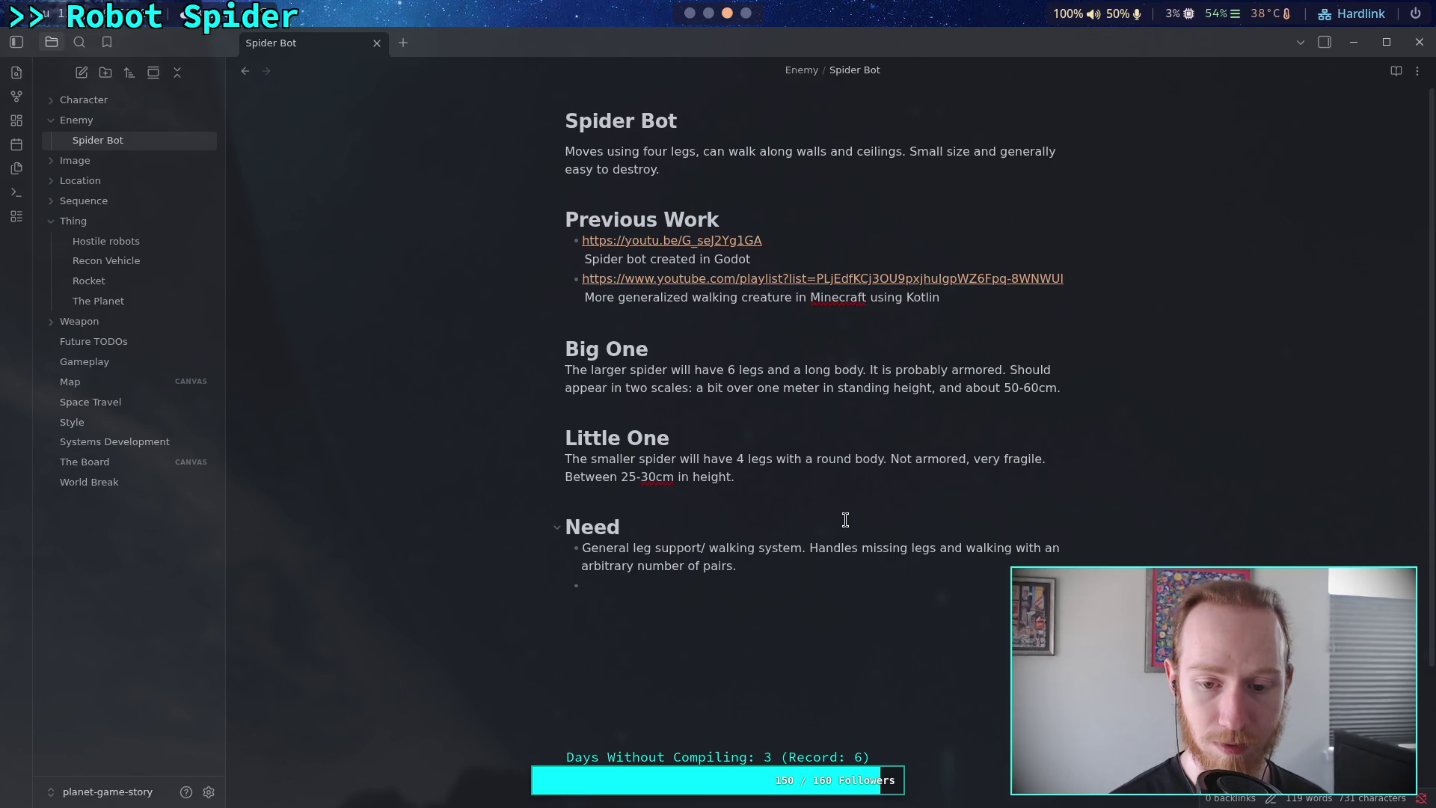
{"action": "type", "text": "any num"}
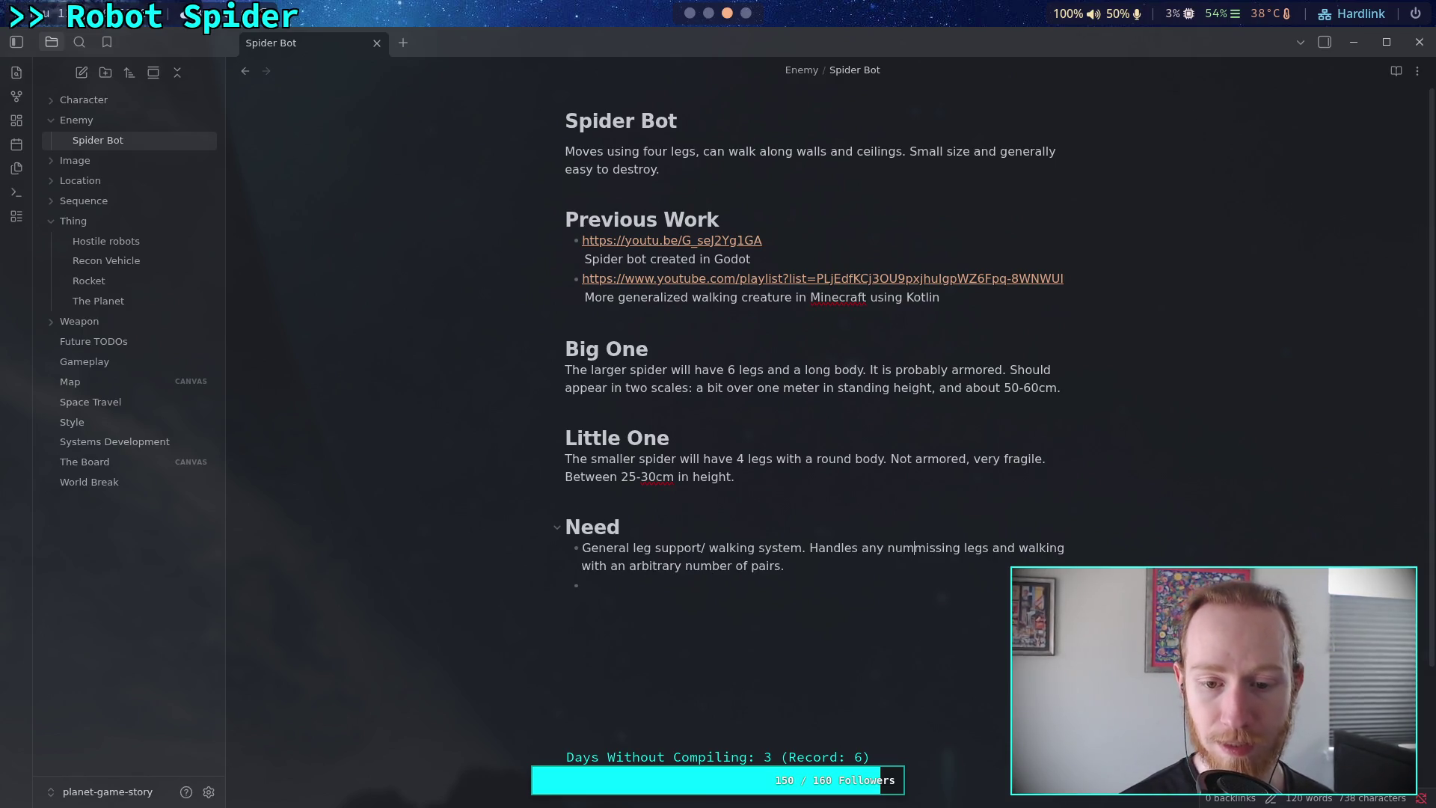
{"action": "key", "text": "BackSpace"}
{"action": "key", "text": "BackSpace"}
{"action": "key", "text": "BackSpace"}
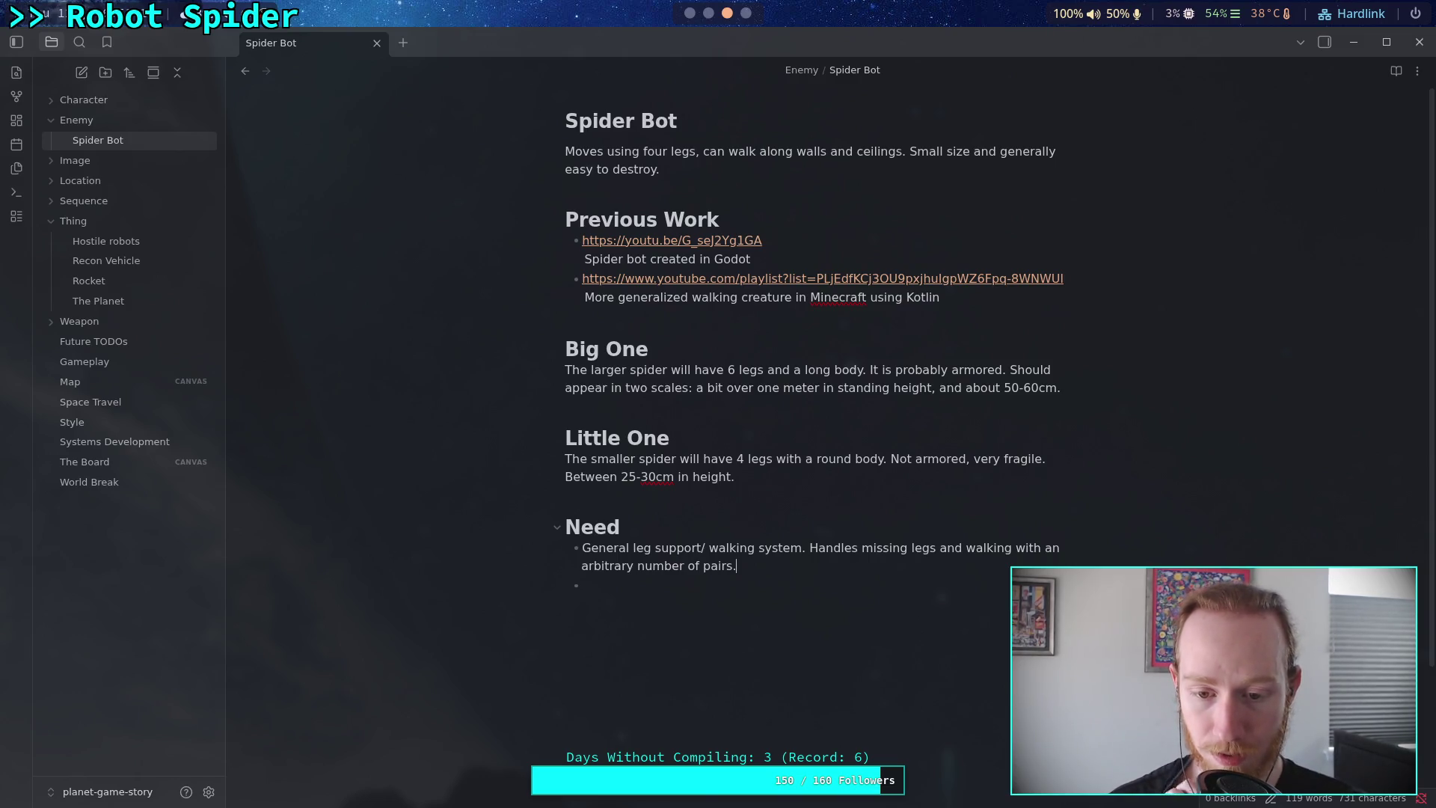
{"action": "type", "text": "leg"}
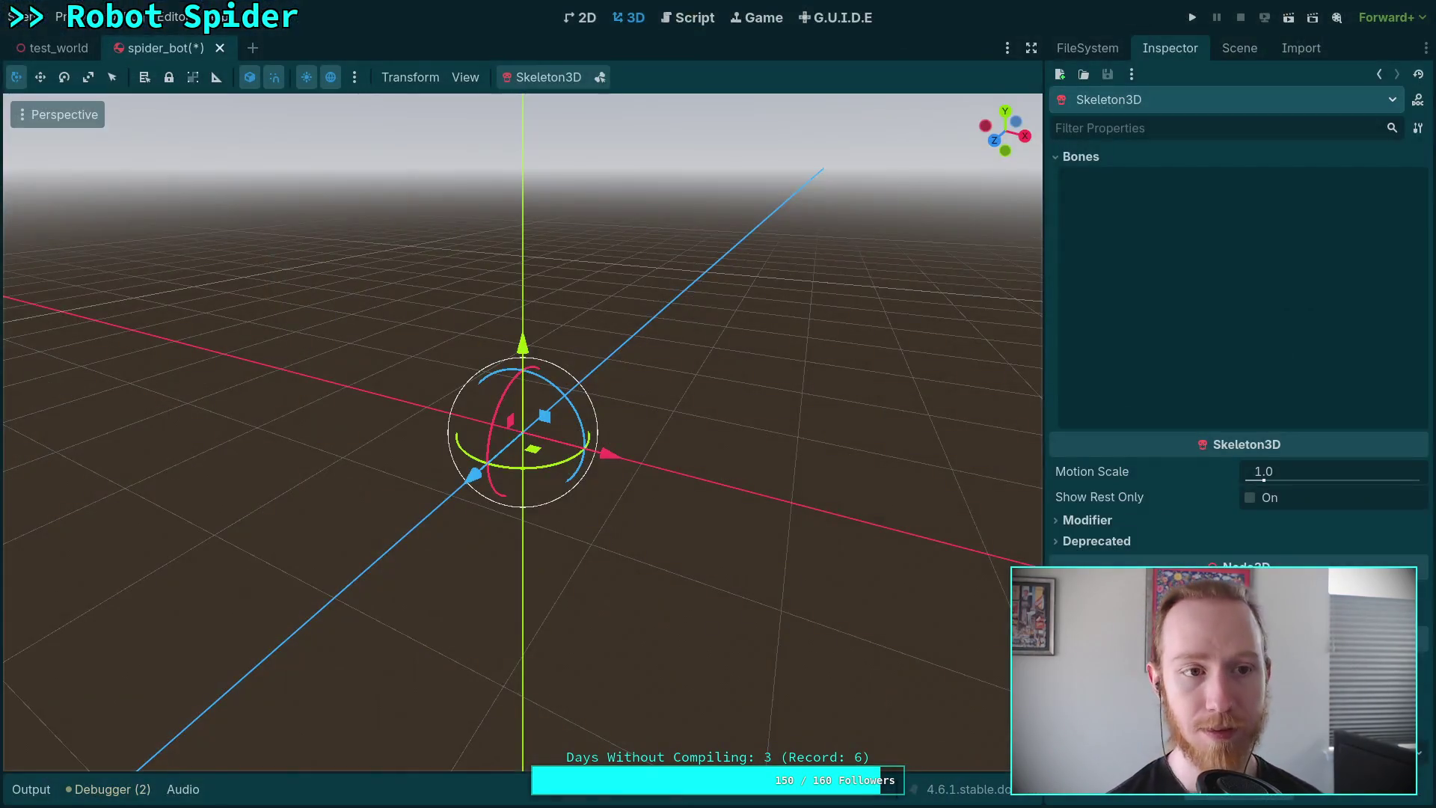
Open CharacterController.gd in the script editor, widen the code view and find the ground movement code.
{"action": "left_click", "coordinate": [685, 21]}
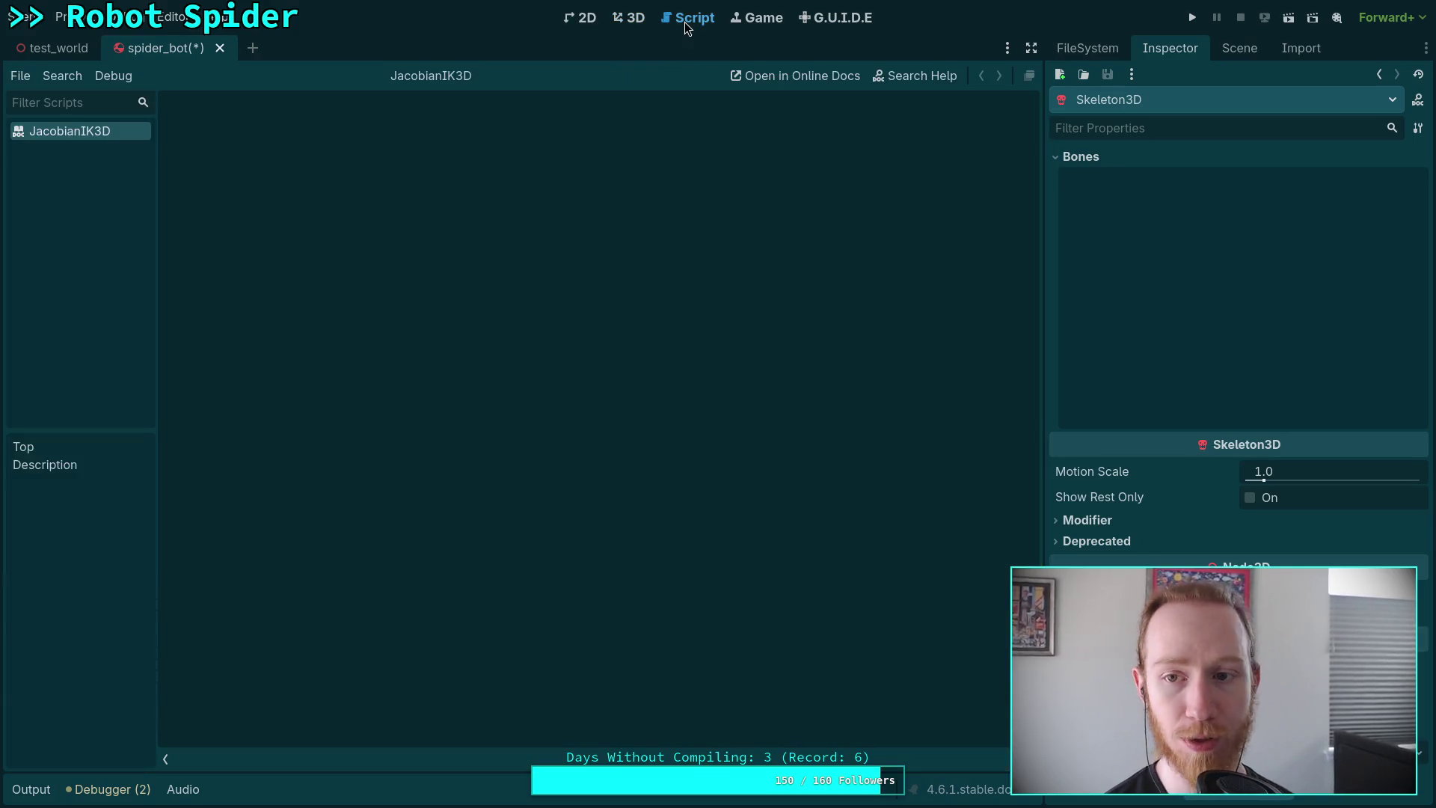
{"action": "left_click", "coordinate": [1240, 48]}
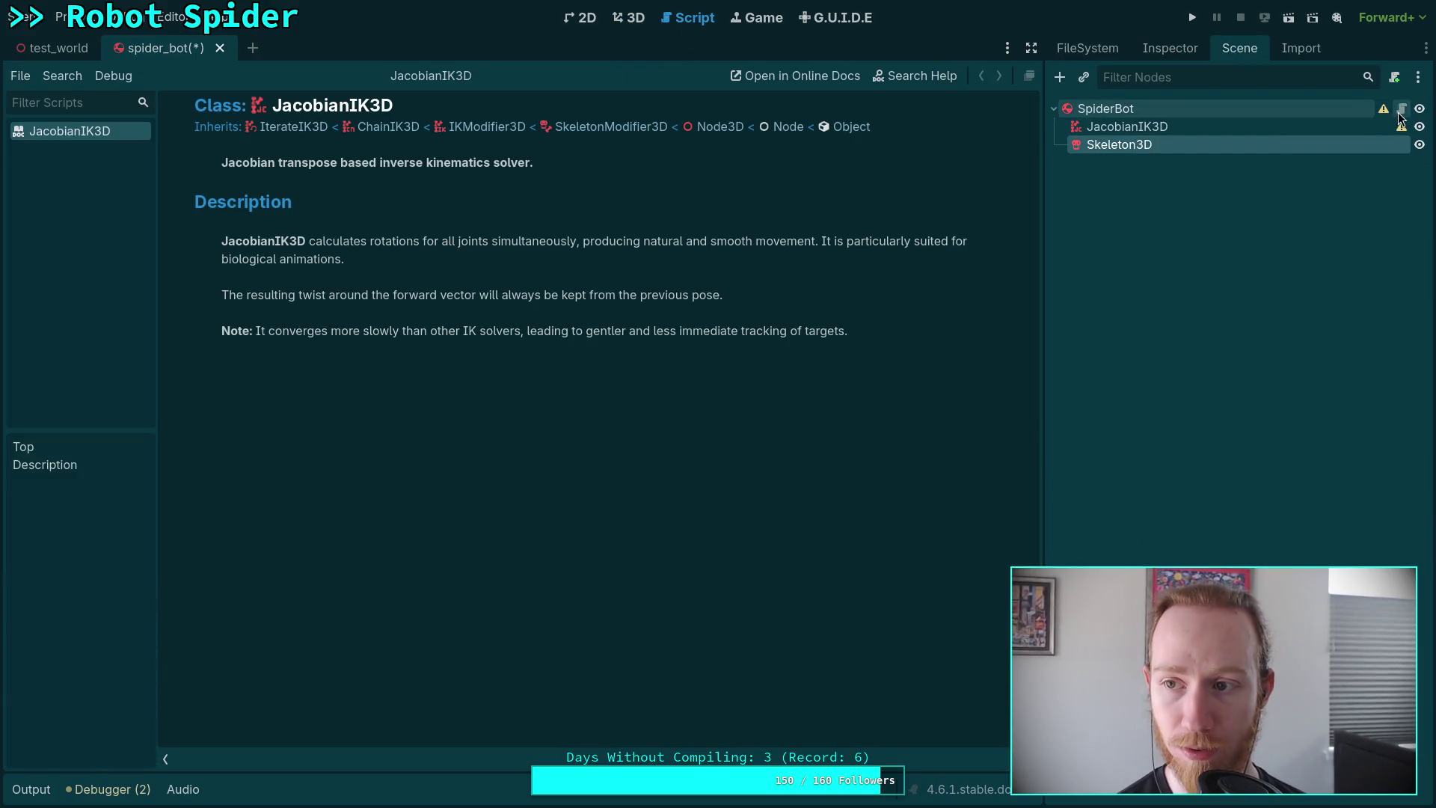
{"action": "left_click", "coordinate": [1402, 108]}
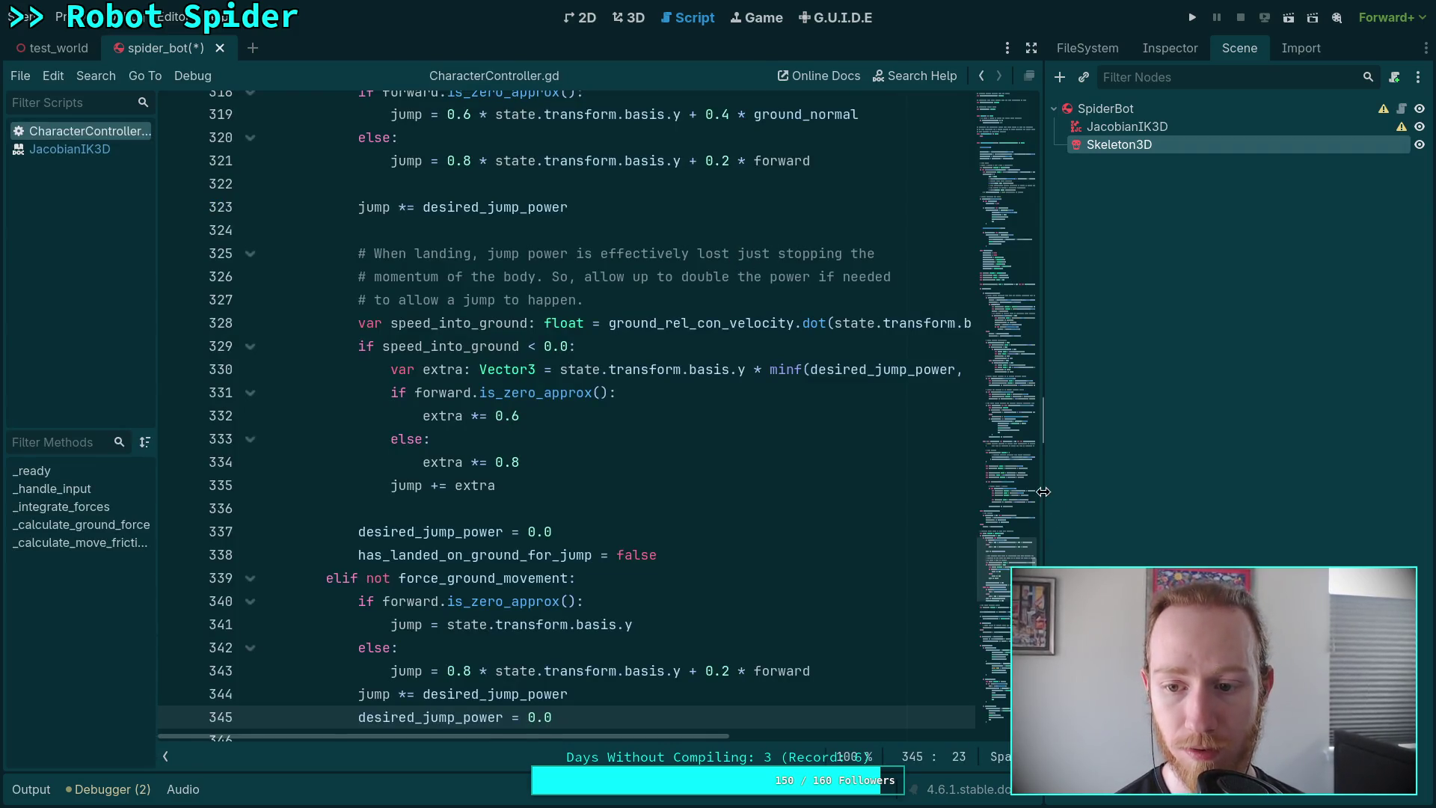
{"action": "left_click_drag", "start_coordinate": [1042, 491], "coordinate": [1120, 479]}
{"action": "scroll", "coordinate": [998, 469], "scroll_direction": "up", "scroll_amount": 7}
{"action": "scroll", "coordinate": [869, 442], "scroll_direction": "up", "scroll_amount": 4}
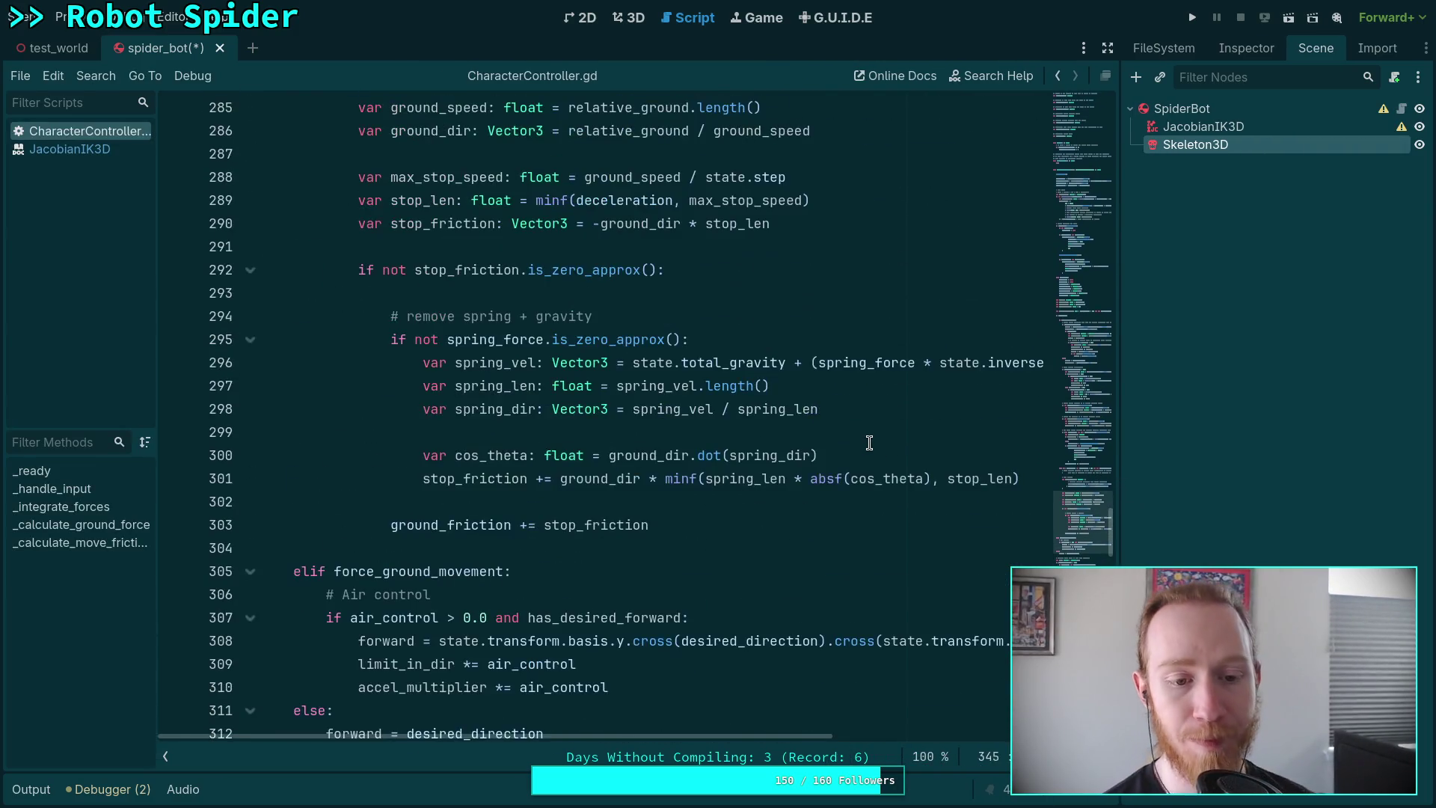
{"action": "scroll", "coordinate": [869, 442], "scroll_direction": "down", "scroll_amount": 1}
{"action": "scroll", "coordinate": [869, 442], "scroll_direction": "up", "scroll_amount": 10}
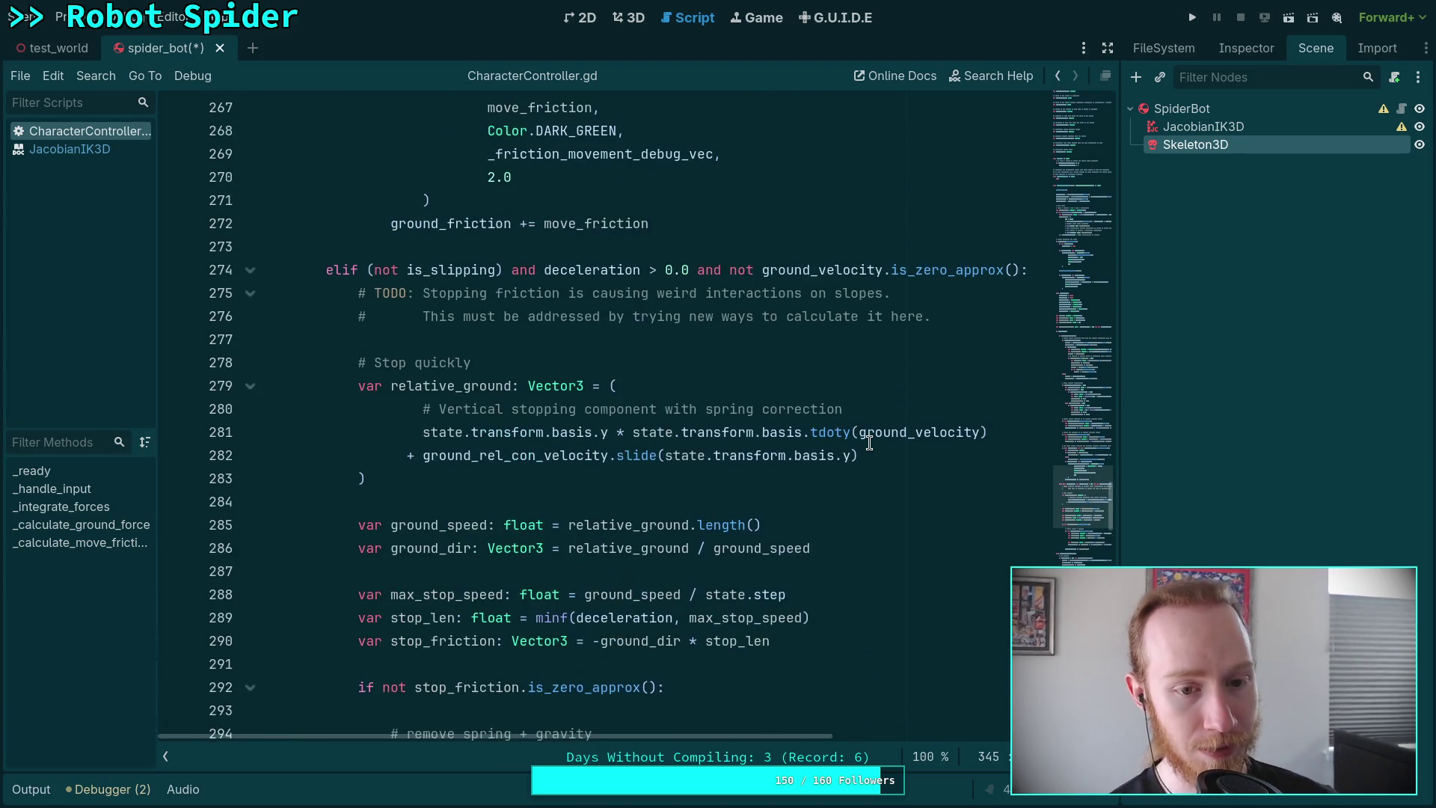
{"action": "scroll", "coordinate": [869, 442], "scroll_direction": "up", "scroll_amount": 3}
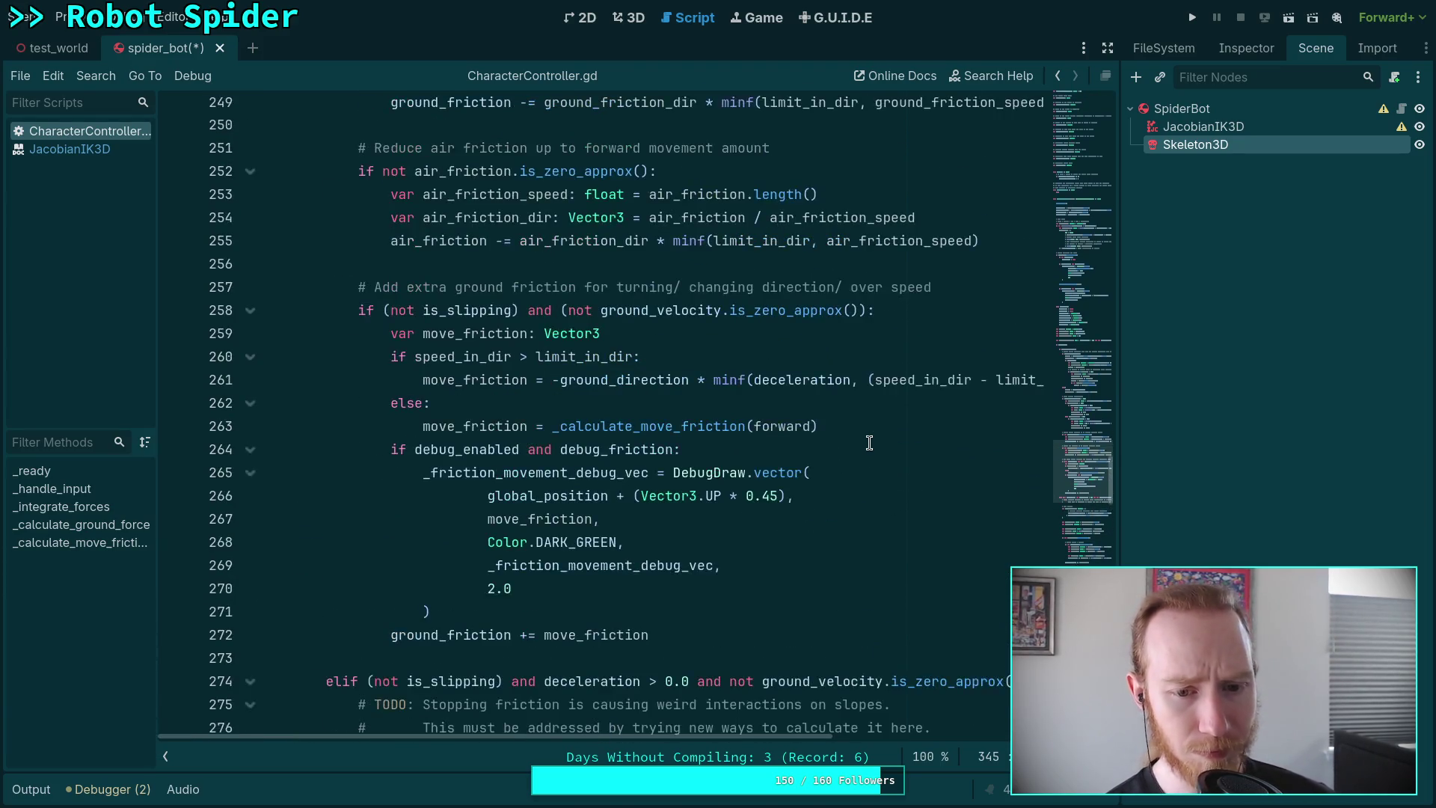
{"action": "scroll", "coordinate": [869, 442], "scroll_direction": "up", "scroll_amount": 8}
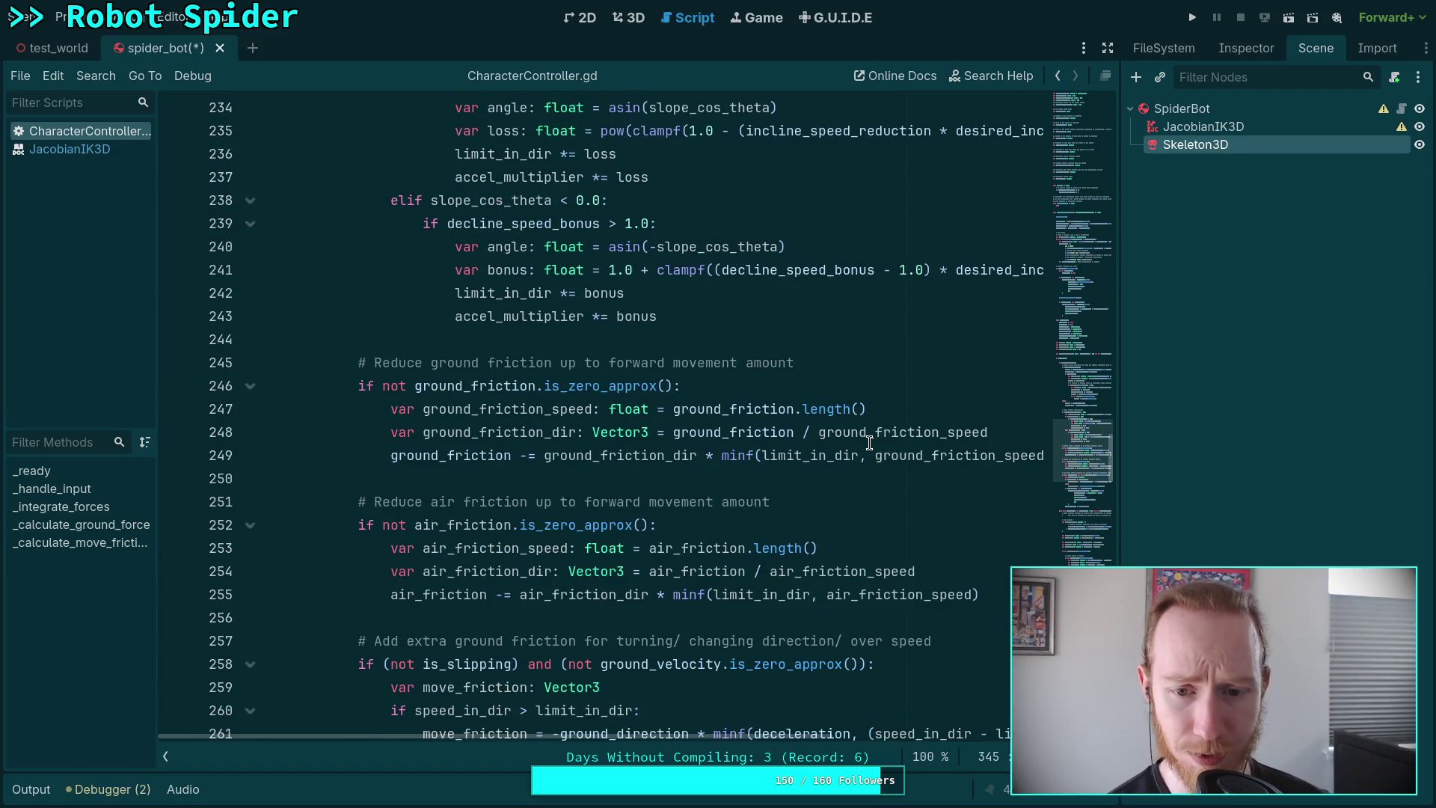
{"action": "scroll", "coordinate": [870, 442], "scroll_direction": "up", "scroll_amount": 2}
{"action": "scroll", "coordinate": [870, 442], "scroll_direction": "up", "scroll_amount": 7}
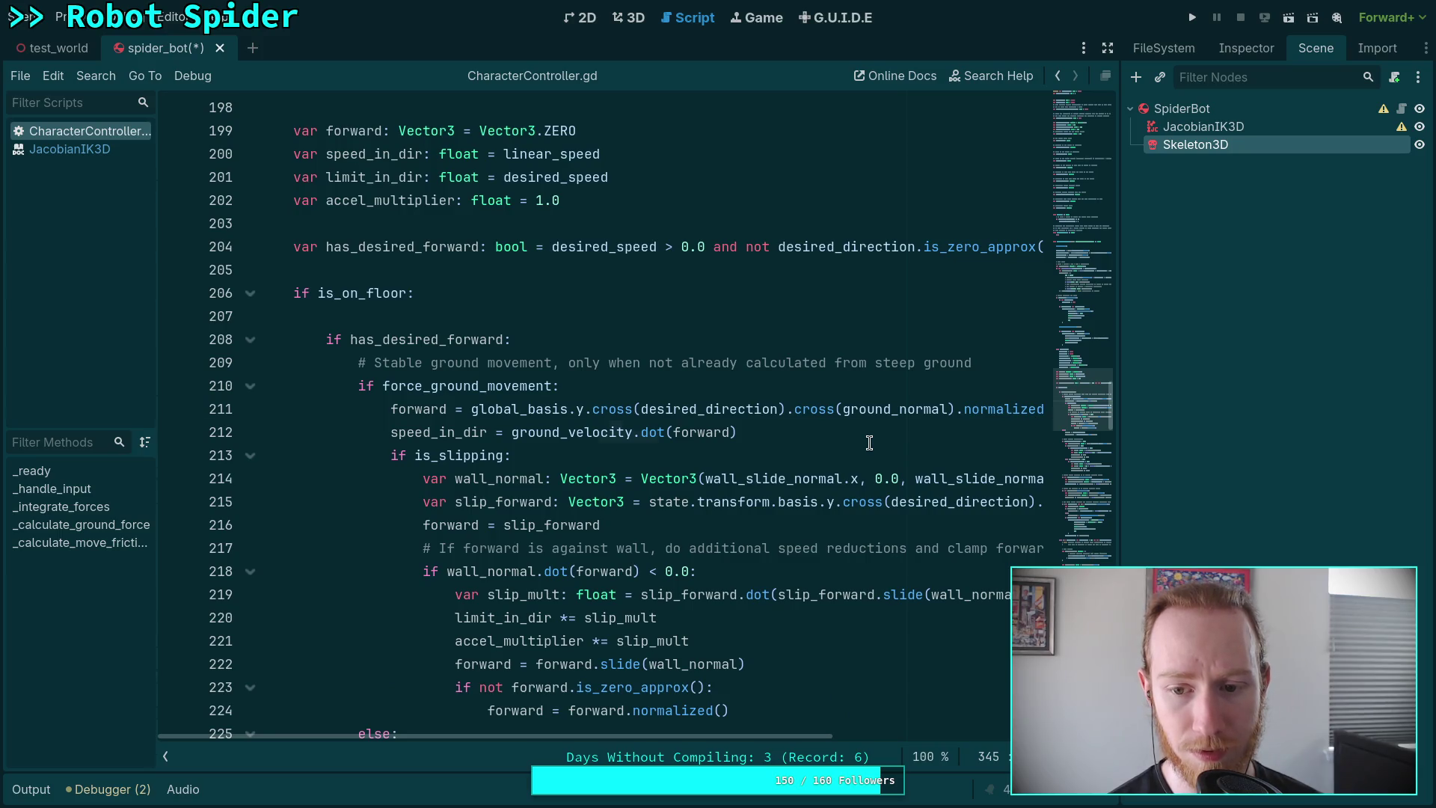
{"action": "left_click", "coordinate": [869, 442]}
Search for 'global' and change line 211's global_basis to state.transform.basis.
{"action": "key", "text": "ctrl+f"}
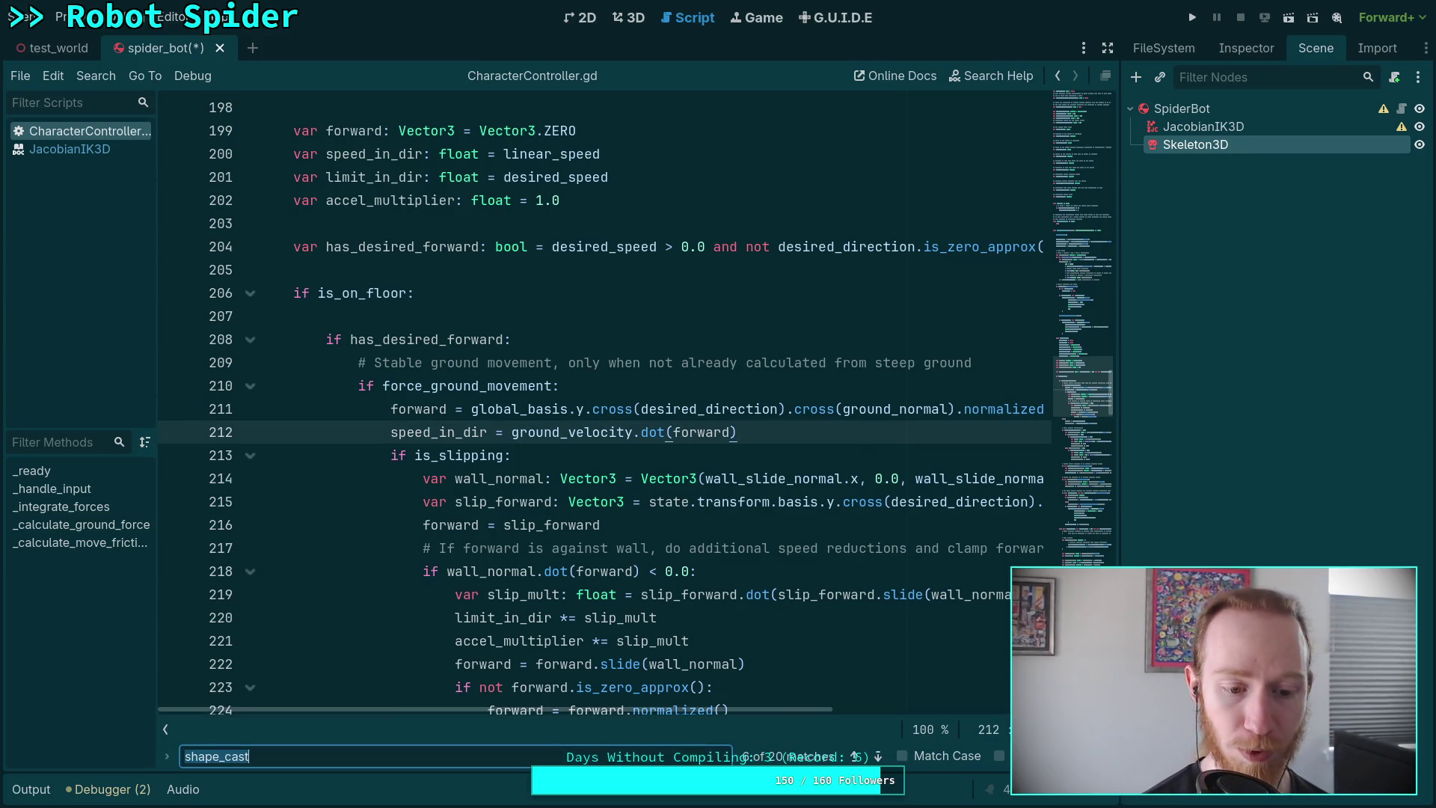
{"action": "type", "text": "global"}
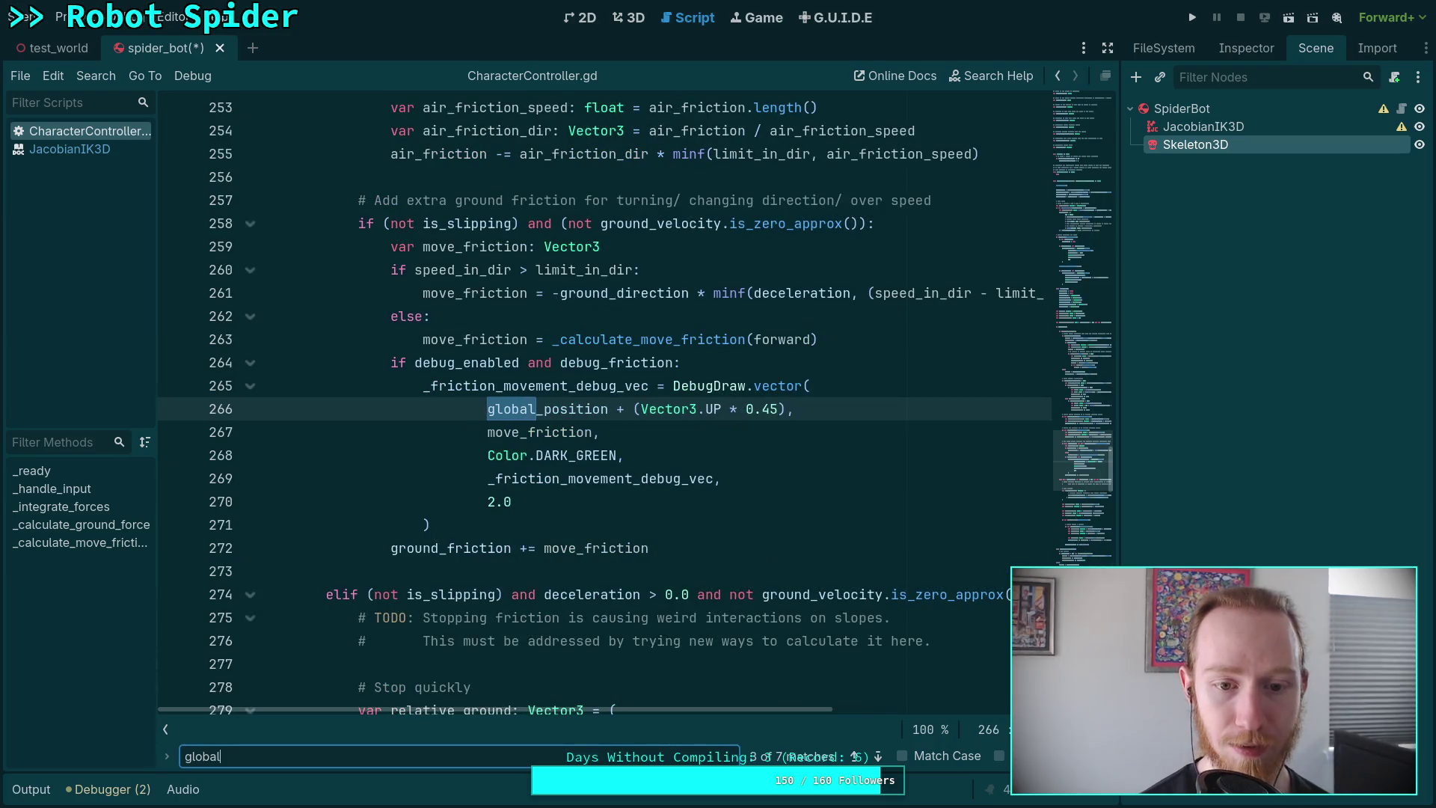
{"action": "left_click", "coordinate": [856, 756]}
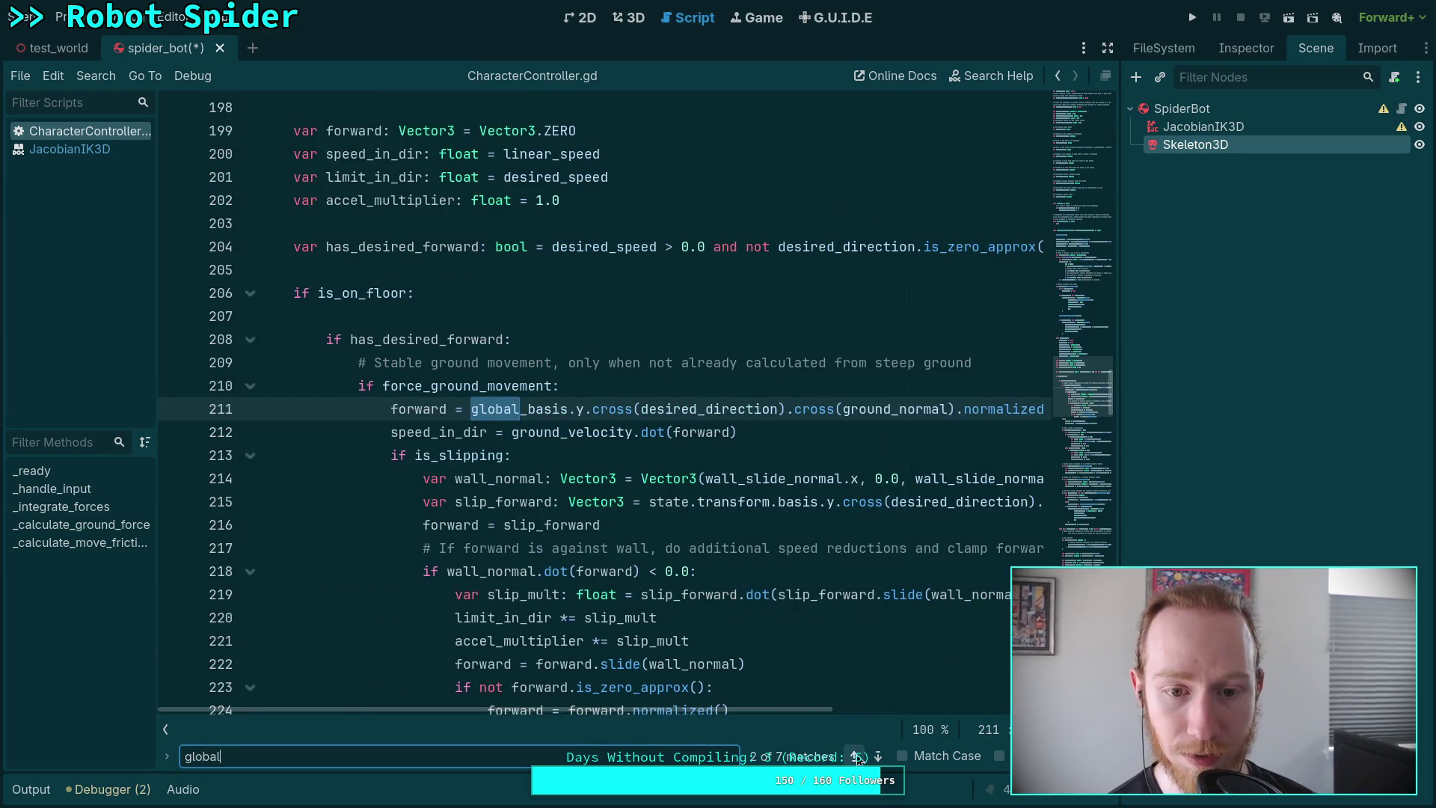
{"action": "left_click", "coordinate": [485, 431]}
{"action": "left_click", "coordinate": [527, 409]}
{"action": "key", "text": "BackSpace"}
{"action": "key", "text": "BackSpace"}
{"action": "key", "text": "BackSpace"}
{"action": "type", "text": "-na"}
{"action": "key", "text": "BackSpace"}
{"action": "key", "text": "BackSpace"}
{"action": "key", "text": "BackSpace"}
{"action": "type", "text": "state.transform."}
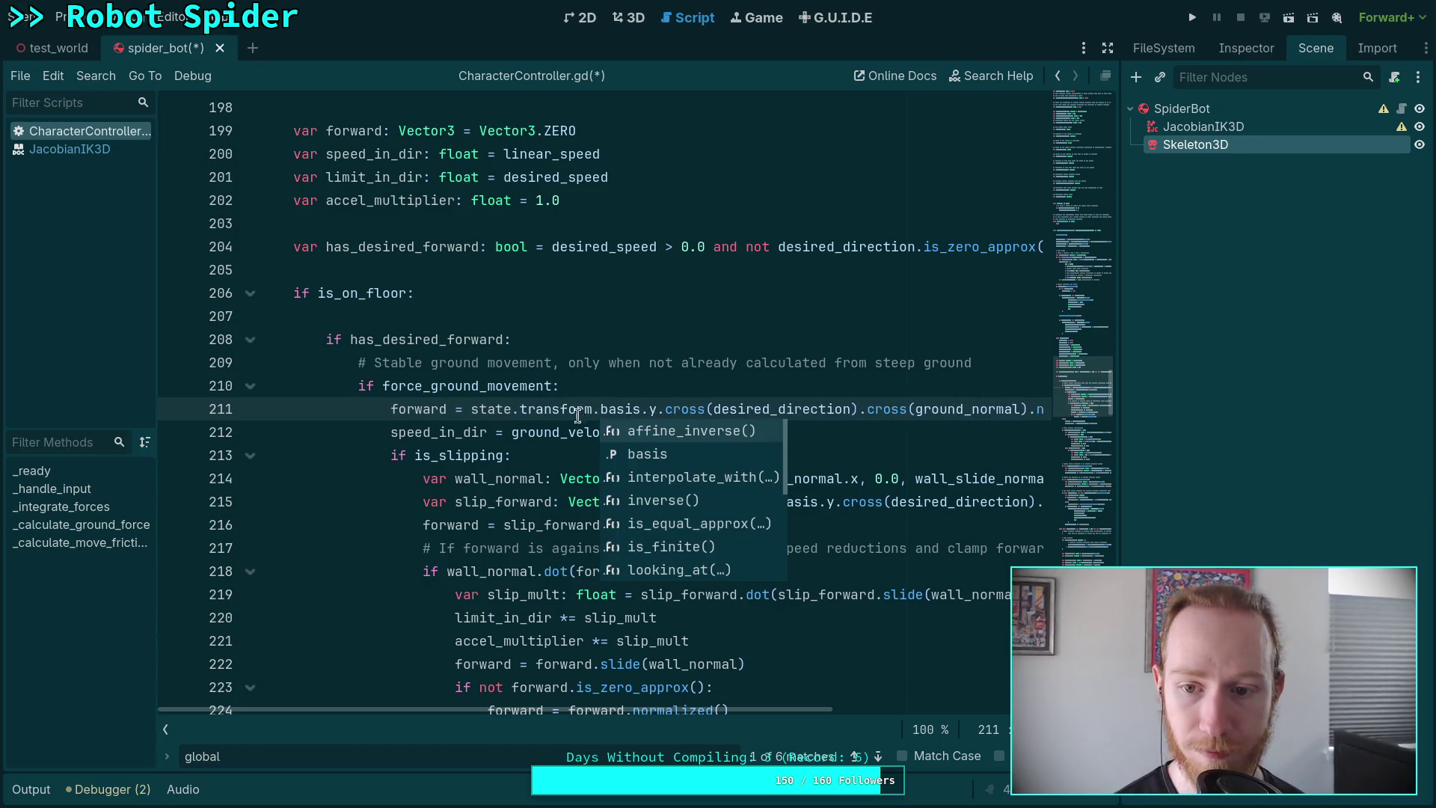
{"action": "left_click", "coordinate": [881, 757]}
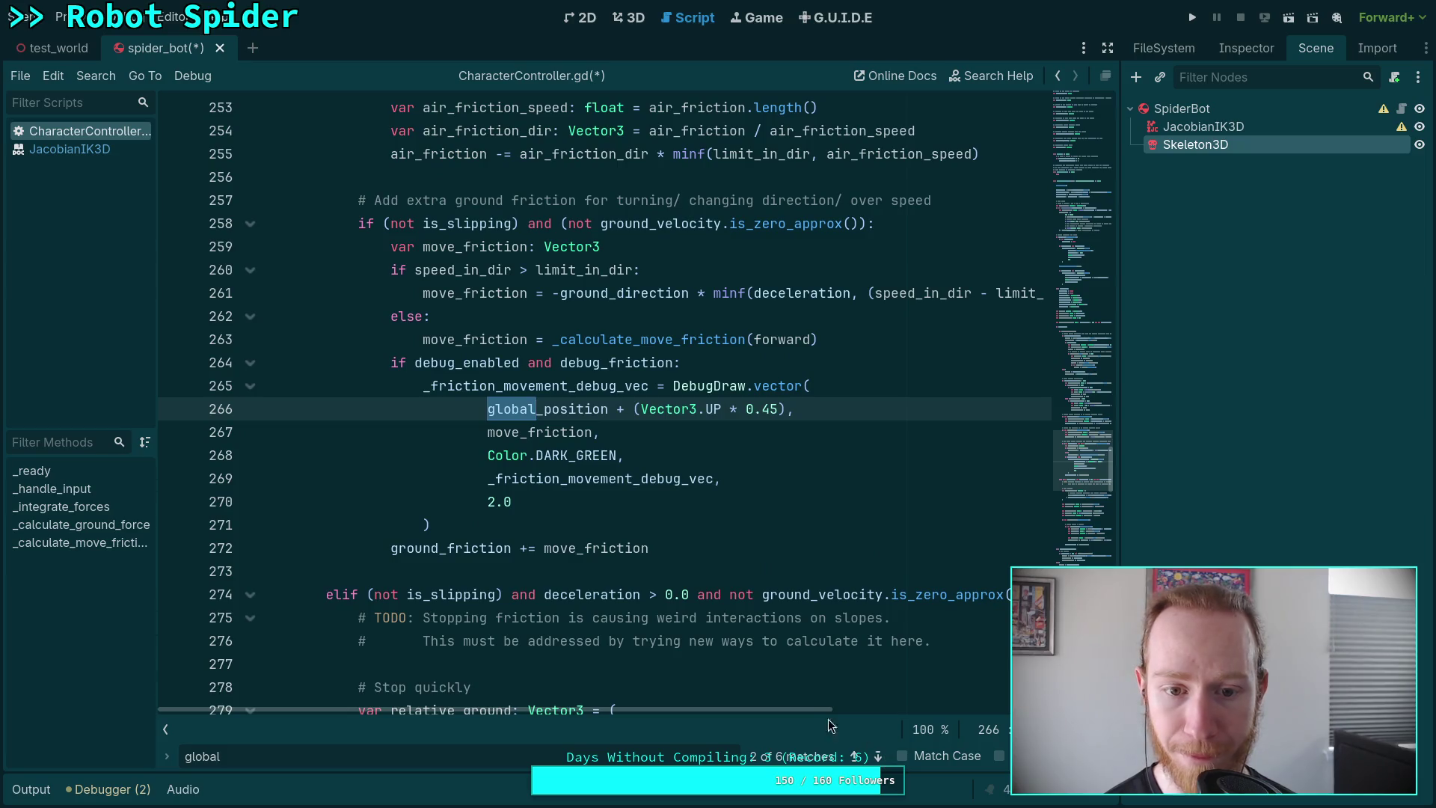
Replace global_position with state.transform.origin on line 266 using autocomplete.
{"action": "left_click_drag", "start_coordinate": [484, 410], "coordinate": [542, 410]}
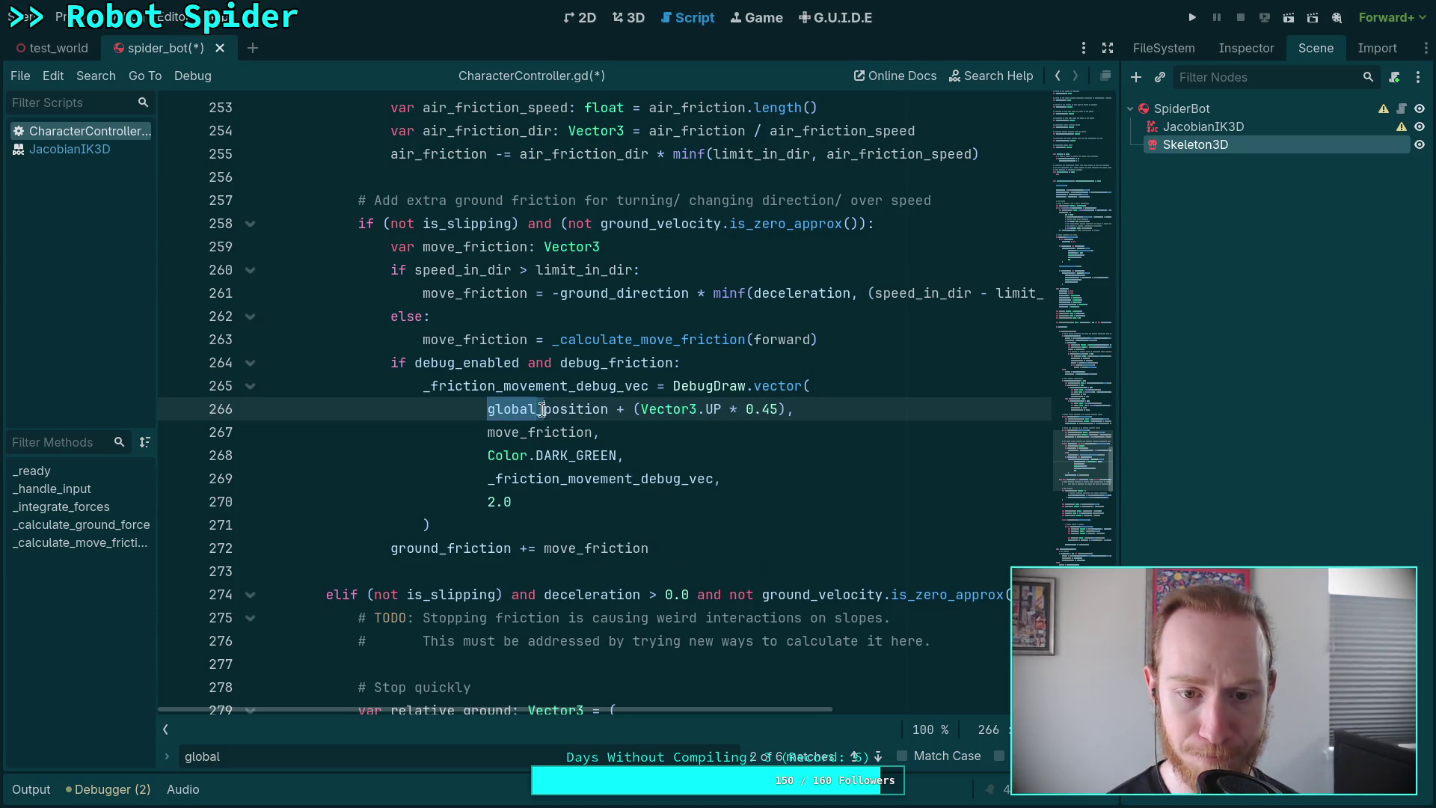
{"action": "type", "text": "state.tra"}
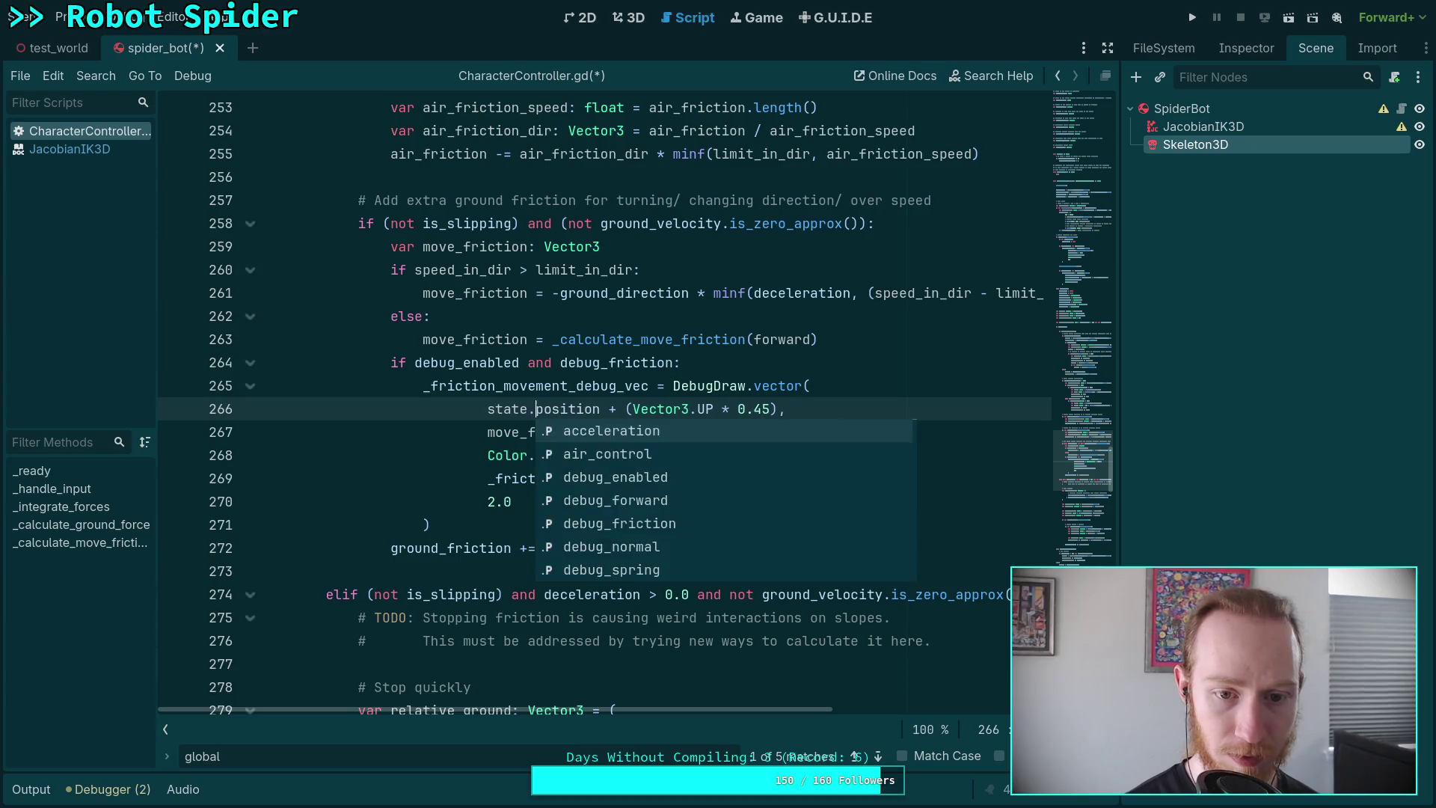
{"action": "key", "text": "Tab"}
{"action": "type", "text": ".o"}
{"action": "key", "text": "Tab"}
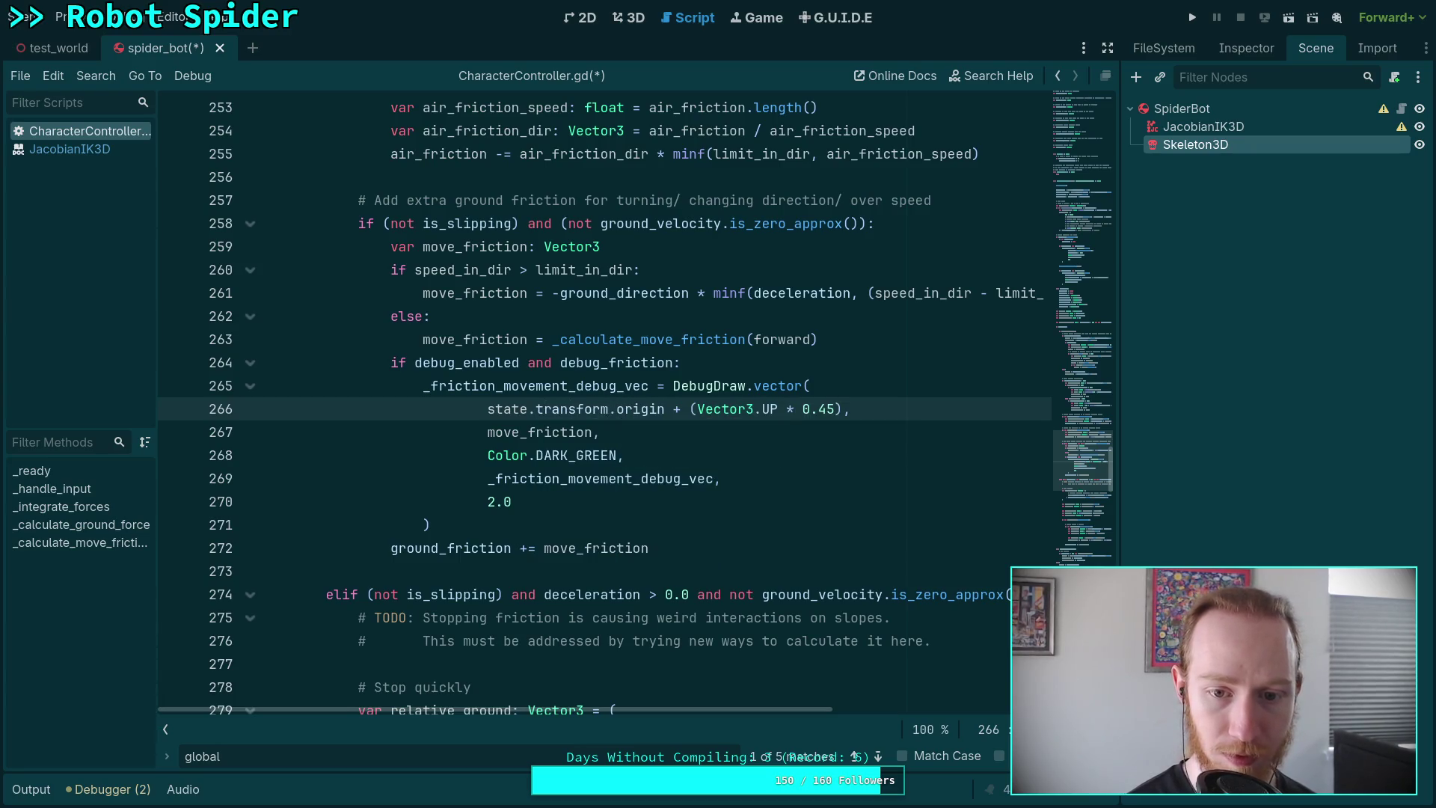
Make the same state.transform.origin replacement on lines 368 and 374.
{"action": "left_click", "coordinate": [879, 756]}
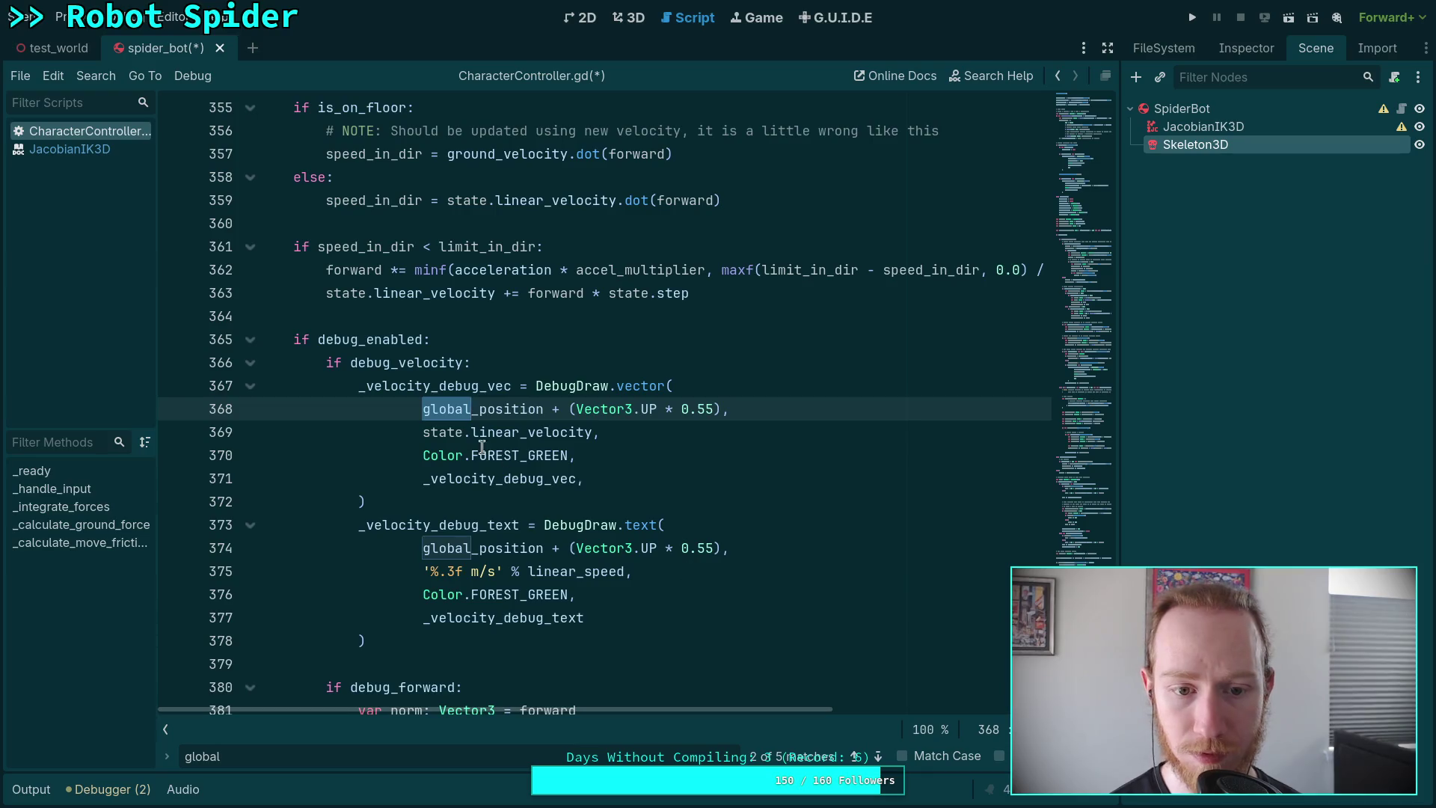
{"action": "left_click_drag", "start_coordinate": [423, 408], "coordinate": [479, 409]}
{"action": "type", "text": "state.trans"}
{"action": "key", "text": "Tab"}
{"action": "type", "text": ".or"}
{"action": "key", "text": "Tab"}
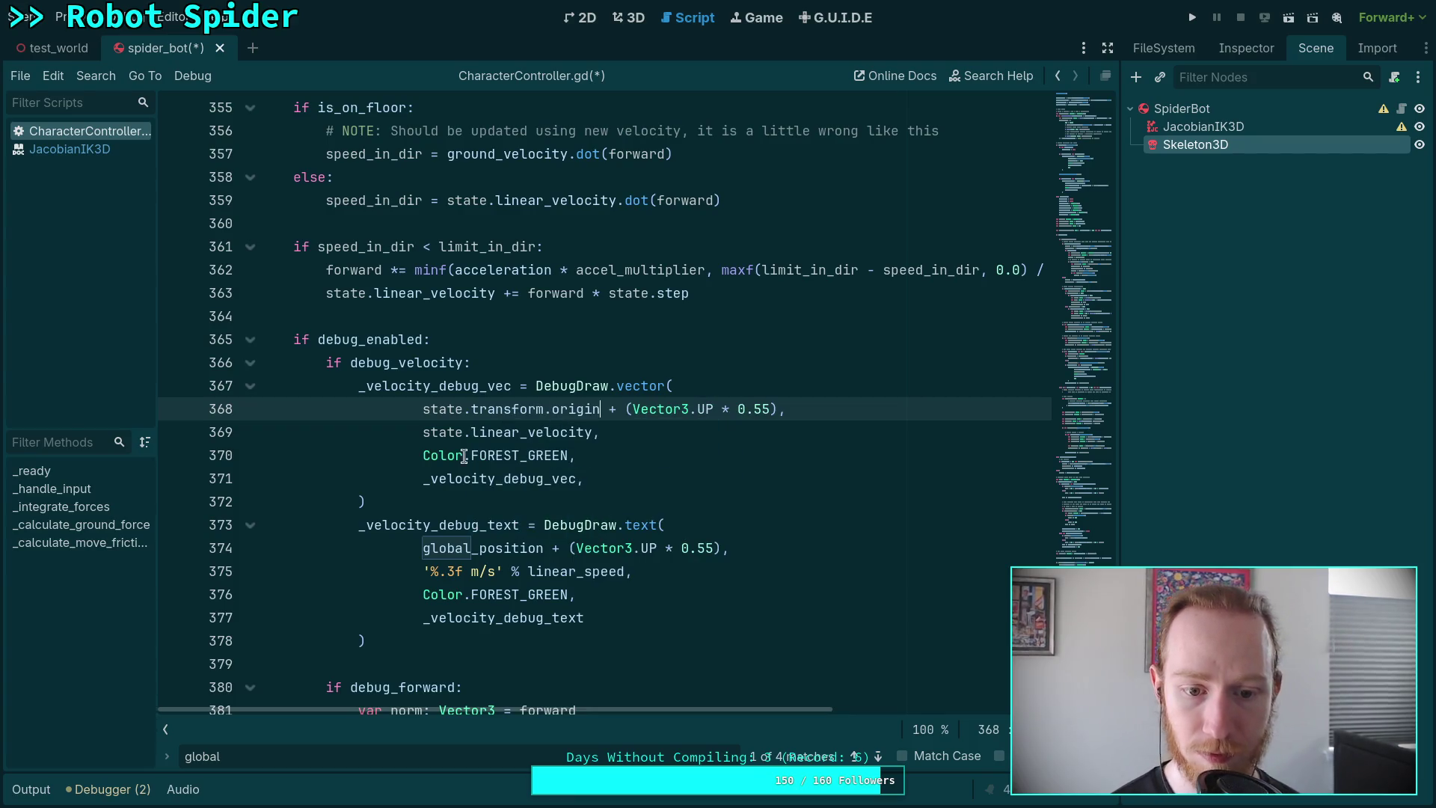
{"action": "left_click_drag", "start_coordinate": [424, 547], "coordinate": [477, 547]}
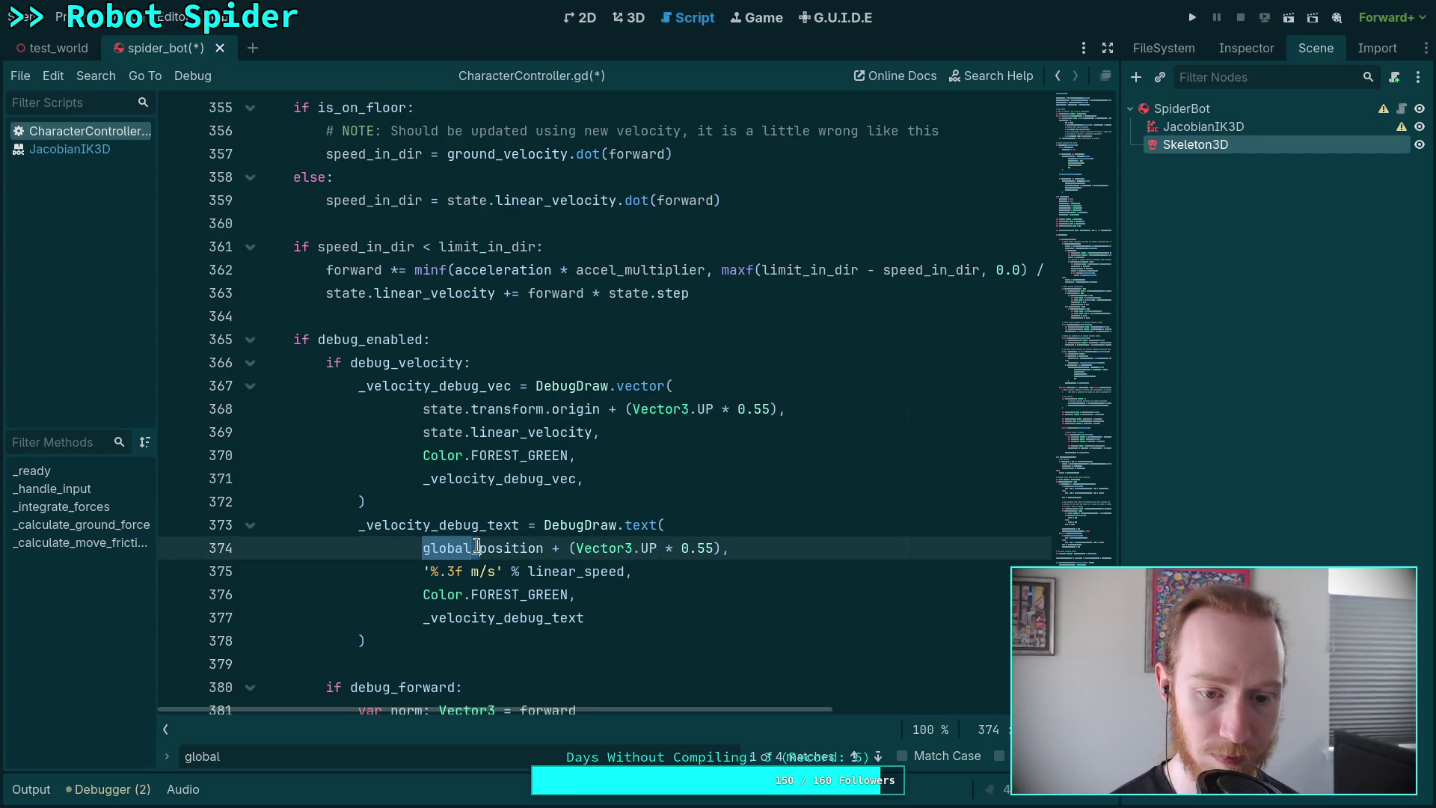
{"action": "type", "text": "state.tr"}
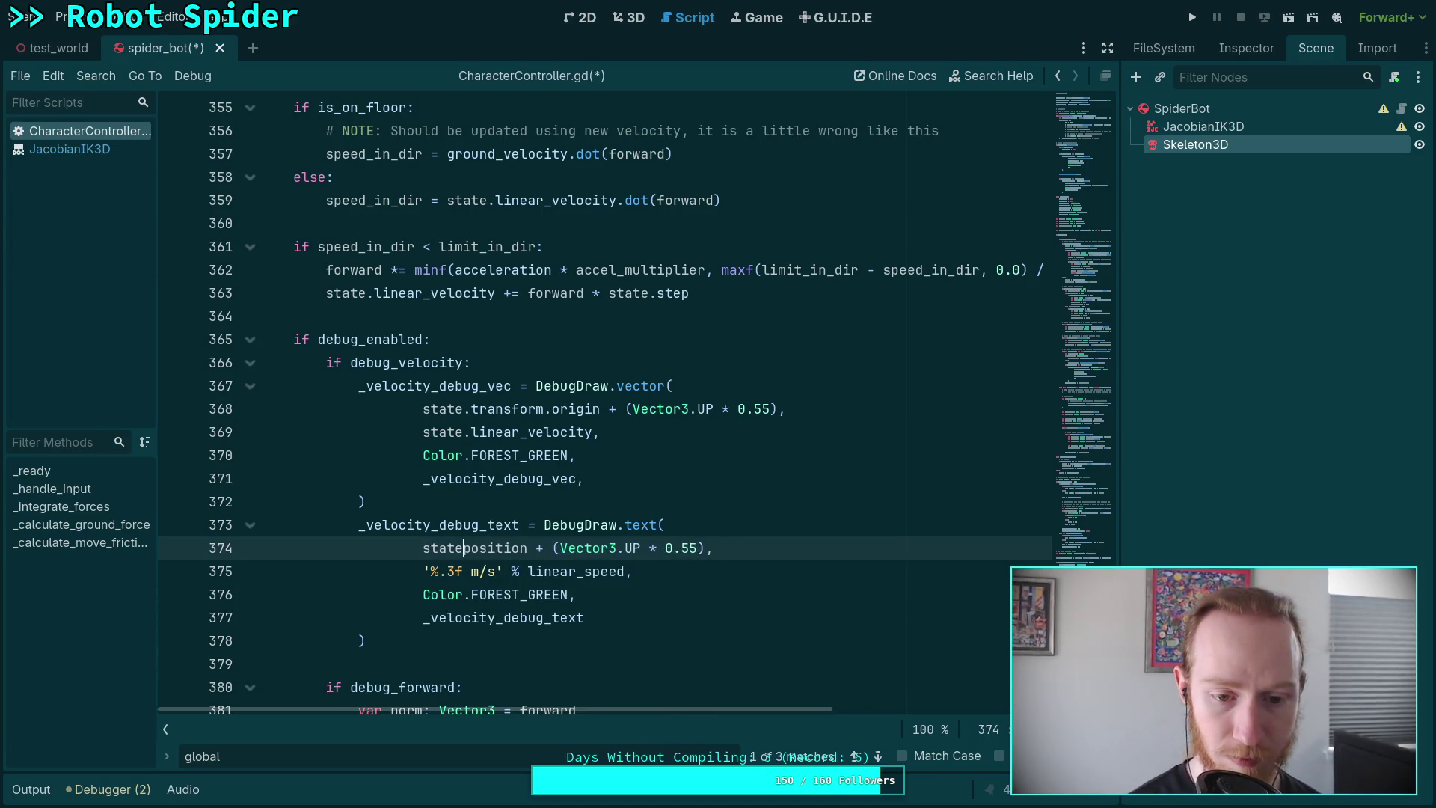
{"action": "key", "text": "Tab"}
{"action": "type", "text": ".or"}
{"action": "key", "text": "Return"}
Copy state.transform.origin and paste it over global_position on lines 385 and 394.
{"action": "left_click", "coordinate": [878, 757]}
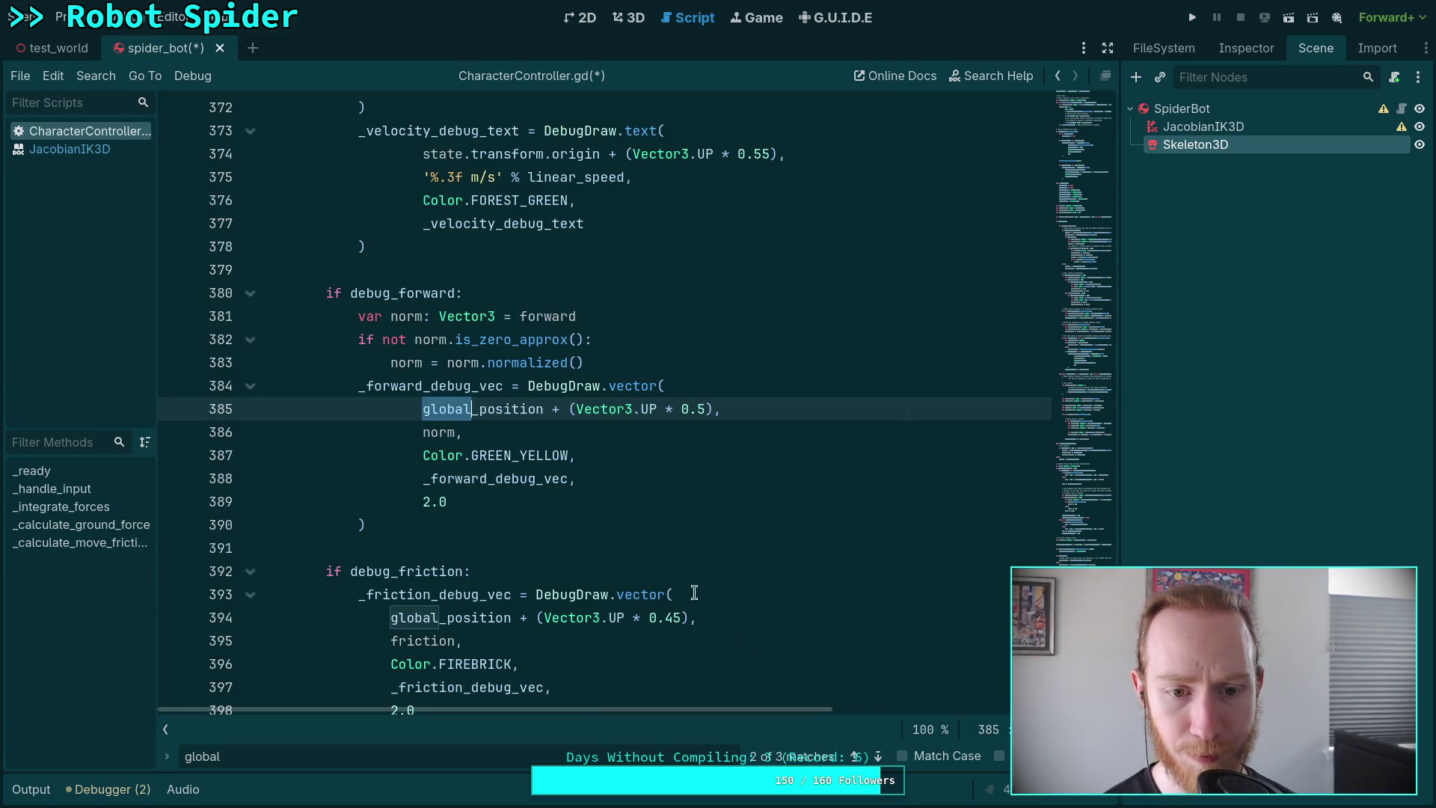
{"action": "left_click", "coordinate": [479, 409]}
{"action": "left_click_drag", "start_coordinate": [423, 154], "coordinate": [591, 153]}
{"action": "right_click", "coordinate": [593, 155]}
{"action": "left_click", "coordinate": [625, 231]}
{"action": "double_click", "coordinate": [482, 409]}
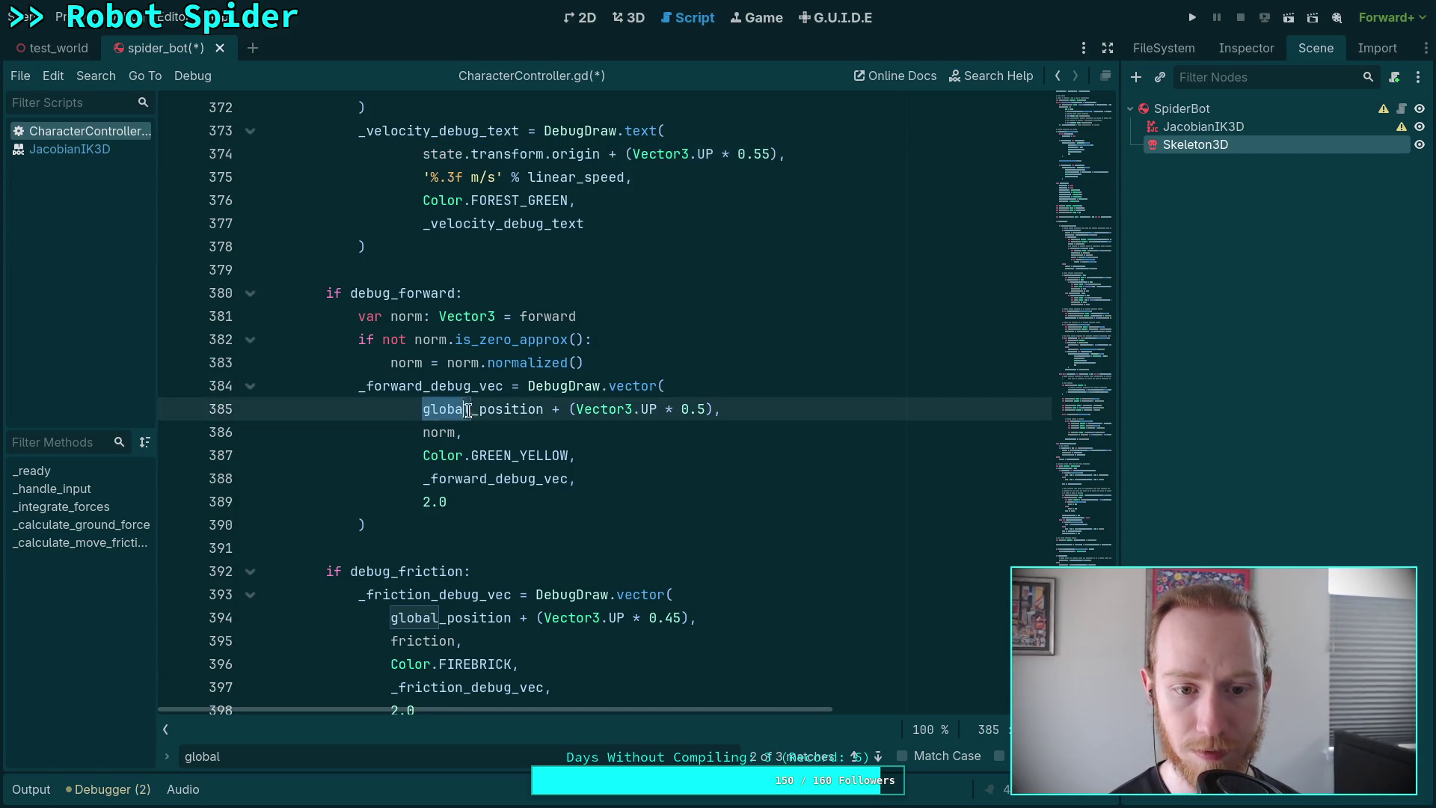
{"action": "key", "text": "ctrl+v"}
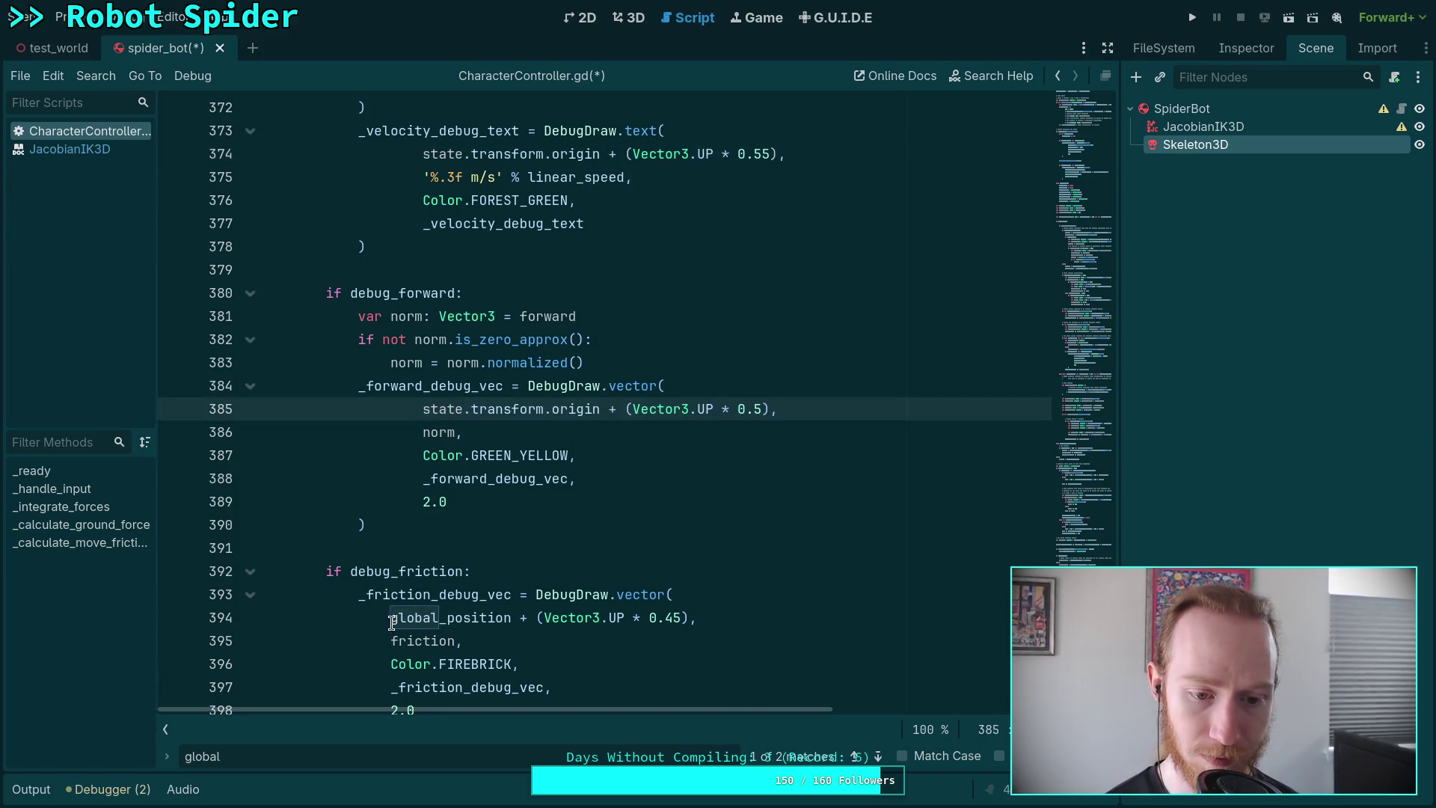
{"action": "left_click", "coordinate": [508, 615]}
{"action": "double_click", "coordinate": [508, 615]}
{"action": "key", "text": "ctrl+v"}
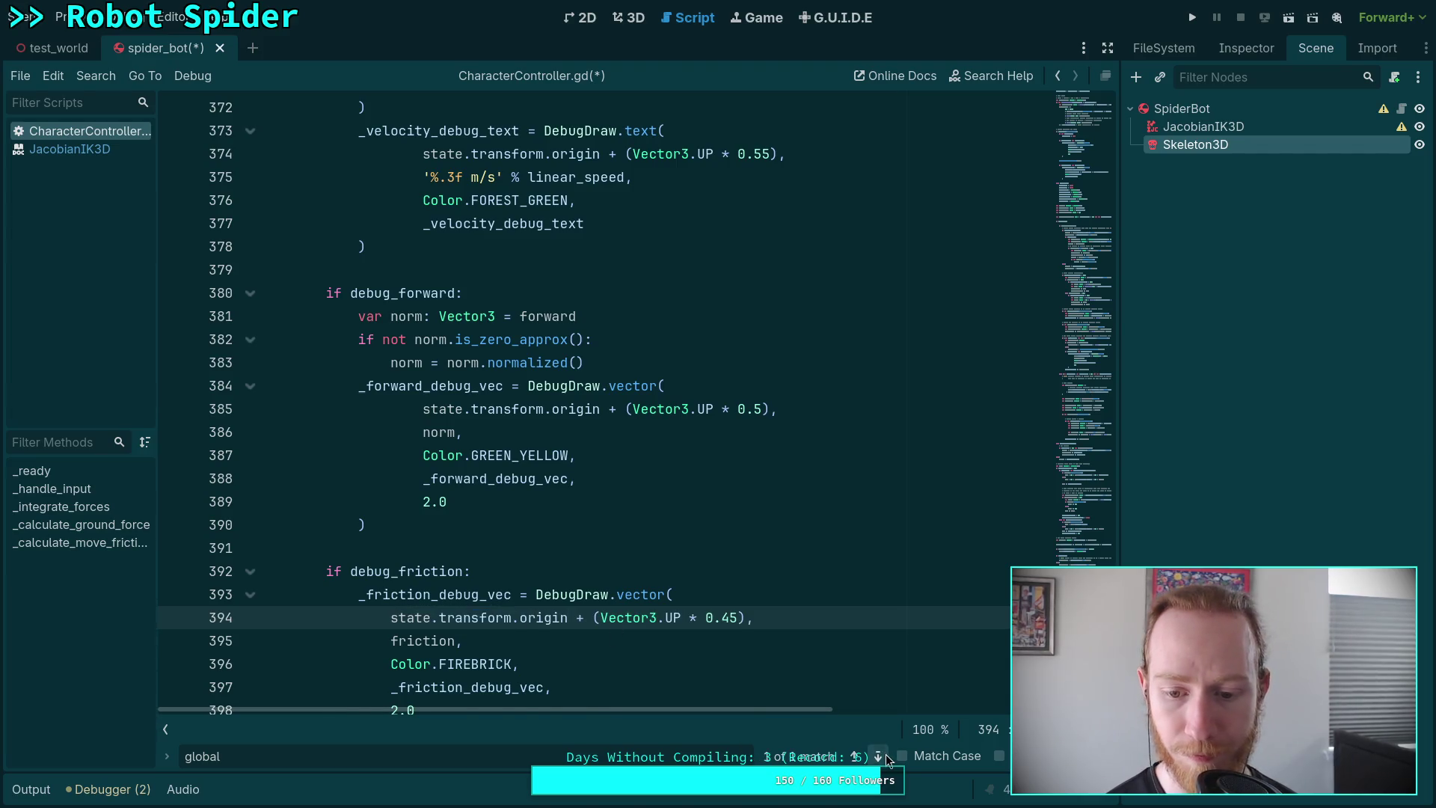
{"action": "left_click", "coordinate": [879, 755]}
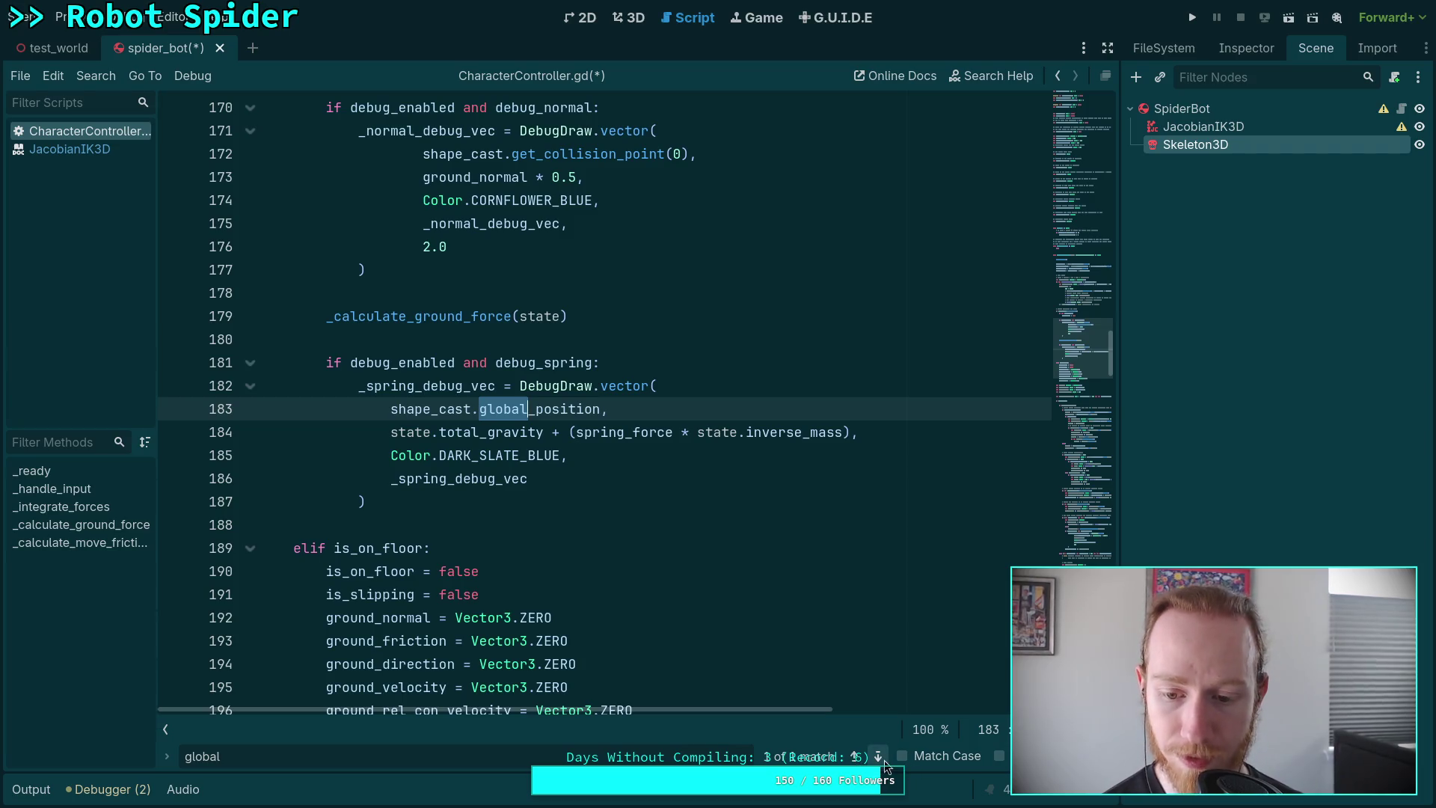
{"action": "key", "text": "ctrl+f"}
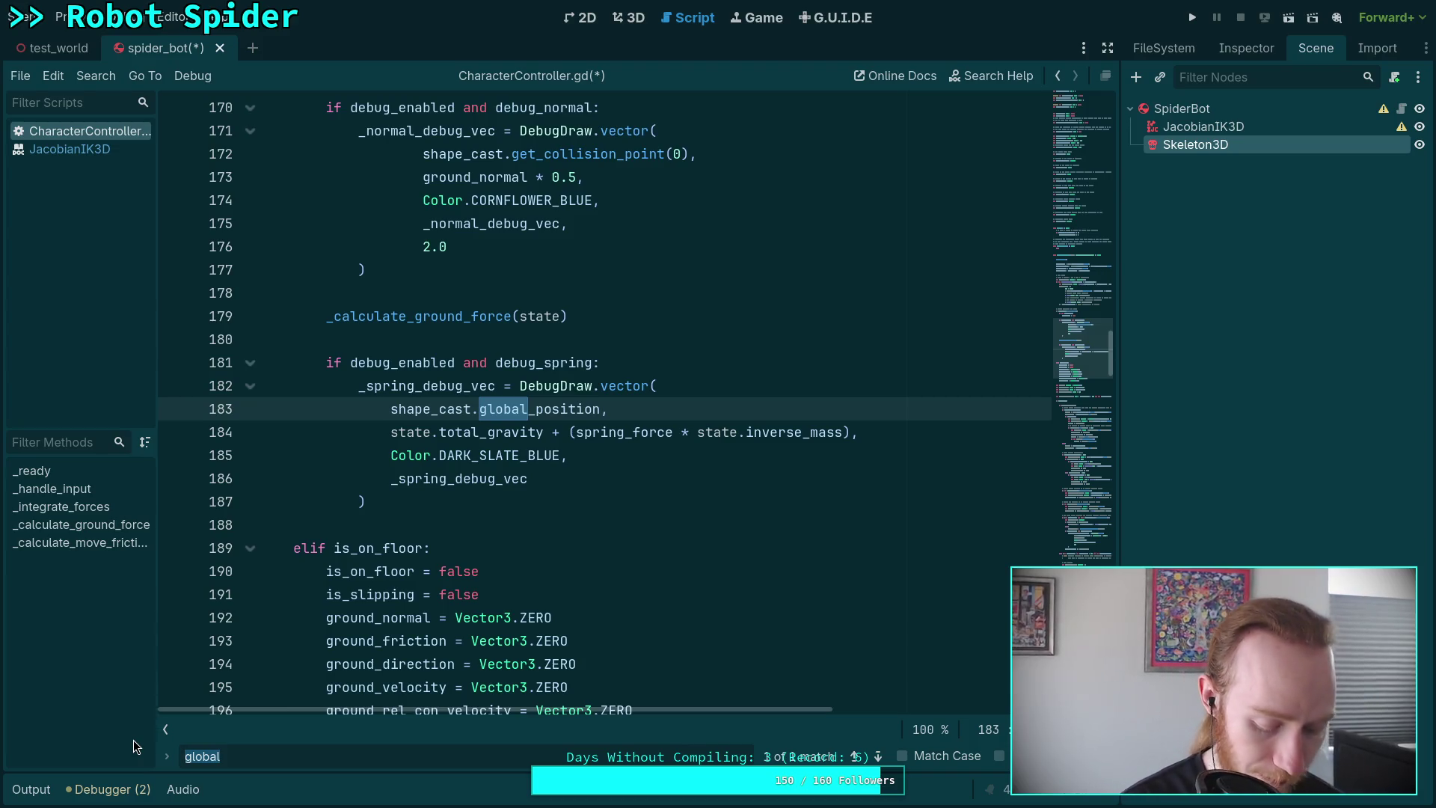
Search for 'position' and step through every match to check remaining position uses.
{"action": "type", "text": "position"}
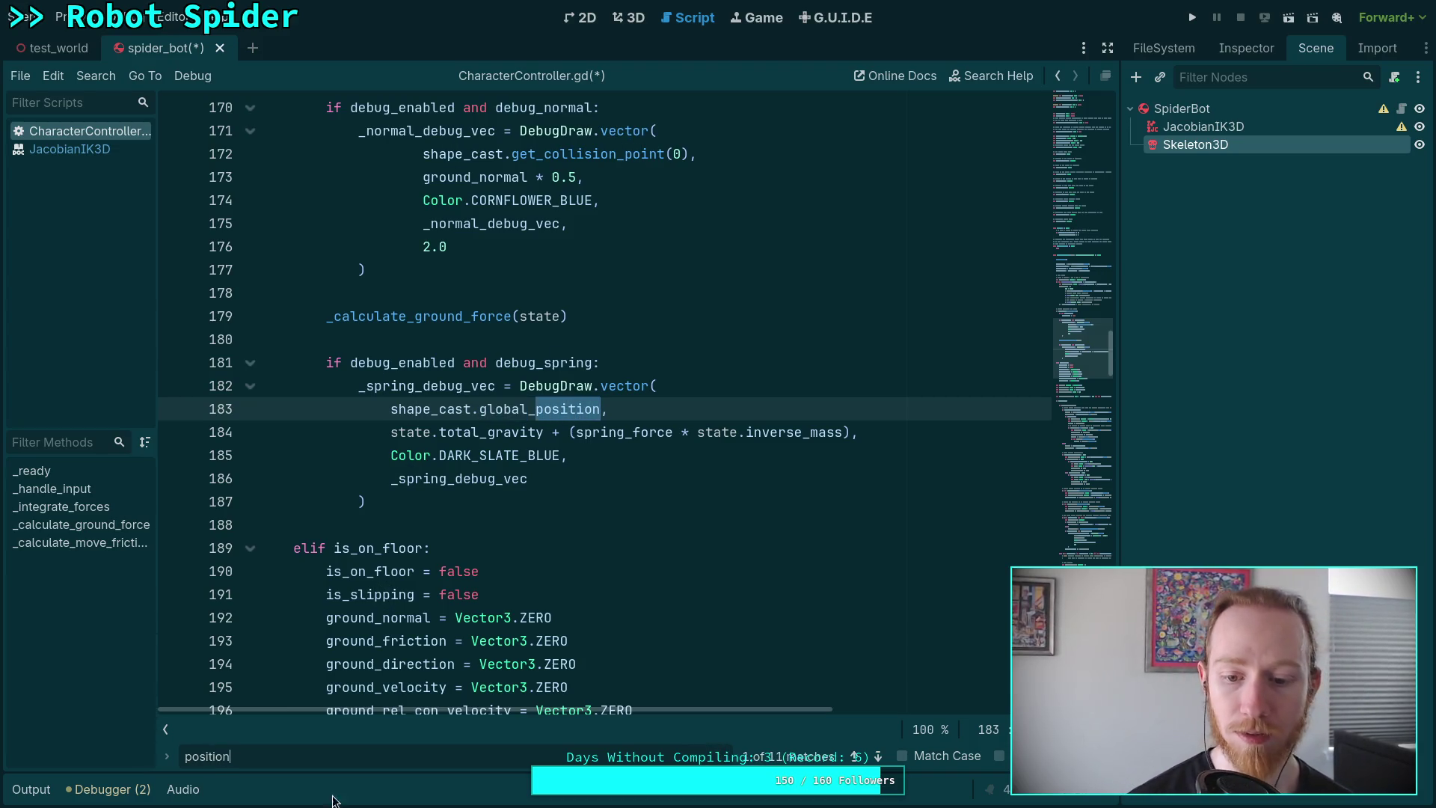
{"action": "left_click", "coordinate": [876, 757]}
{"action": "left_click", "coordinate": [876, 758]}
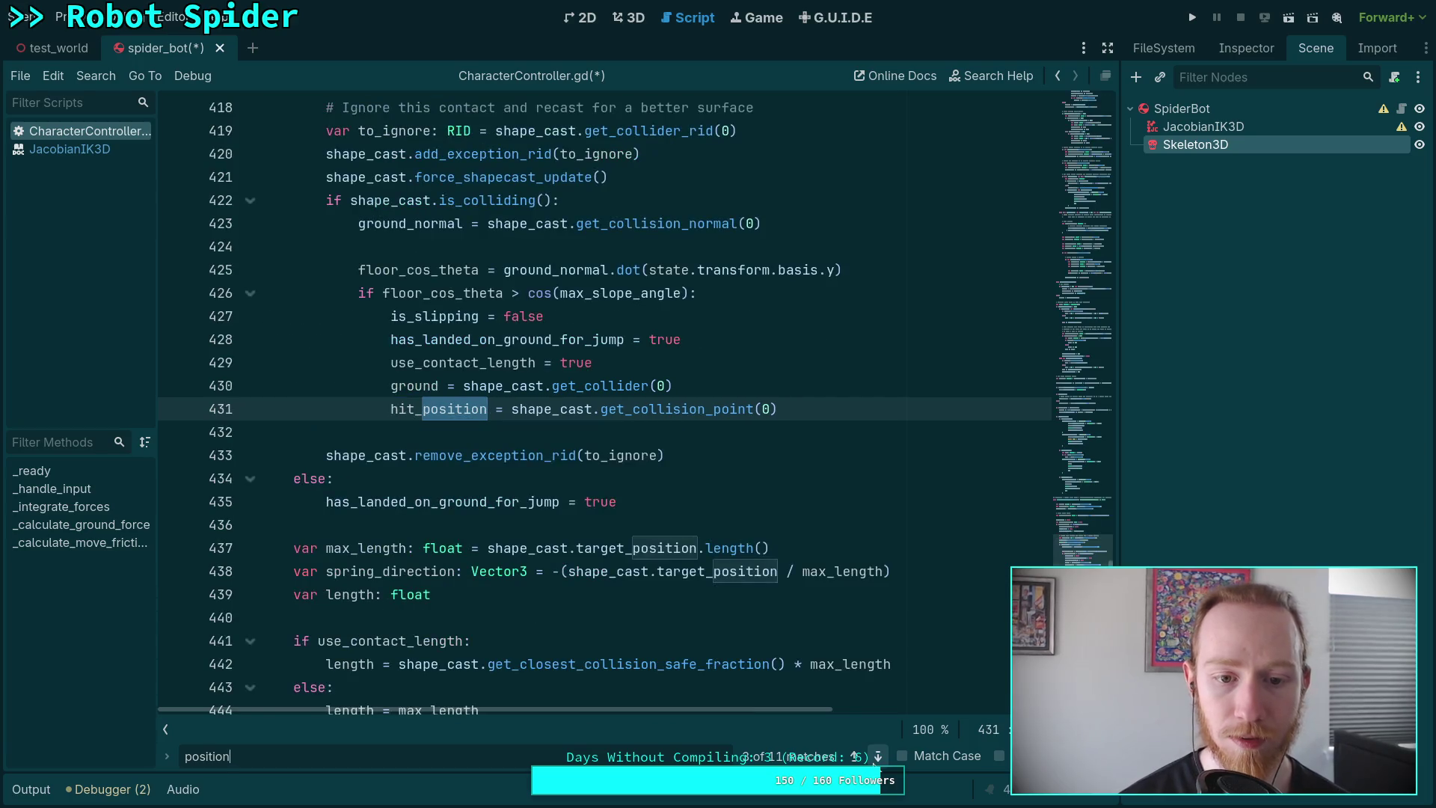
{"action": "left_click", "coordinate": [877, 757]}
{"action": "left_click", "coordinate": [876, 757]}
{"action": "left_click", "coordinate": [877, 757]}
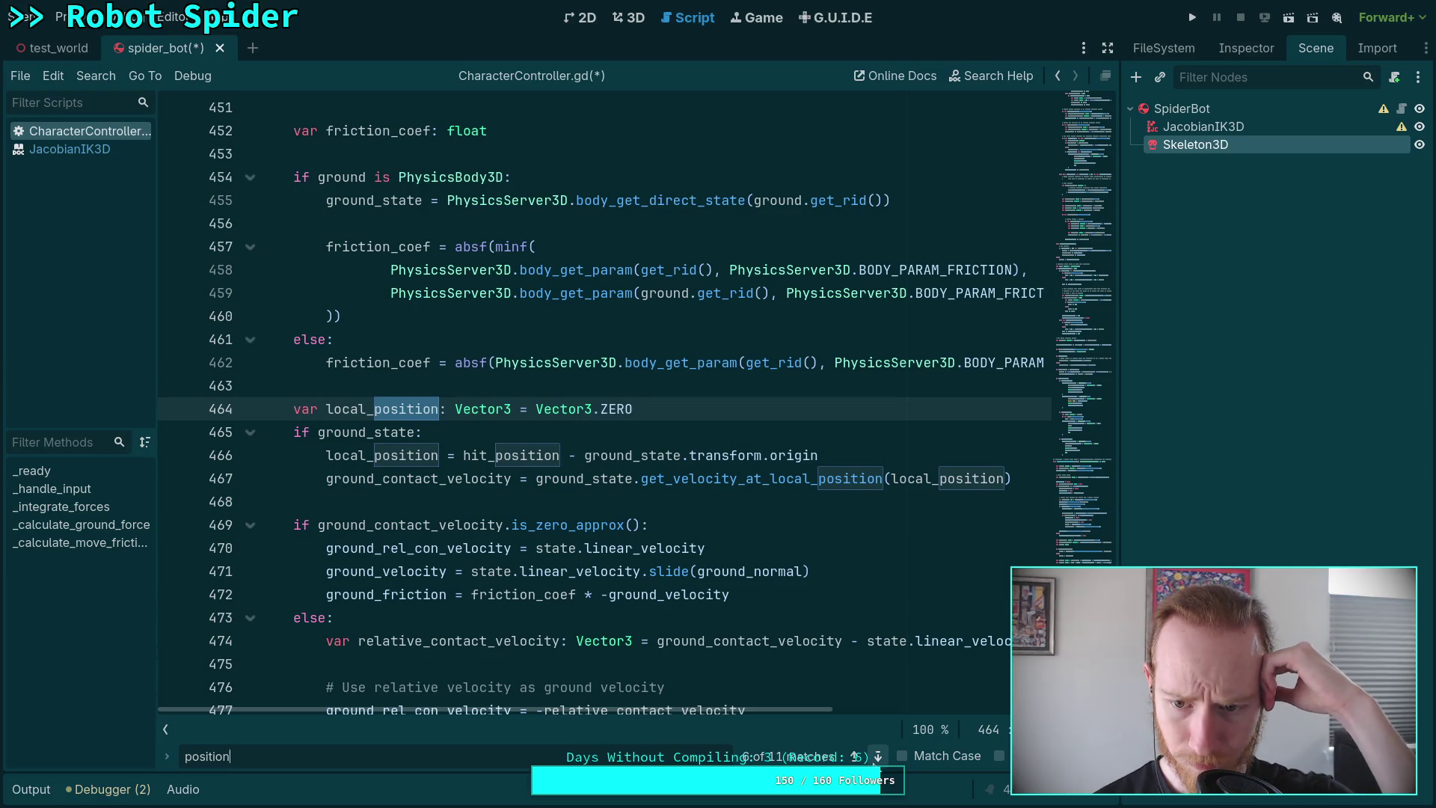
{"action": "left_click", "coordinate": [877, 757]}
{"action": "left_click", "coordinate": [877, 758]}
{"action": "left_click", "coordinate": [877, 757]}
{"action": "left_click", "coordinate": [877, 757]}
{"action": "left_click", "coordinate": [877, 757]}
{"action": "left_click", "coordinate": [876, 757]}
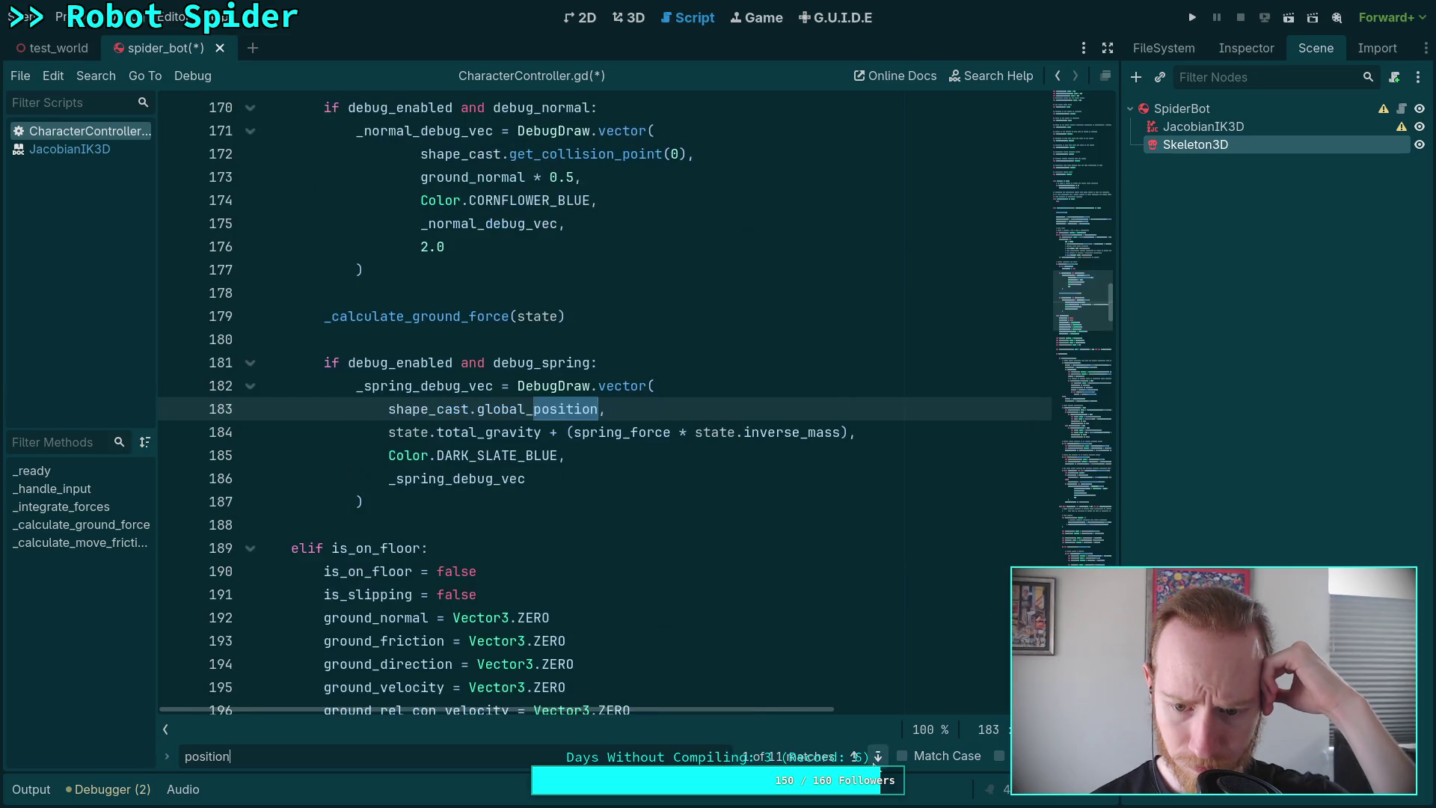
{"action": "key", "text": "ctrl+f"}
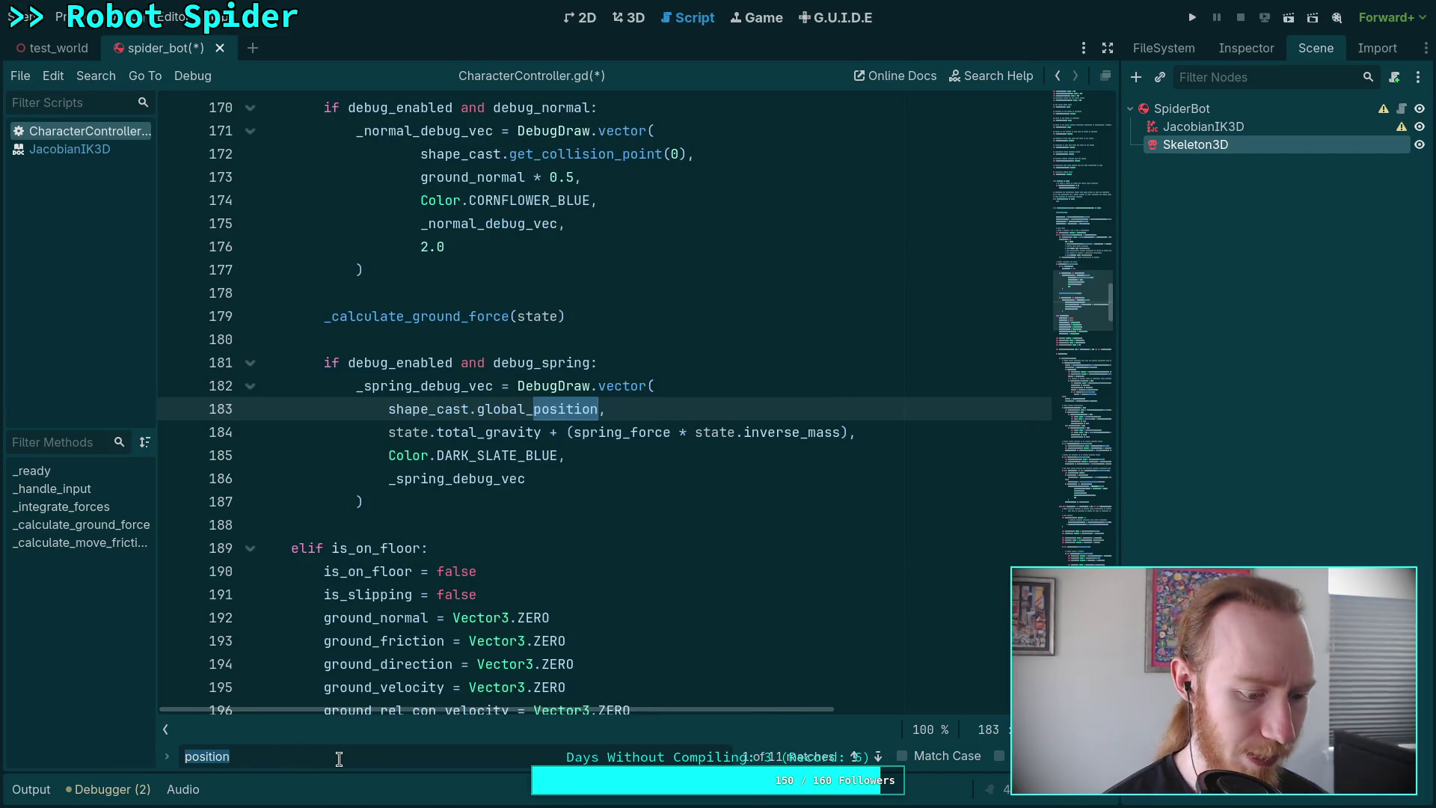
Search for 'basis' and step through every basis match in the script.
{"action": "type", "text": "coh"}
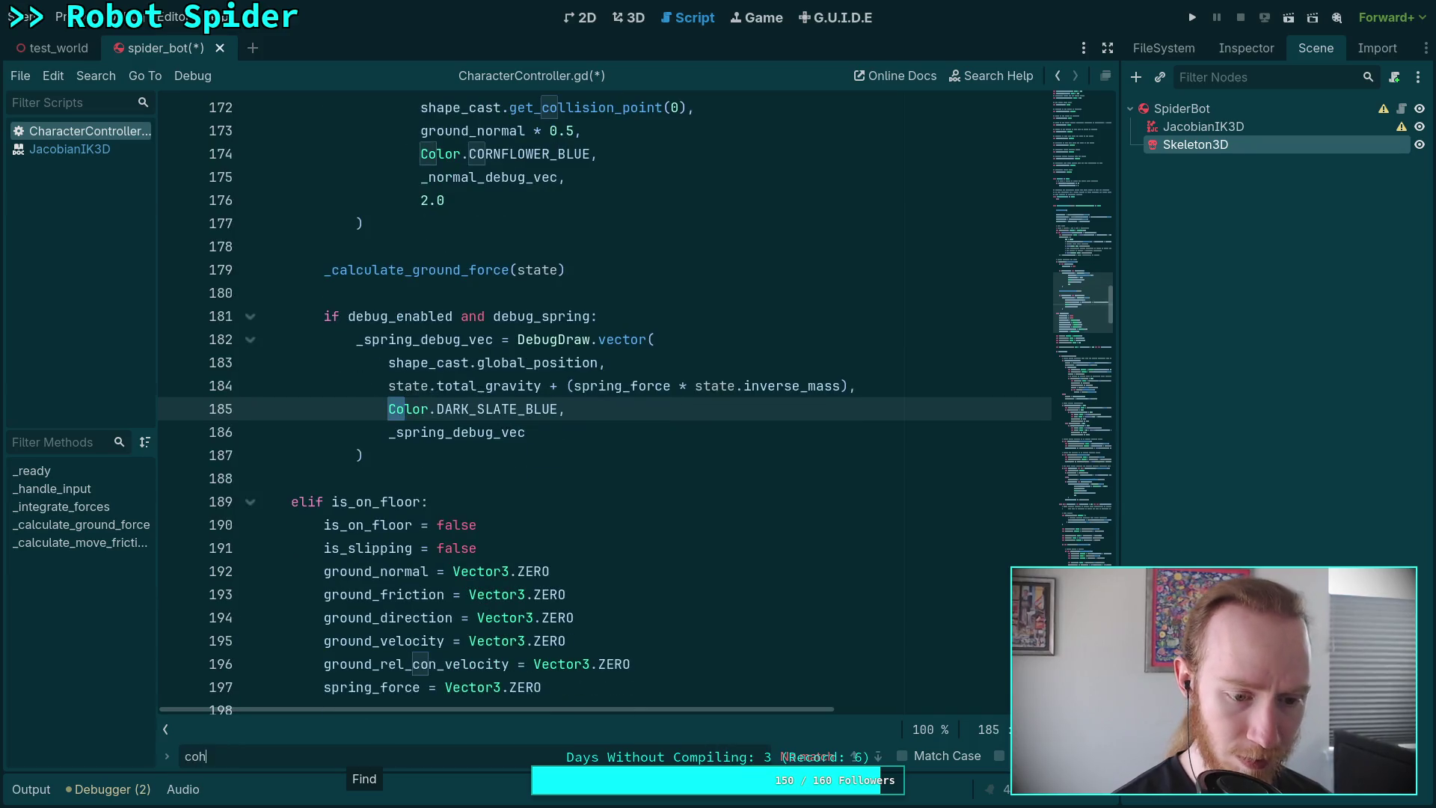
{"action": "key", "text": "BackSpace"}
{"action": "key", "text": "BackSpace"}
{"action": "key", "text": "BackSpace"}
{"action": "type", "text": "rota"}
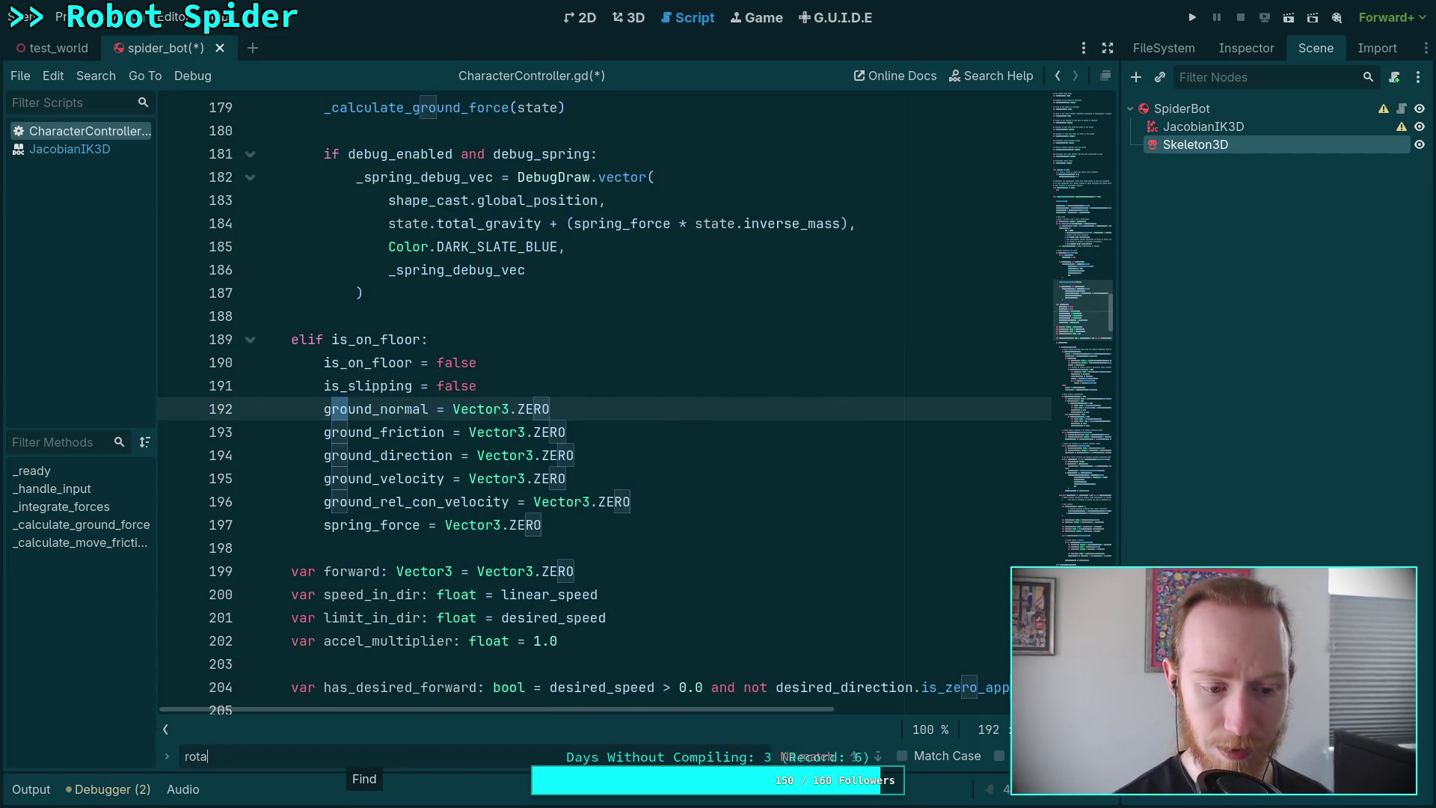
{"action": "key", "text": "BackSpace"}
{"action": "key", "text": "BackSpace"}
{"action": "key", "text": "BackSpace"}
{"action": "type", "text": "basis"}
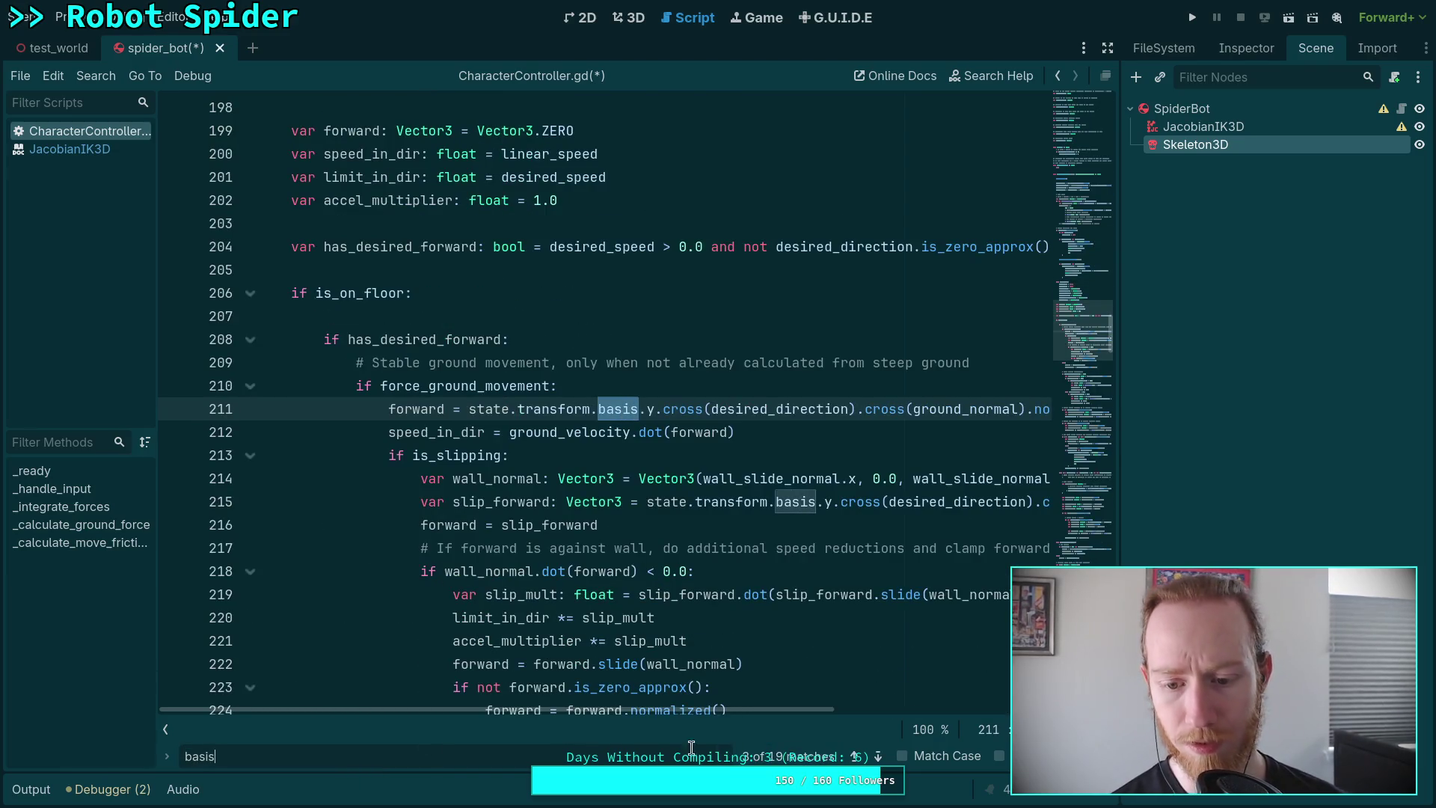
{"action": "left_click", "coordinate": [880, 760]}
{"action": "left_click", "coordinate": [880, 760]}
{"action": "left_click", "coordinate": [879, 760]}
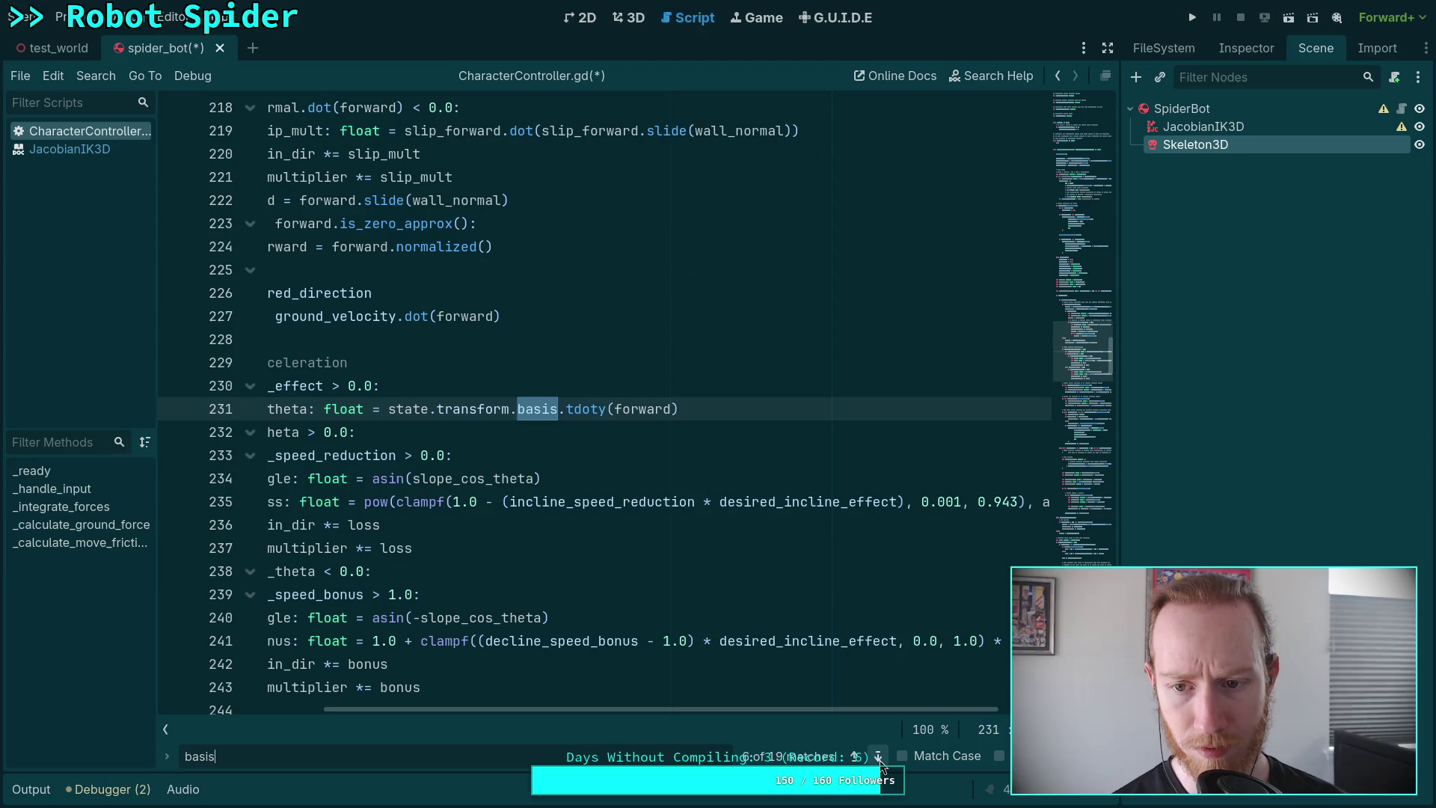
{"action": "left_click", "coordinate": [880, 760]}
{"action": "left_click", "coordinate": [880, 760]}
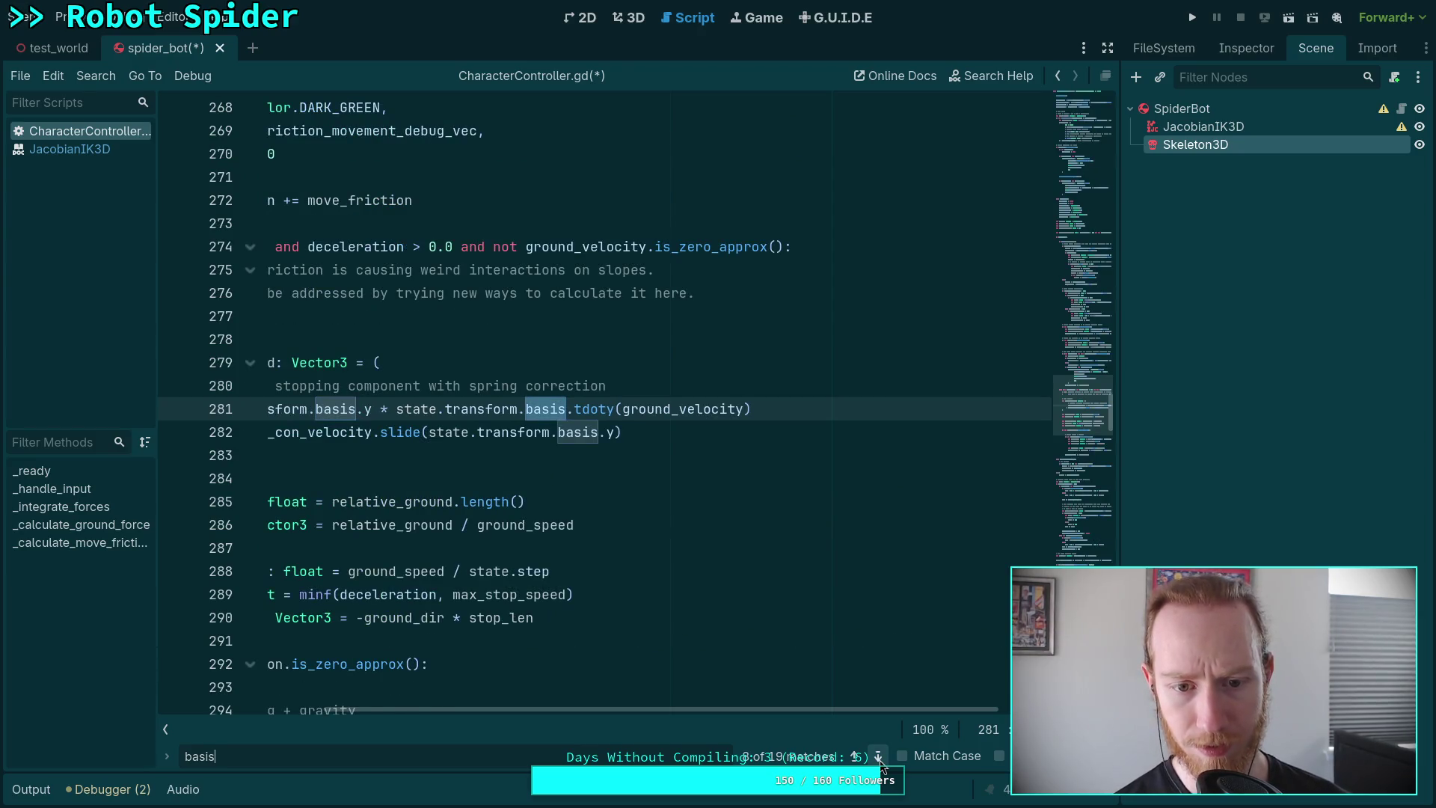
{"action": "left_click", "coordinate": [879, 760]}
{"action": "left_click", "coordinate": [880, 760]}
{"action": "left_click", "coordinate": [880, 760]}
{"action": "left_click", "coordinate": [880, 760]}
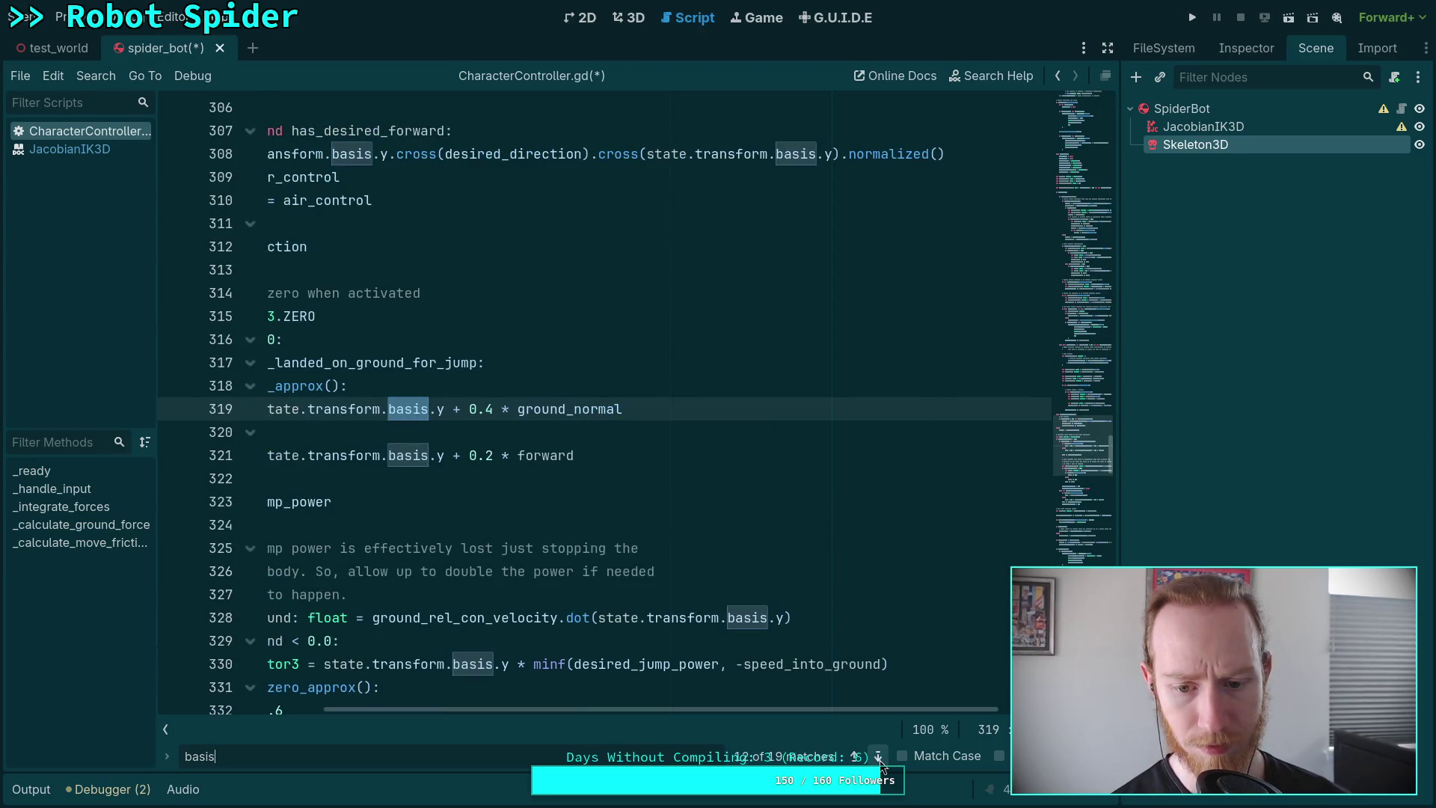
{"action": "left_click", "coordinate": [854, 757]}
{"action": "left_click_drag", "start_coordinate": [821, 712], "coordinate": [700, 712]}
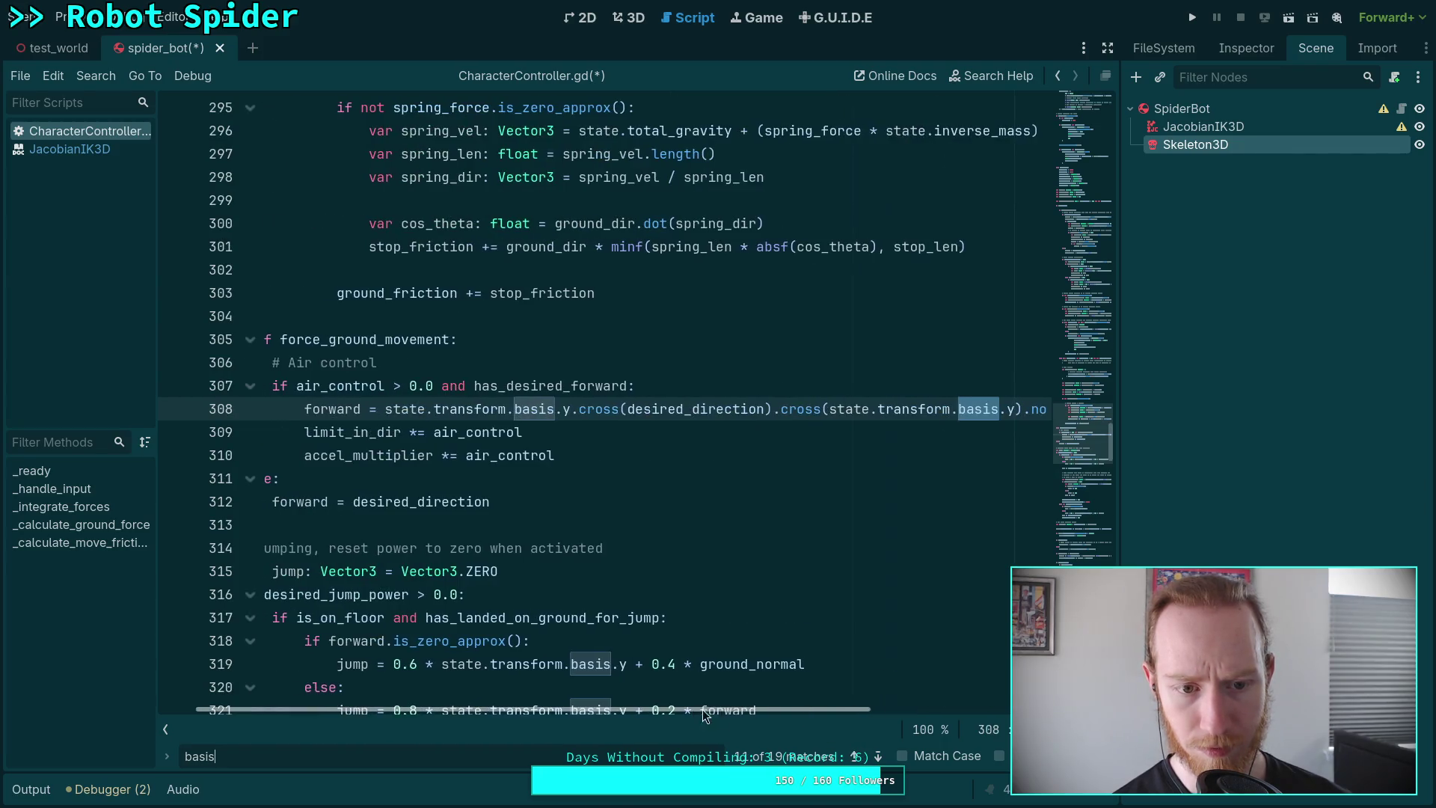
{"action": "left_click", "coordinate": [877, 757]}
{"action": "left_click", "coordinate": [878, 757]}
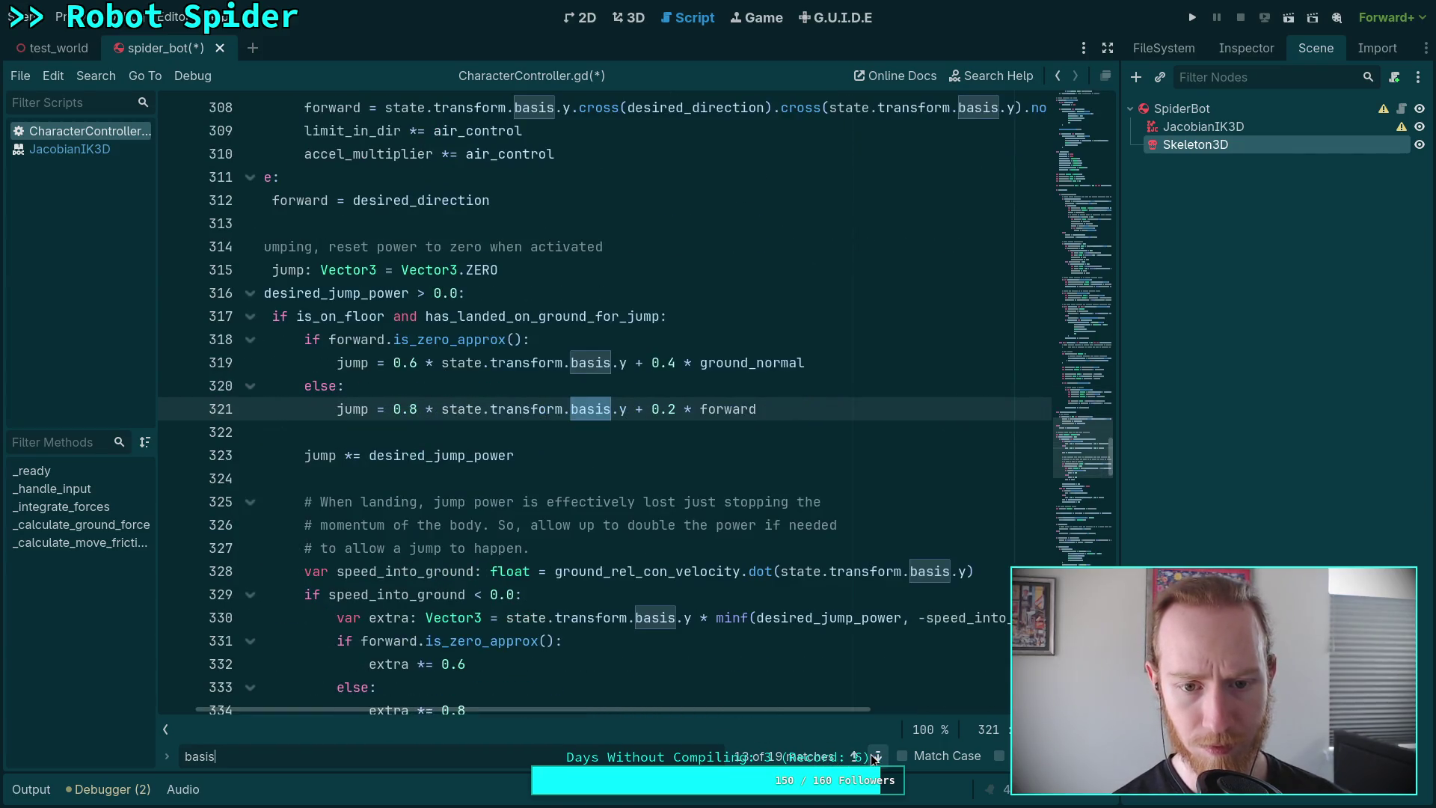
{"action": "left_click", "coordinate": [877, 757]}
{"action": "left_click", "coordinate": [877, 757]}
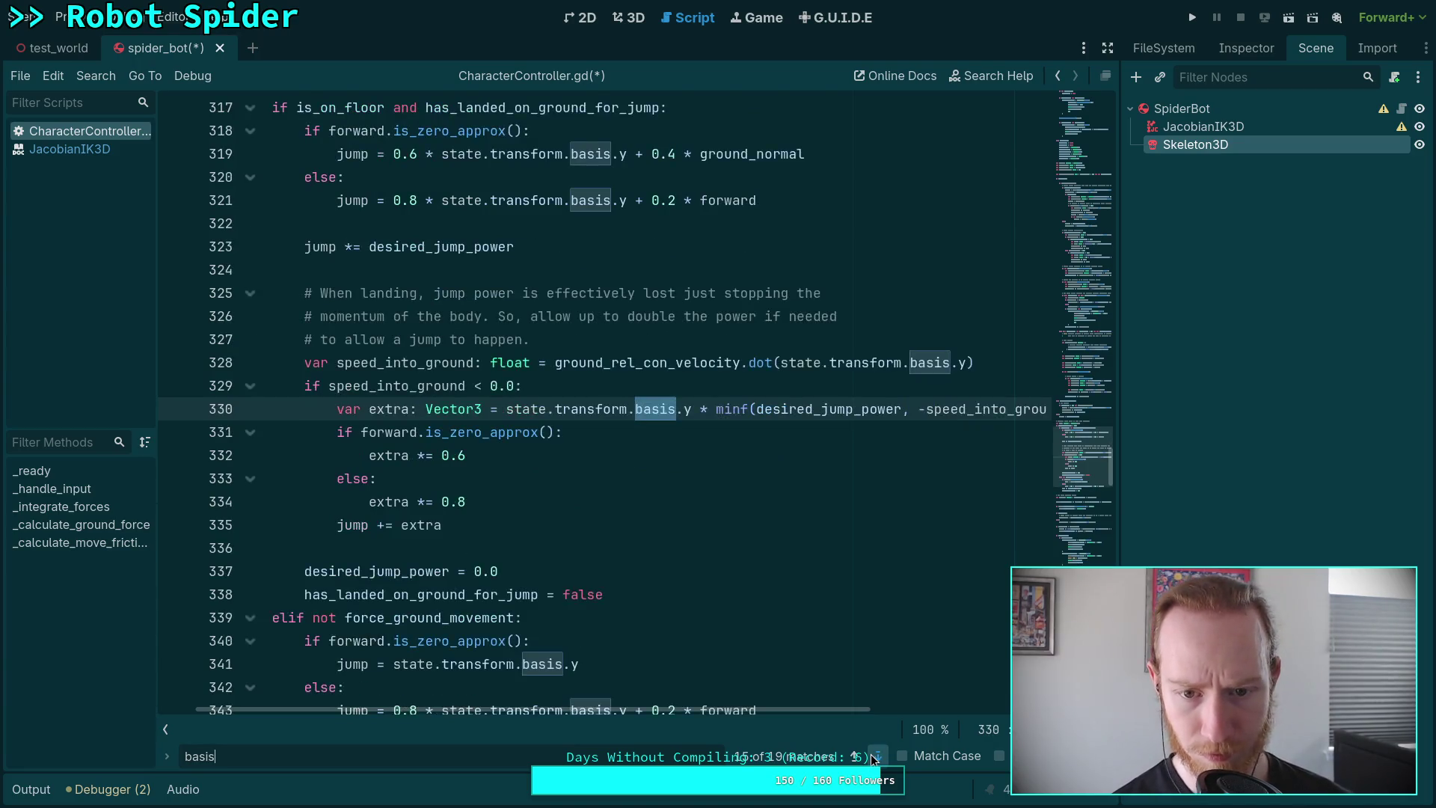
{"action": "left_click", "coordinate": [877, 757]}
{"action": "left_click", "coordinate": [877, 757]}
{"action": "left_click", "coordinate": [876, 757]}
{"action": "left_click", "coordinate": [877, 757]}
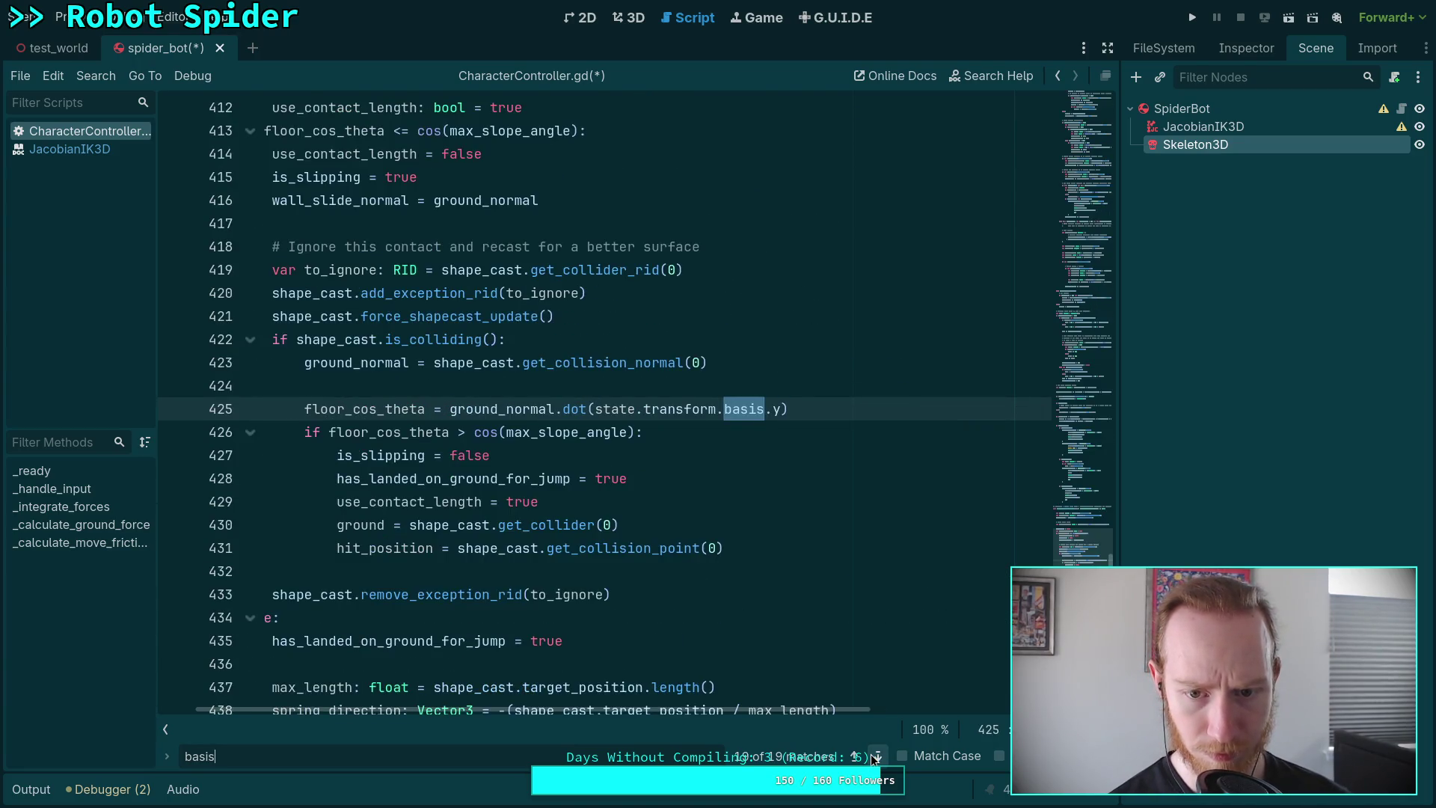
{"action": "left_click", "coordinate": [877, 757]}
{"action": "left_click", "coordinate": [877, 757]}
{"action": "left_click", "coordinate": [877, 758]}
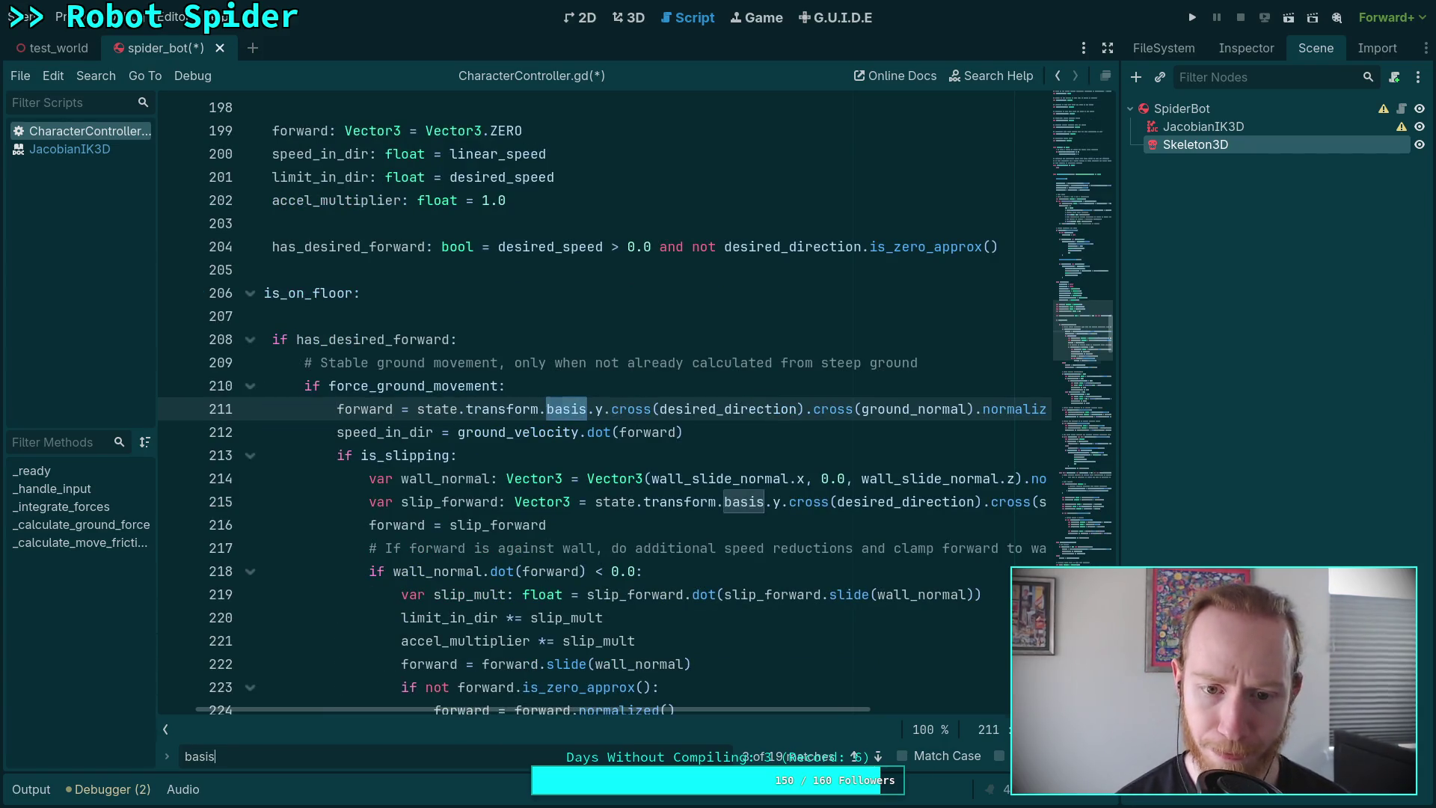
Close the find bar, save CharacterController.gd and switch to the terminal.
{"action": "key", "text": "Escape"}
{"action": "left_click", "coordinate": [738, 621]}
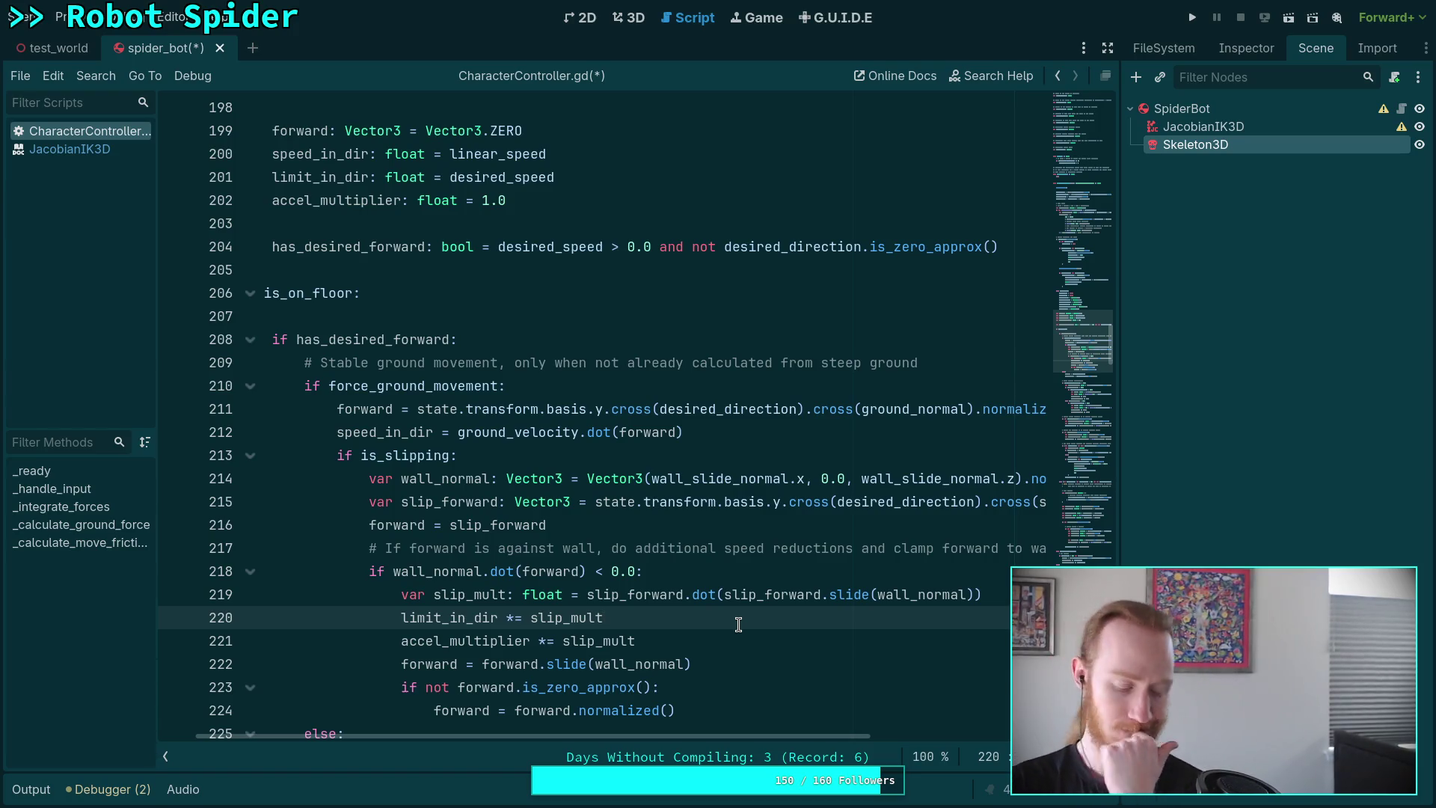
{"action": "key", "text": "ctrl+s"}
{"action": "key", "text": "super+1"}
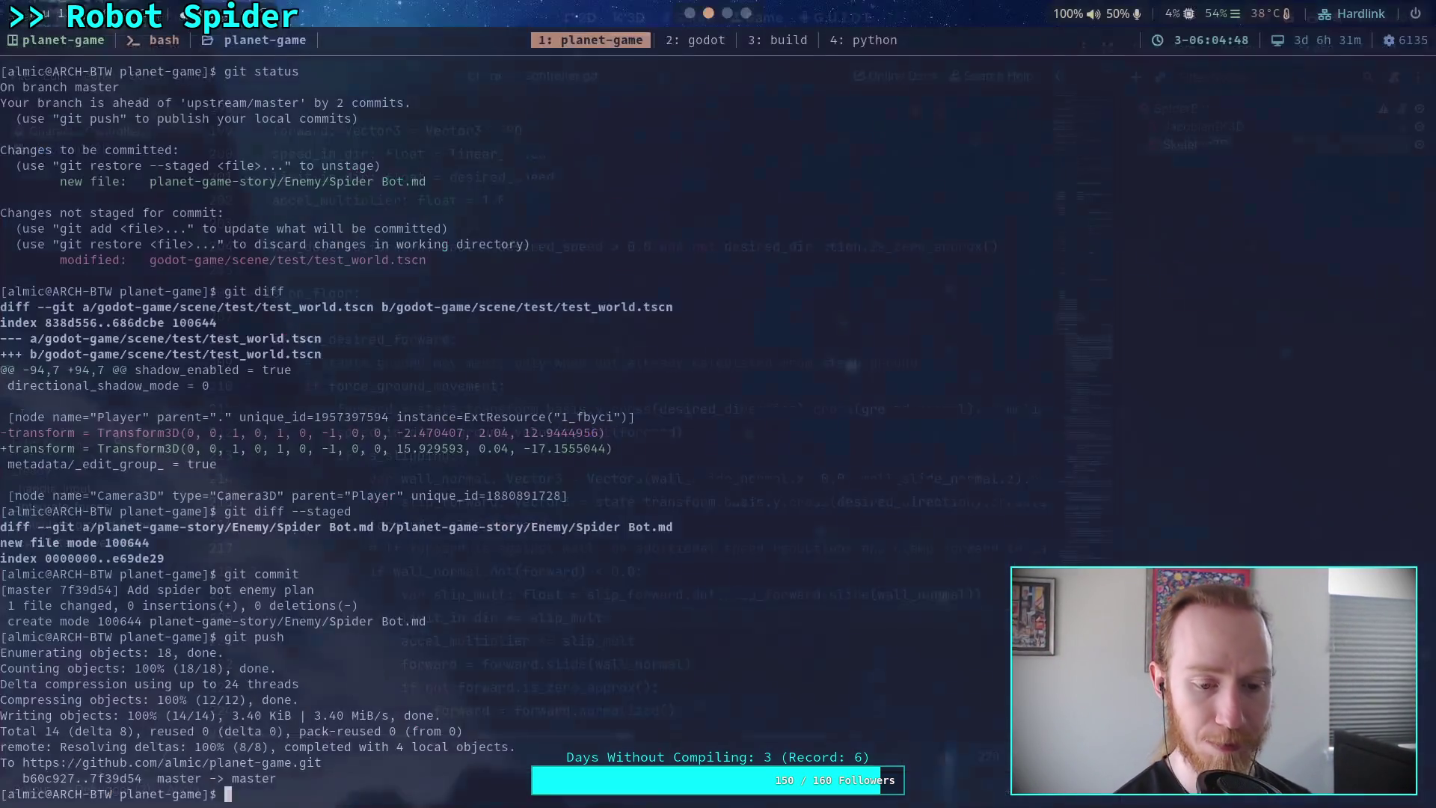
Run git status and review the git diff of godot-game/character/CharacterController.gd.
{"action": "type", "text": "git status"}
{"action": "key", "text": "Return"}
{"action": "type", "text": "git diff godot-game/character/CharacterController.gd"}
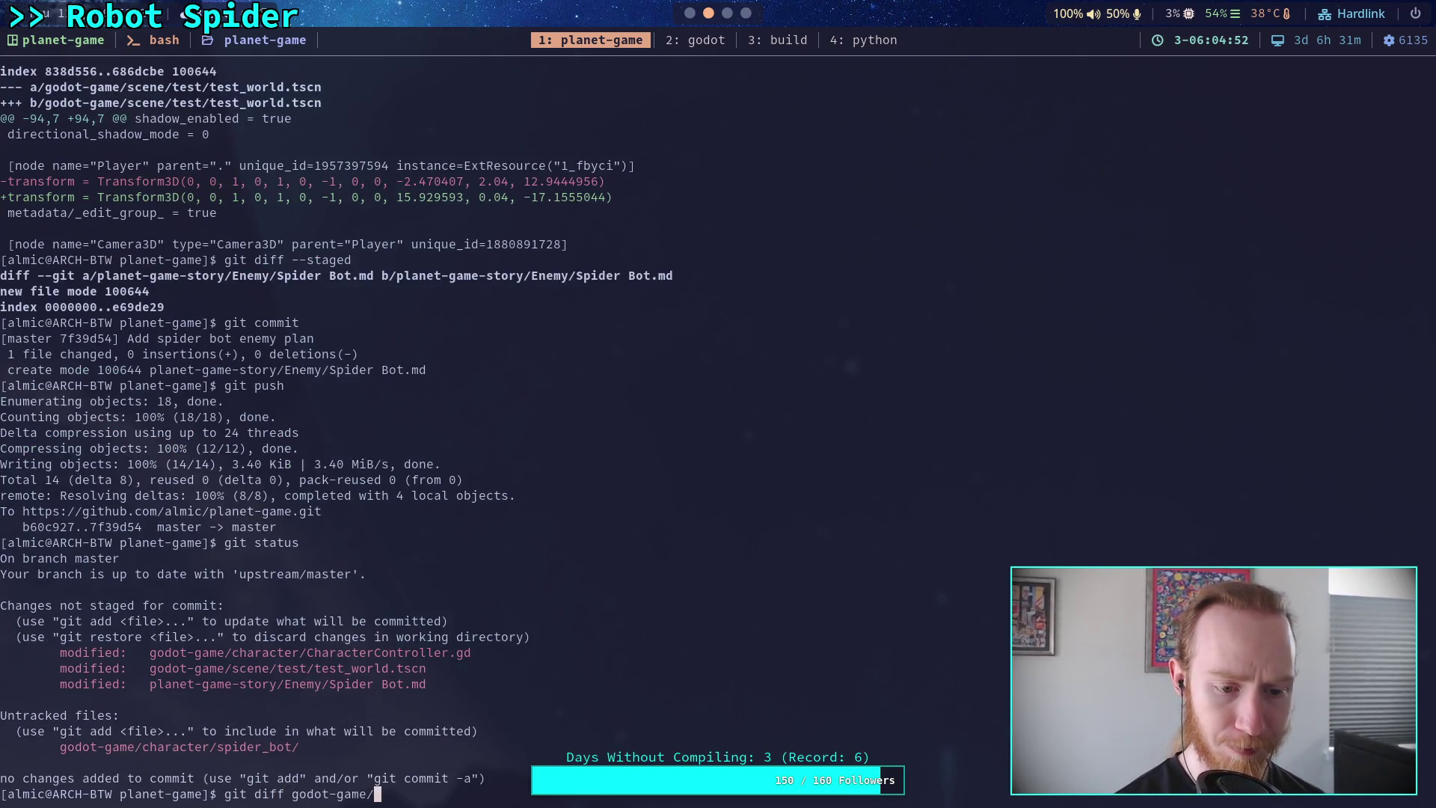
{"action": "key", "text": "Return"}
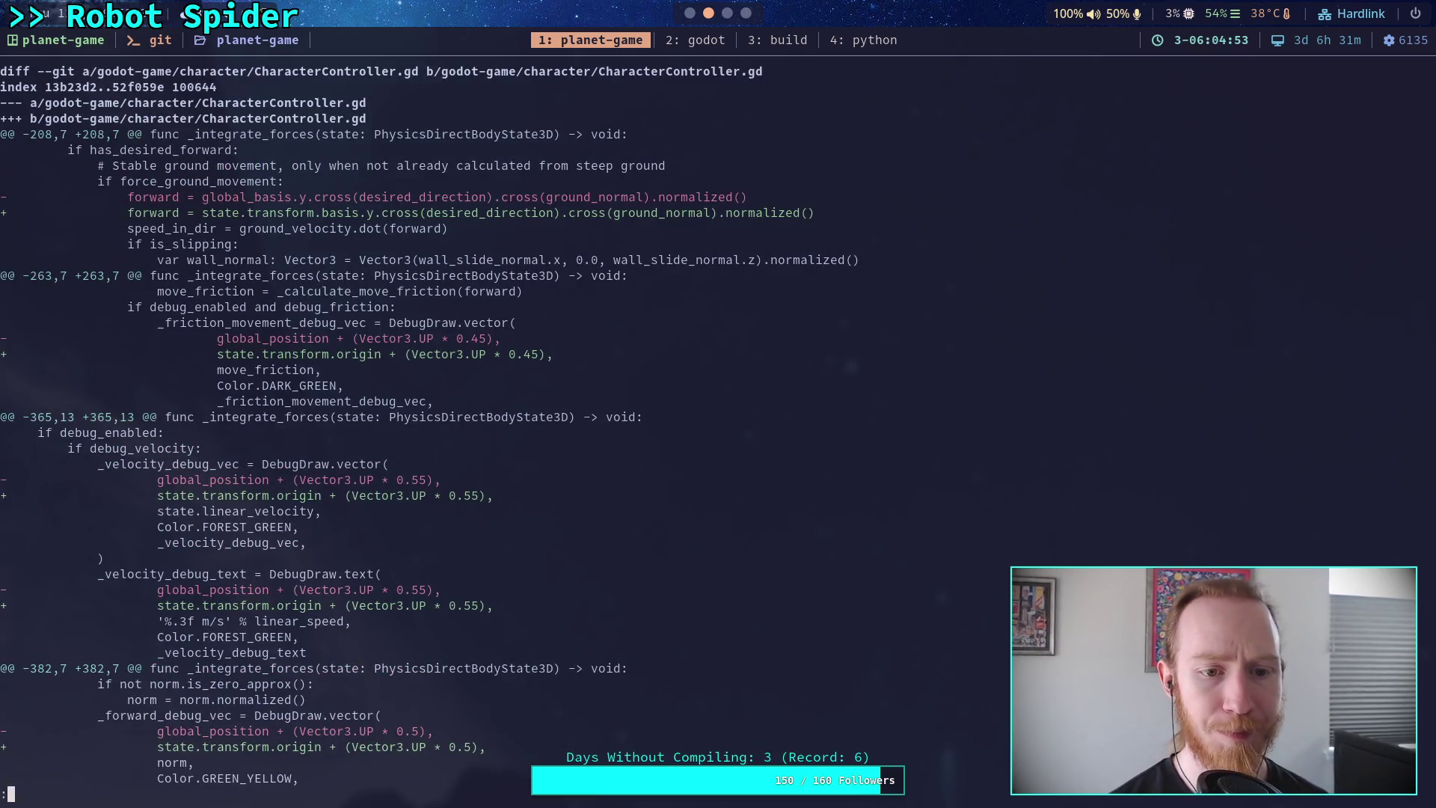
{"action": "key", "text": "j"}
{"action": "key", "text": "j"}
{"action": "key", "text": "j"}
{"action": "key", "text": "k"}
{"action": "key", "text": "k"}
{"action": "key", "text": "k"}
Stage godot-game/character/CharacterController.gd with git add and start git commit.
{"action": "type", "text": "g"}
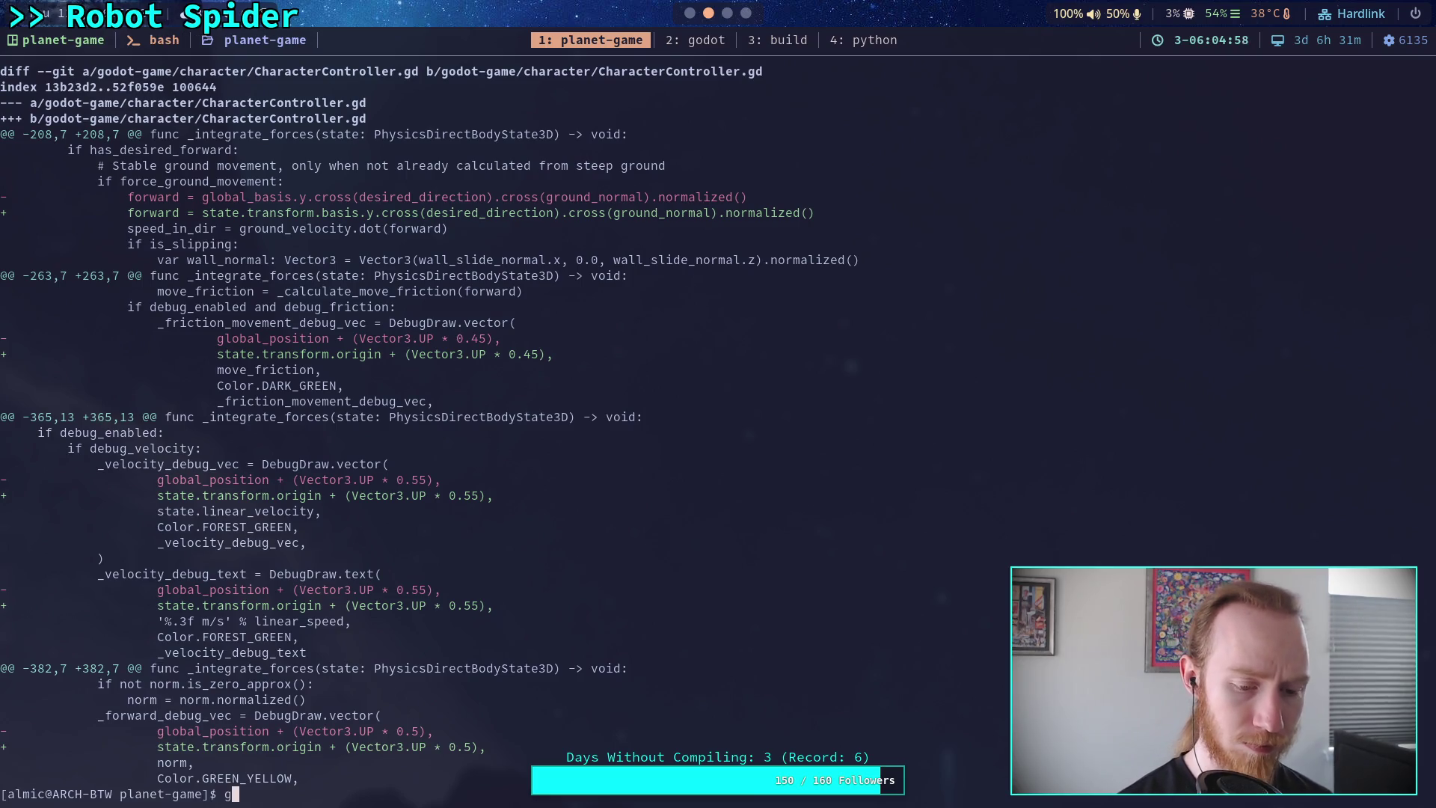
{"action": "type", "text": "qgit add godot"}
{"action": "key", "text": "Tab"}
{"action": "type", "text": "ch"}
{"action": "key", "text": "Tab"}
{"action": "type", "text": "C"}
{"action": "key", "text": "Tab"}
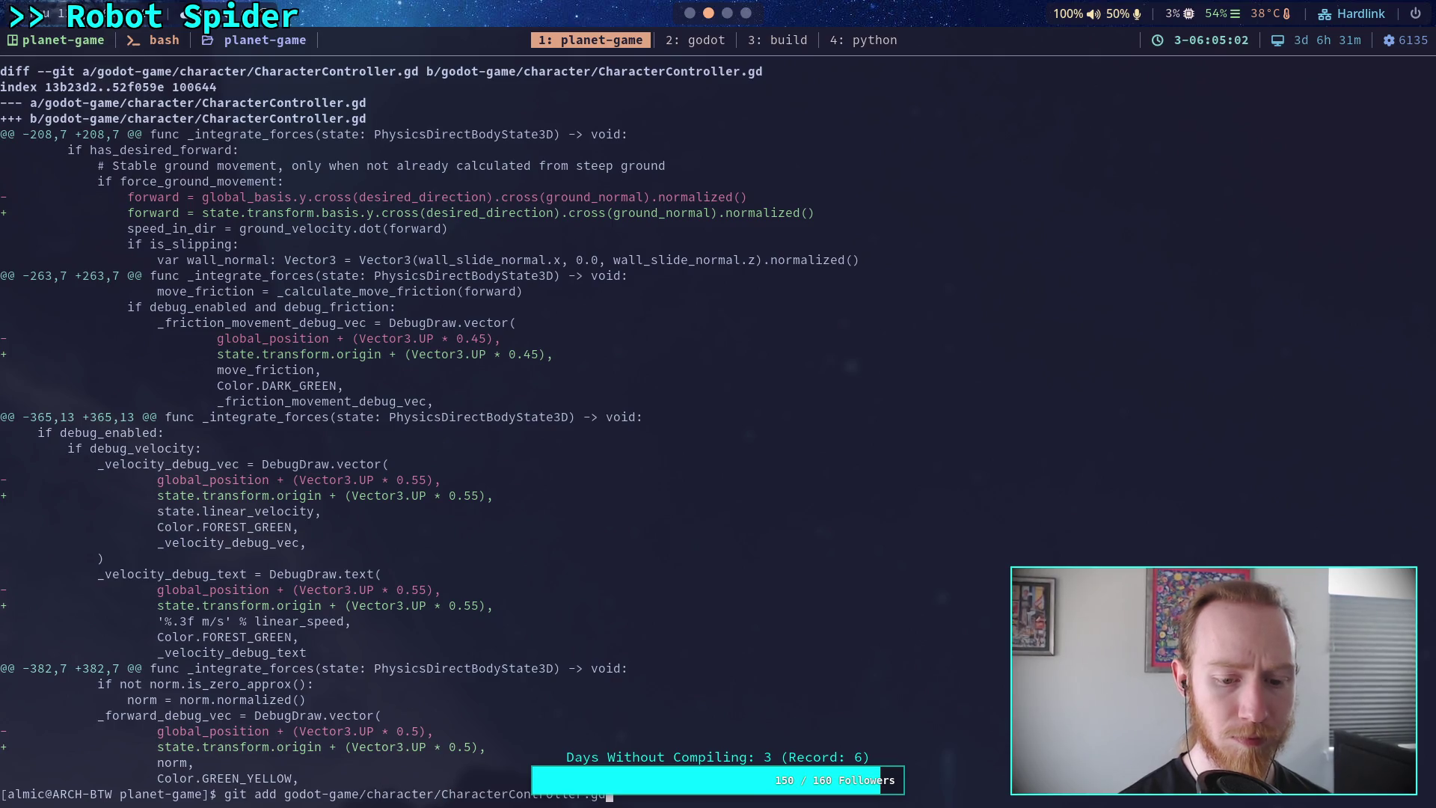
{"action": "key", "text": "Return"}
{"action": "type", "text": "git commit"}
{"action": "key", "text": "Return"}
Write the commit message 'Use state transform instead of global transform' in Vim and save with :wq.
{"action": "key", "text": "O"}
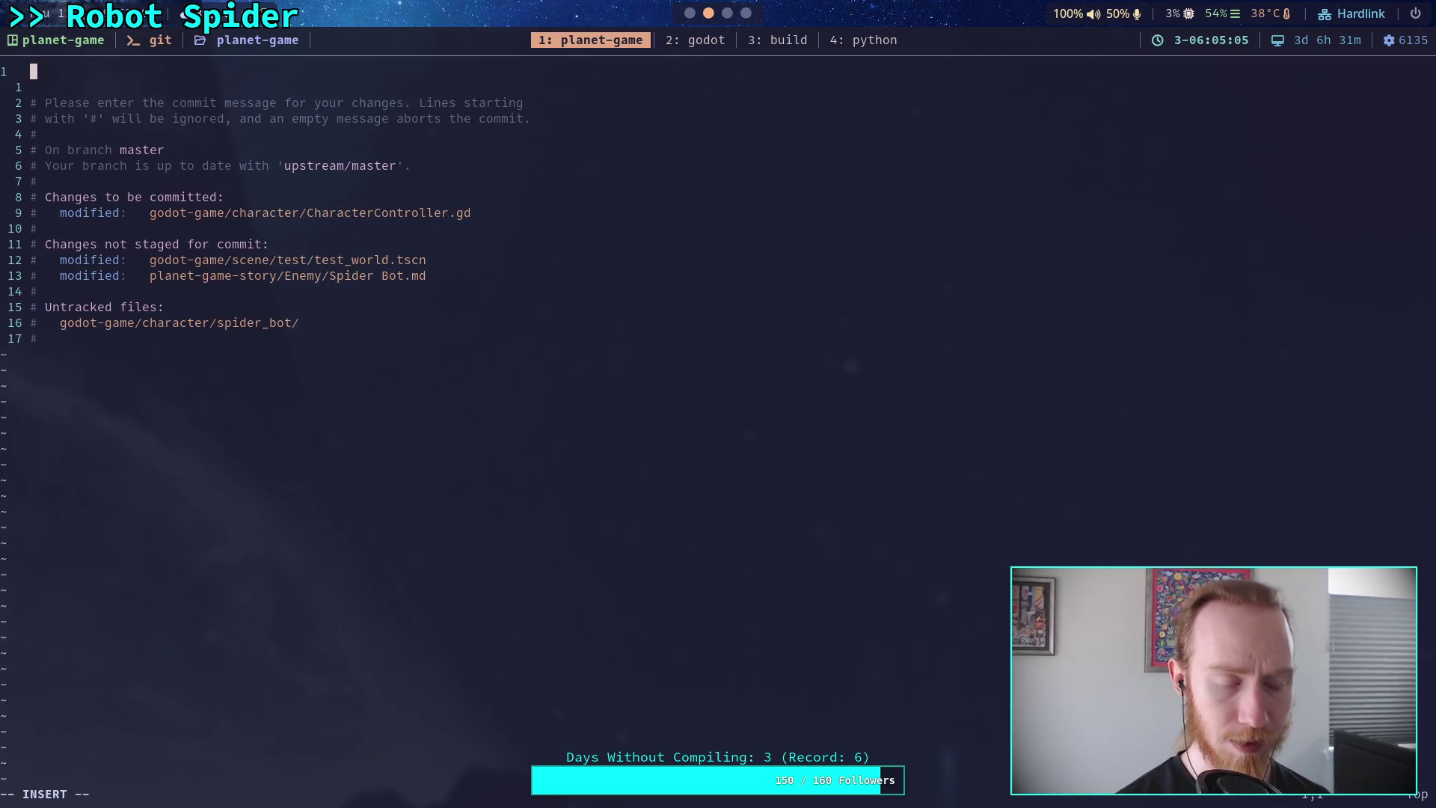
{"action": "type", "text": "Use"}
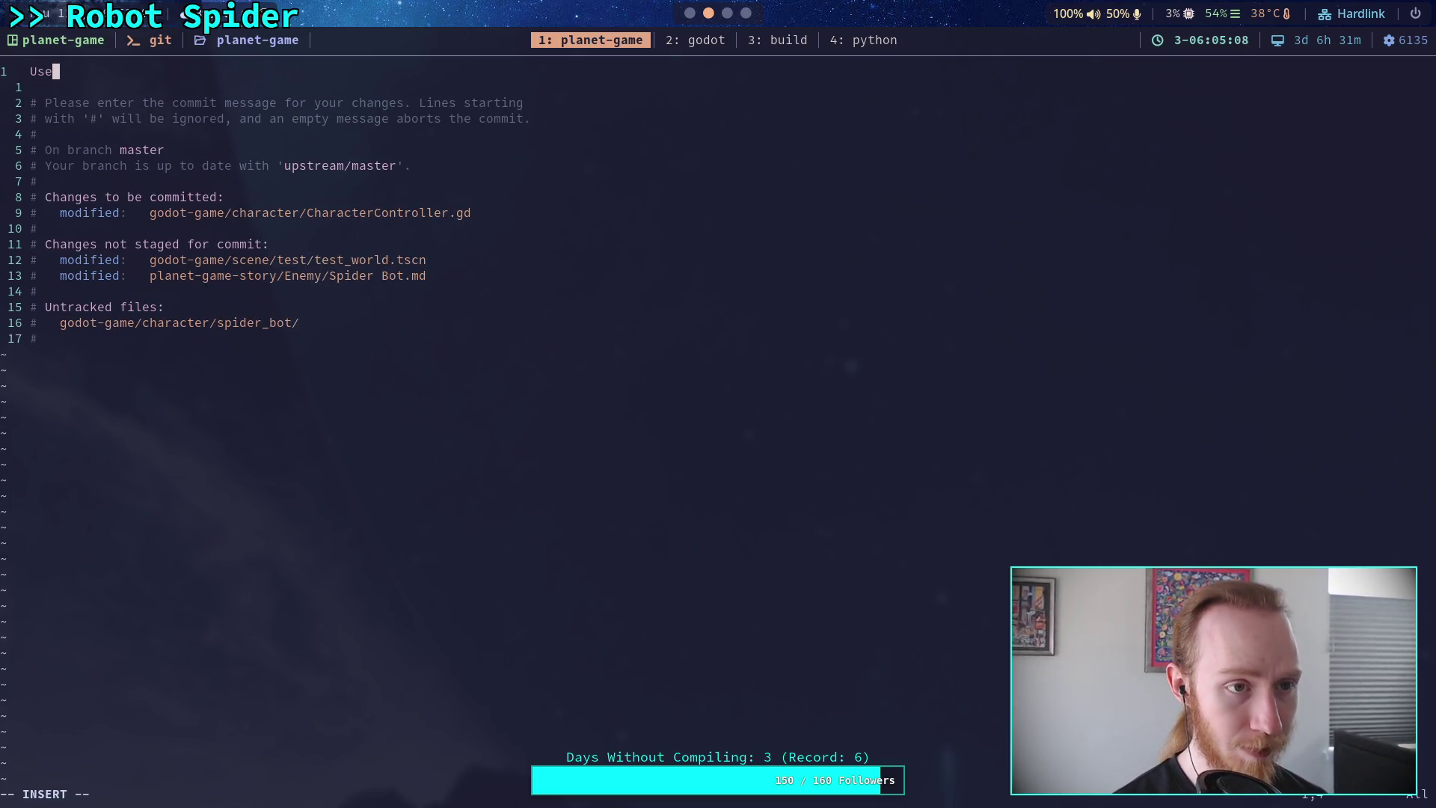
{"action": "type", "text": " state transform "}
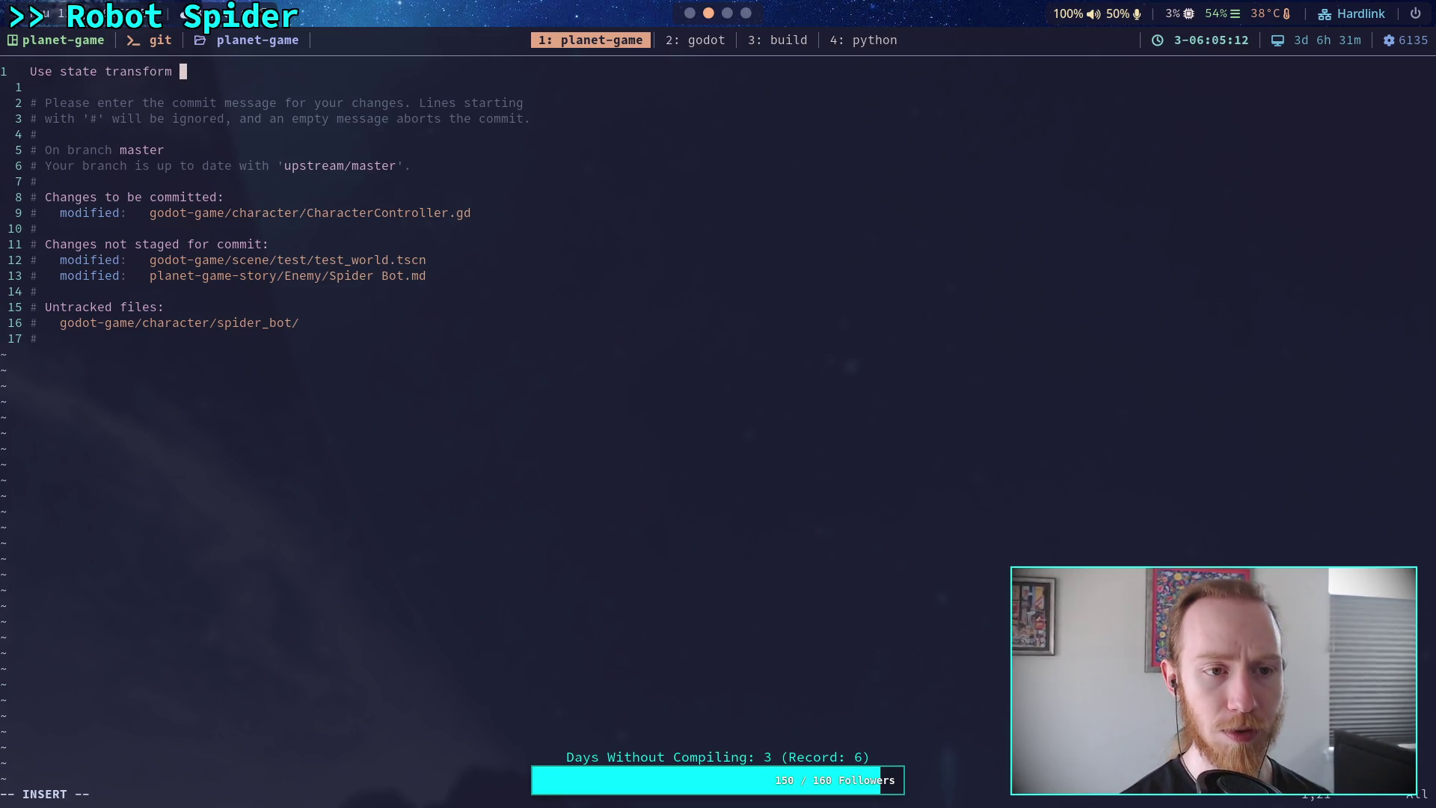
{"action": "type", "text": "into"}
{"action": "key", "text": "BackSpace"}
{"action": "key", "text": "BackSpace"}
{"action": "key", "text": "BackSpace"}
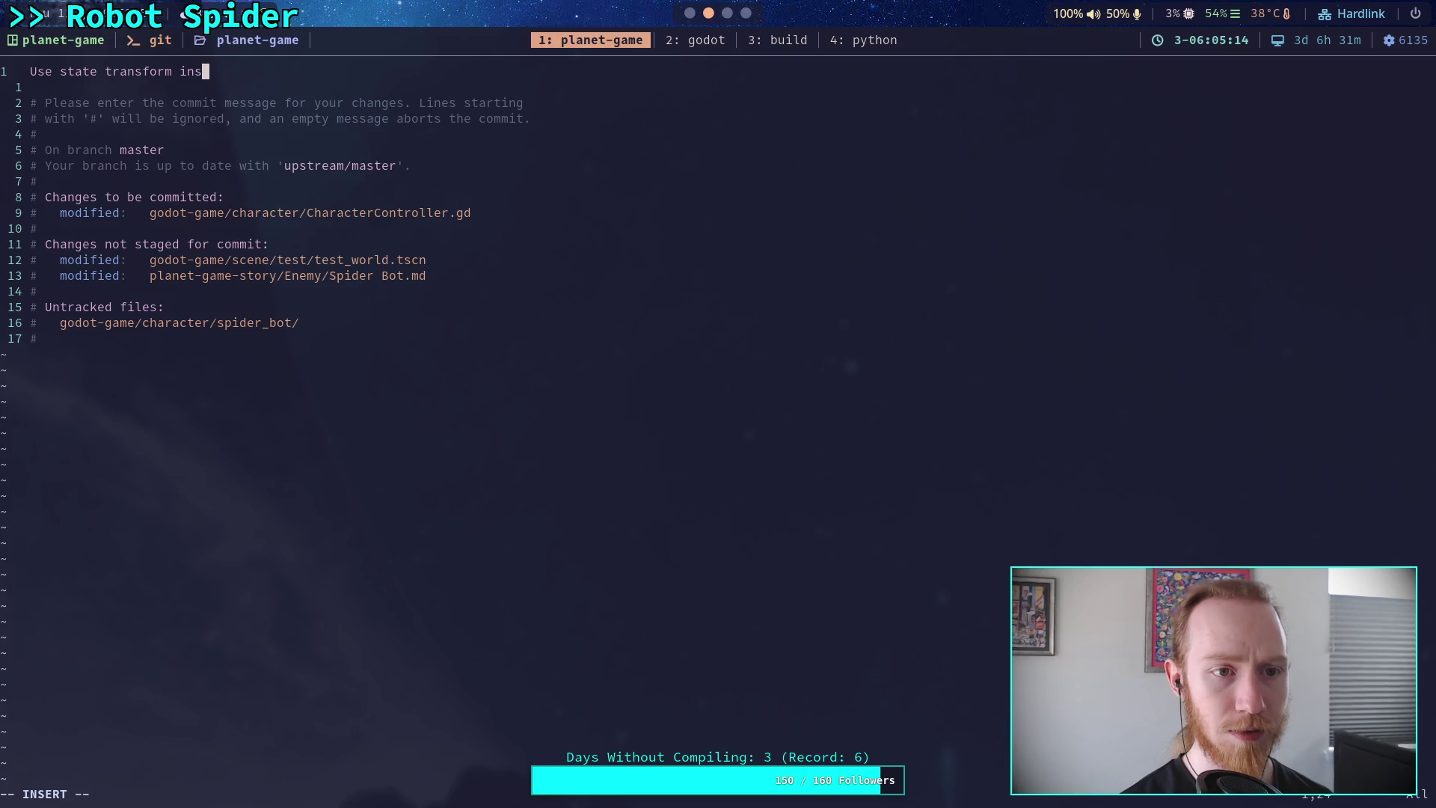
{"action": "type", "text": "inst"}
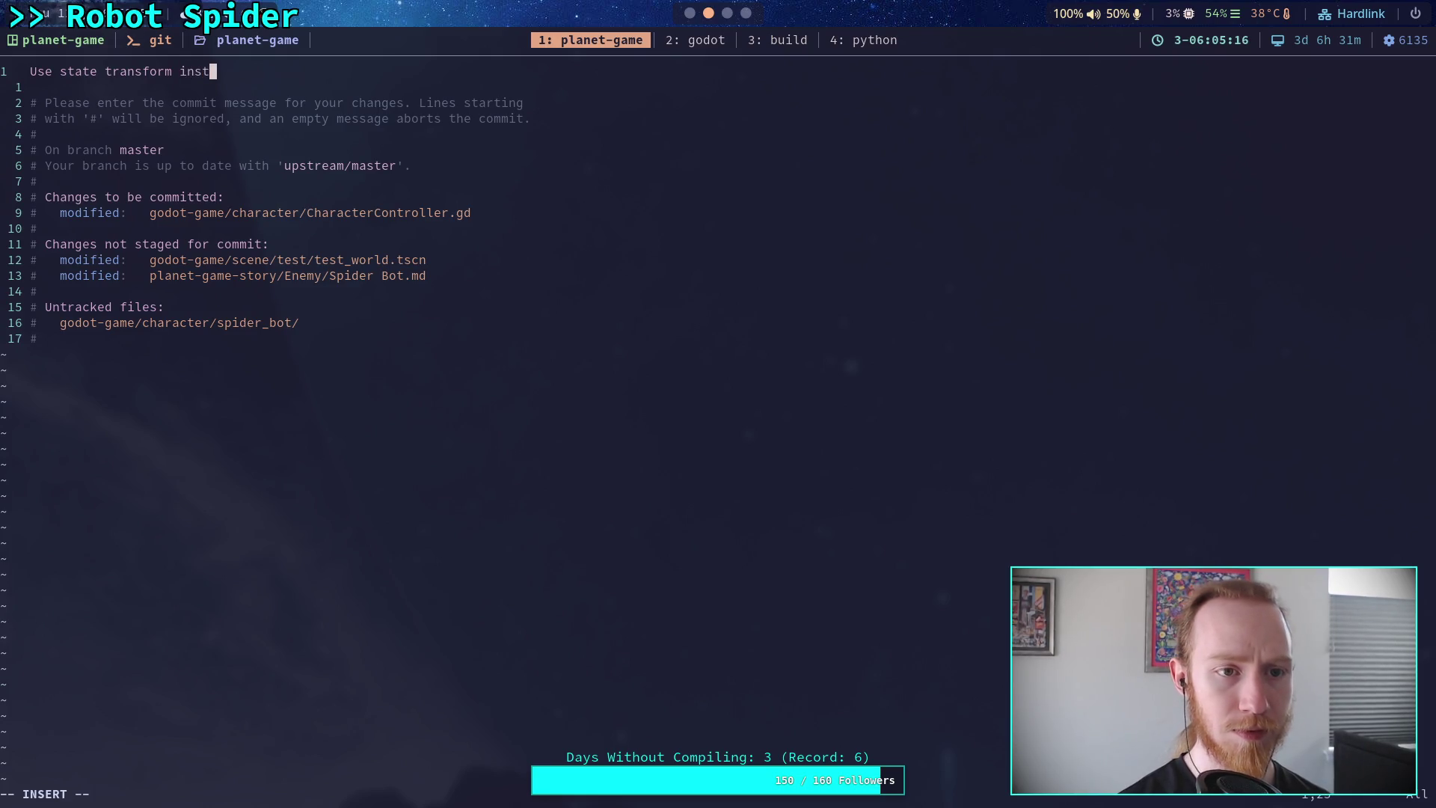
{"action": "type", "text": "ead of global"}
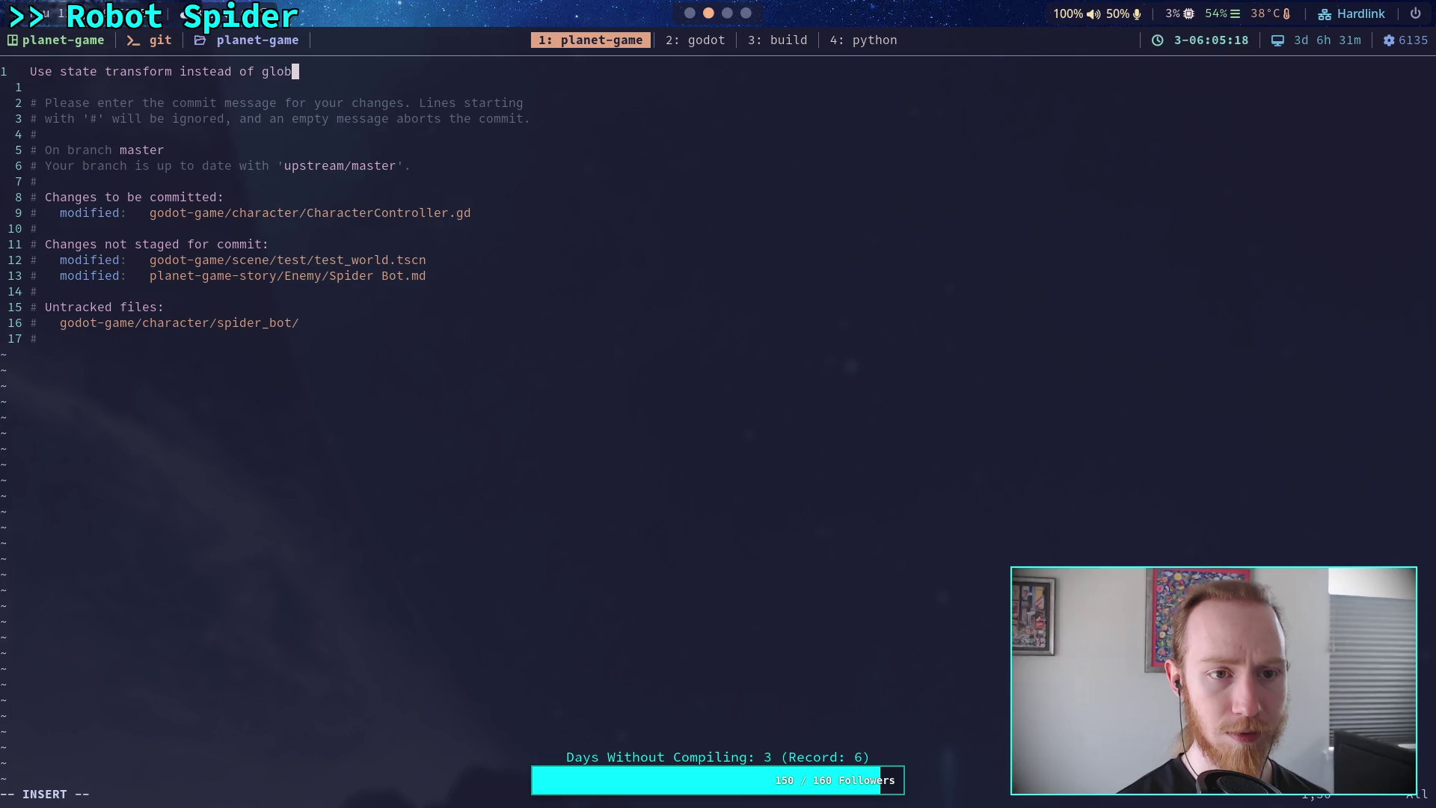
{"action": "key", "text": "BackSpace"}
{"action": "key", "text": "BackSpace"}
{"action": "key", "text": "BackSpace"}
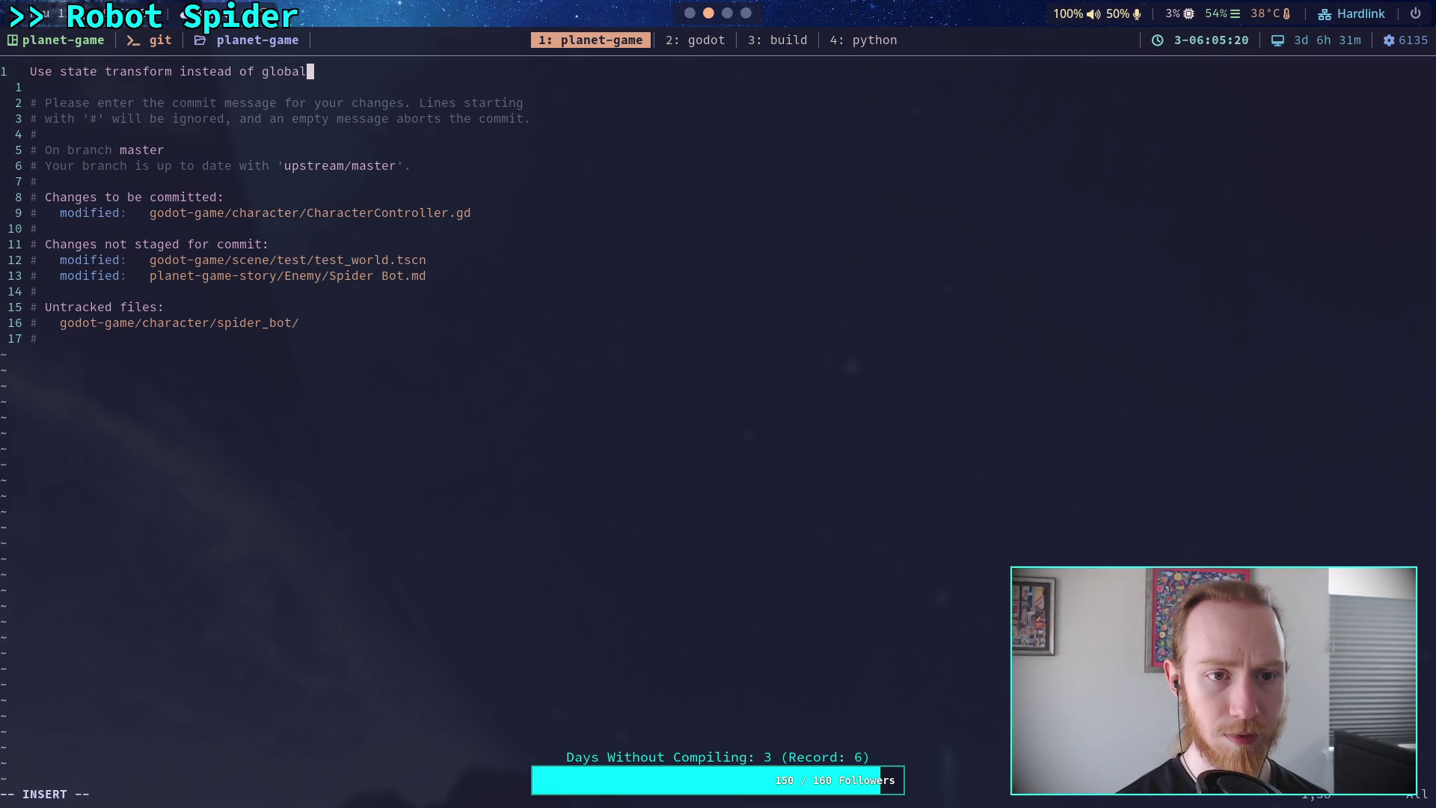
{"action": "type", "text": "obal trasn"}
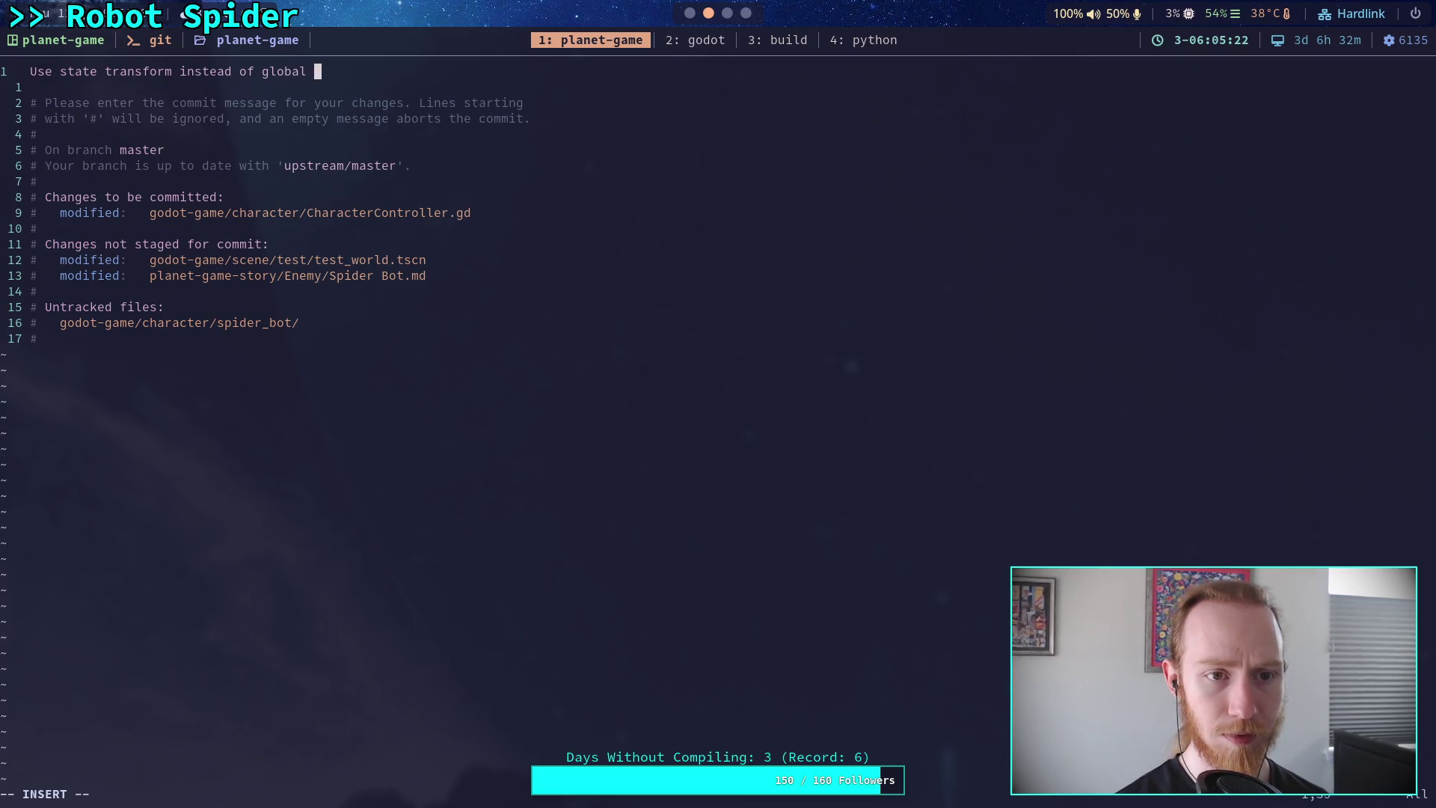
{"action": "key", "text": "BackSpace"}
{"action": "key", "text": "BackSpace"}
{"action": "type", "text": "nsform"}
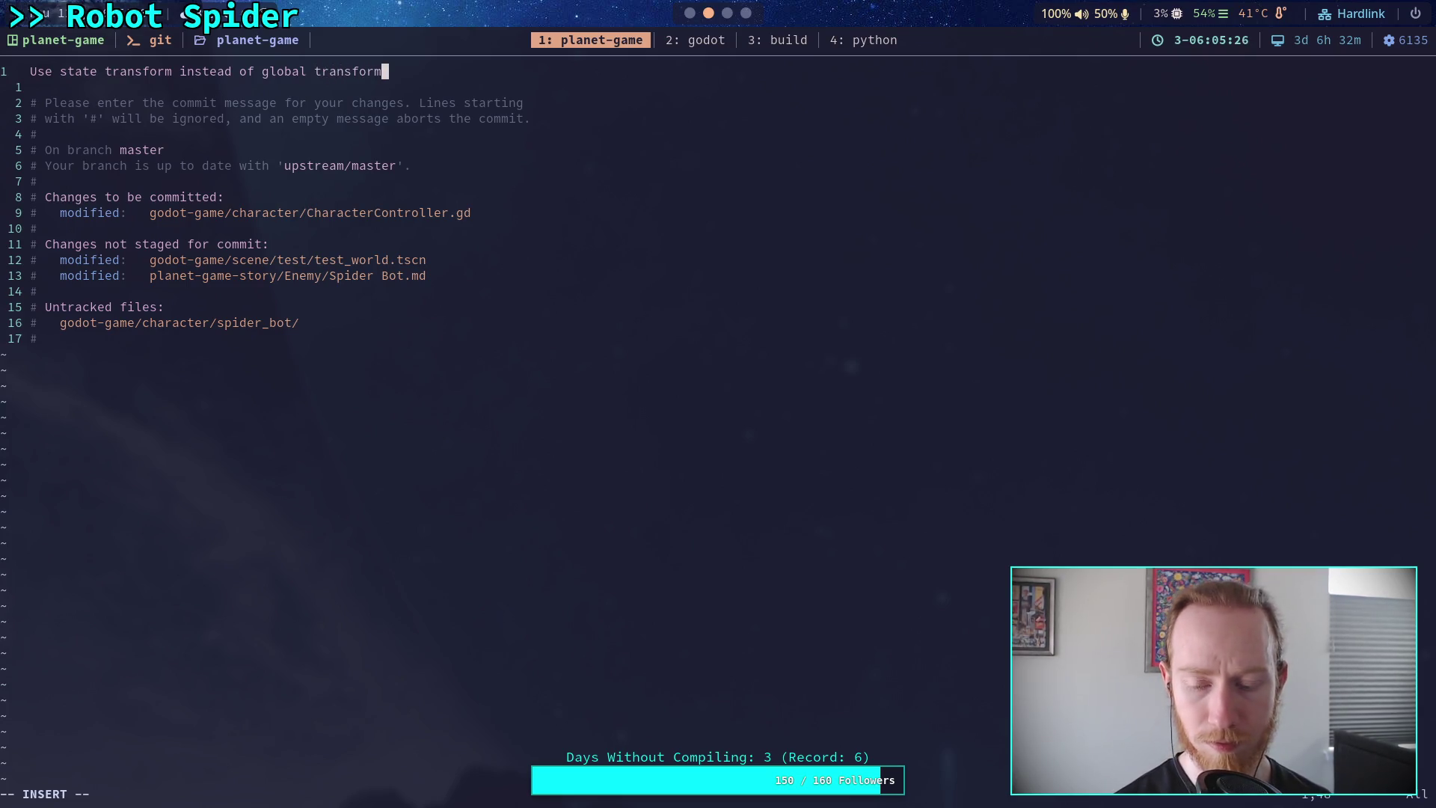
{"action": "key", "text": "Escape"}
{"action": "type", "text": ":wq"}
{"action": "key", "text": "Return"}
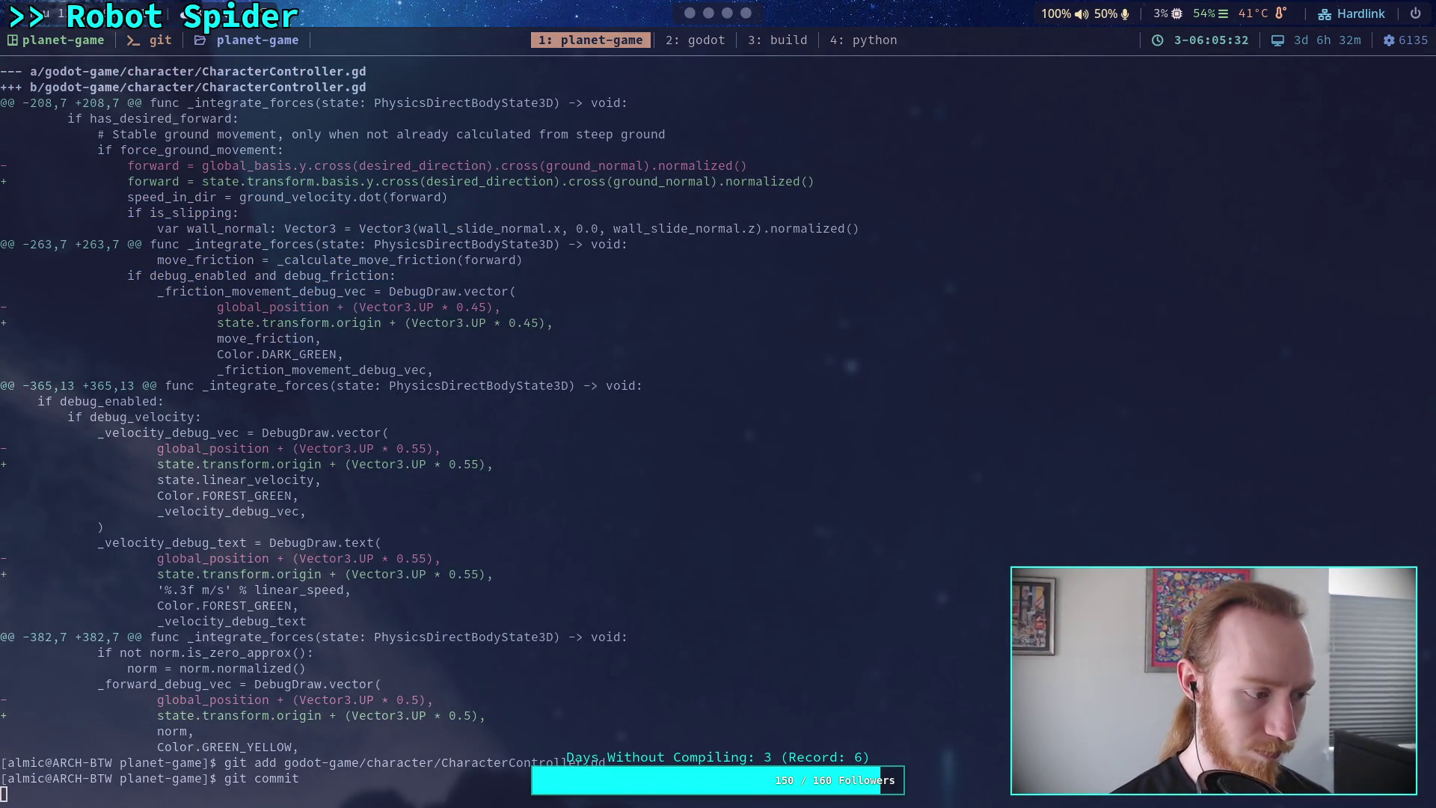
Push the commit with git push and switch back to the Godot workspace.
{"action": "type", "text": "git "}
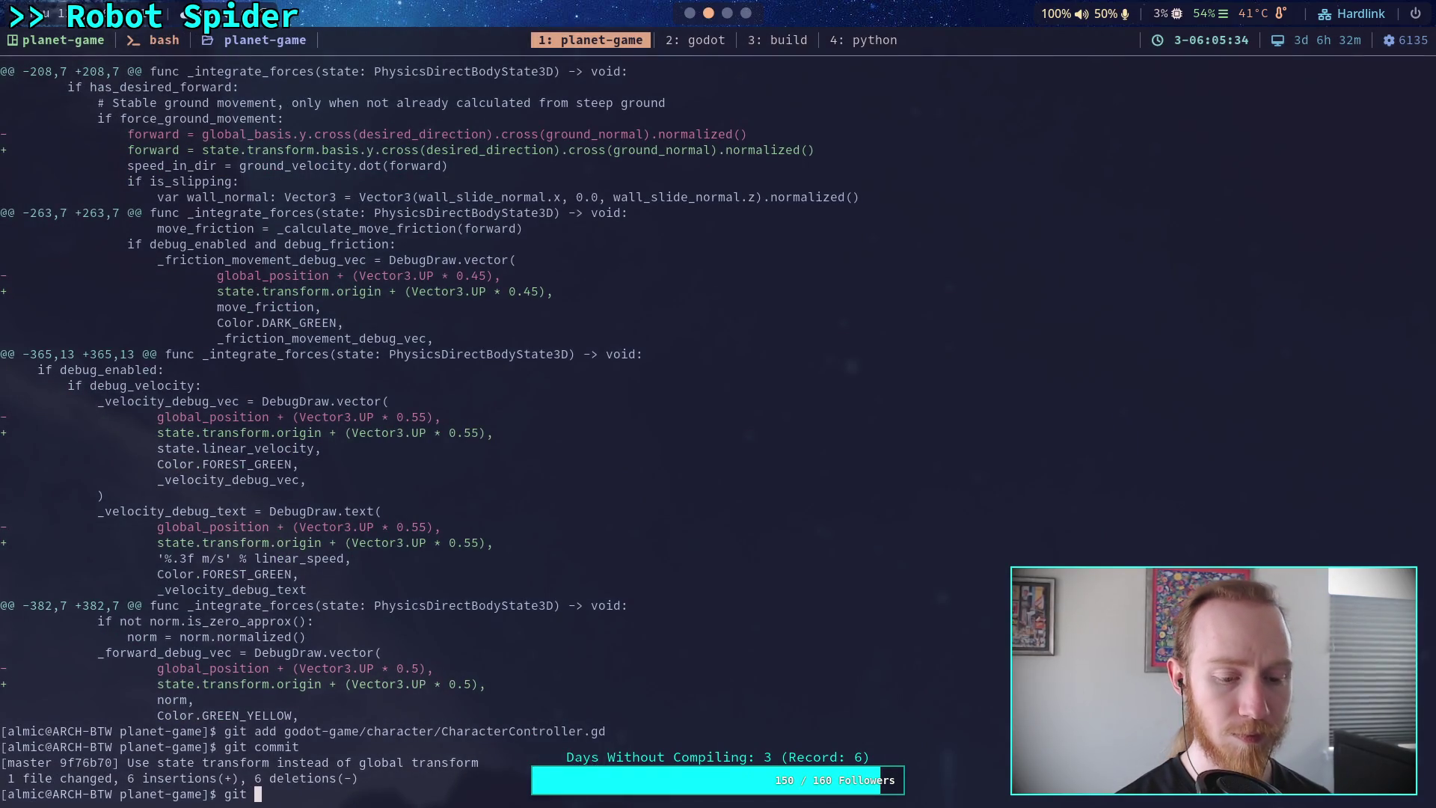
{"action": "type", "text": "push"}
{"action": "key", "text": "Return"}
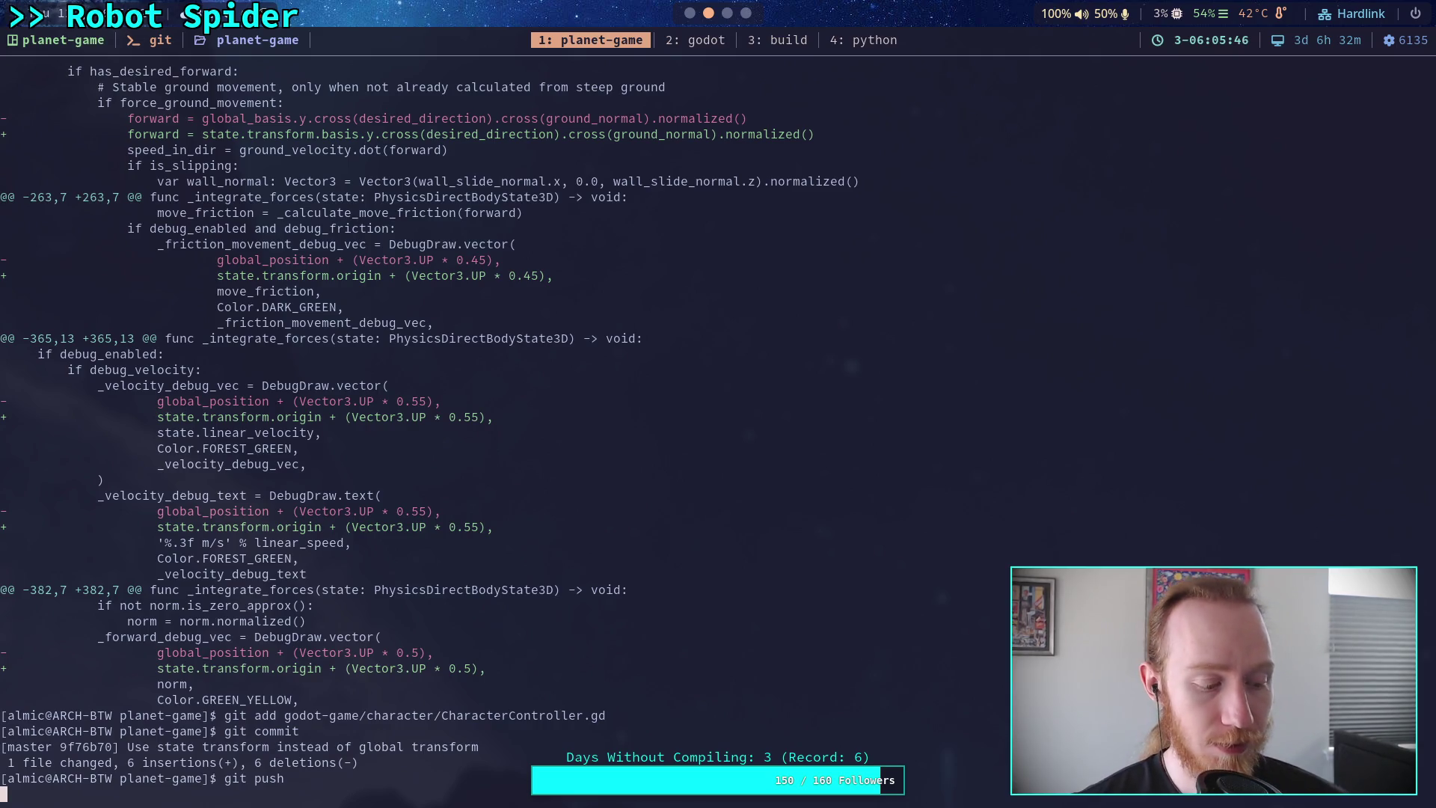
{"action": "key", "text": "super+2"}
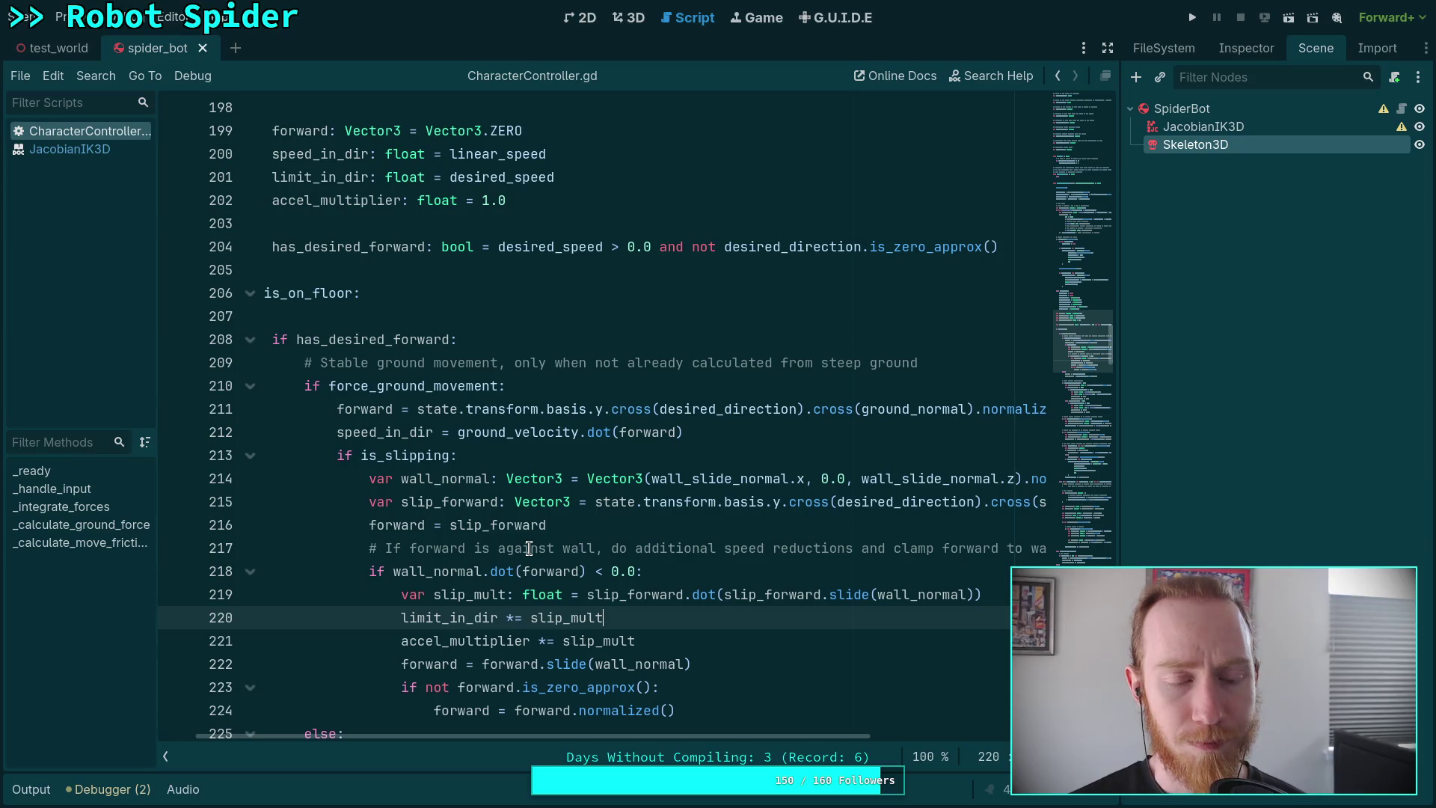
Collapse the script and method lists, then scroll CharacterController.gd to _calculate_ground_force.
{"action": "left_click", "coordinate": [165, 756]}
{"action": "scroll", "coordinate": [411, 737], "scroll_direction": "left", "scroll_amount": 2}
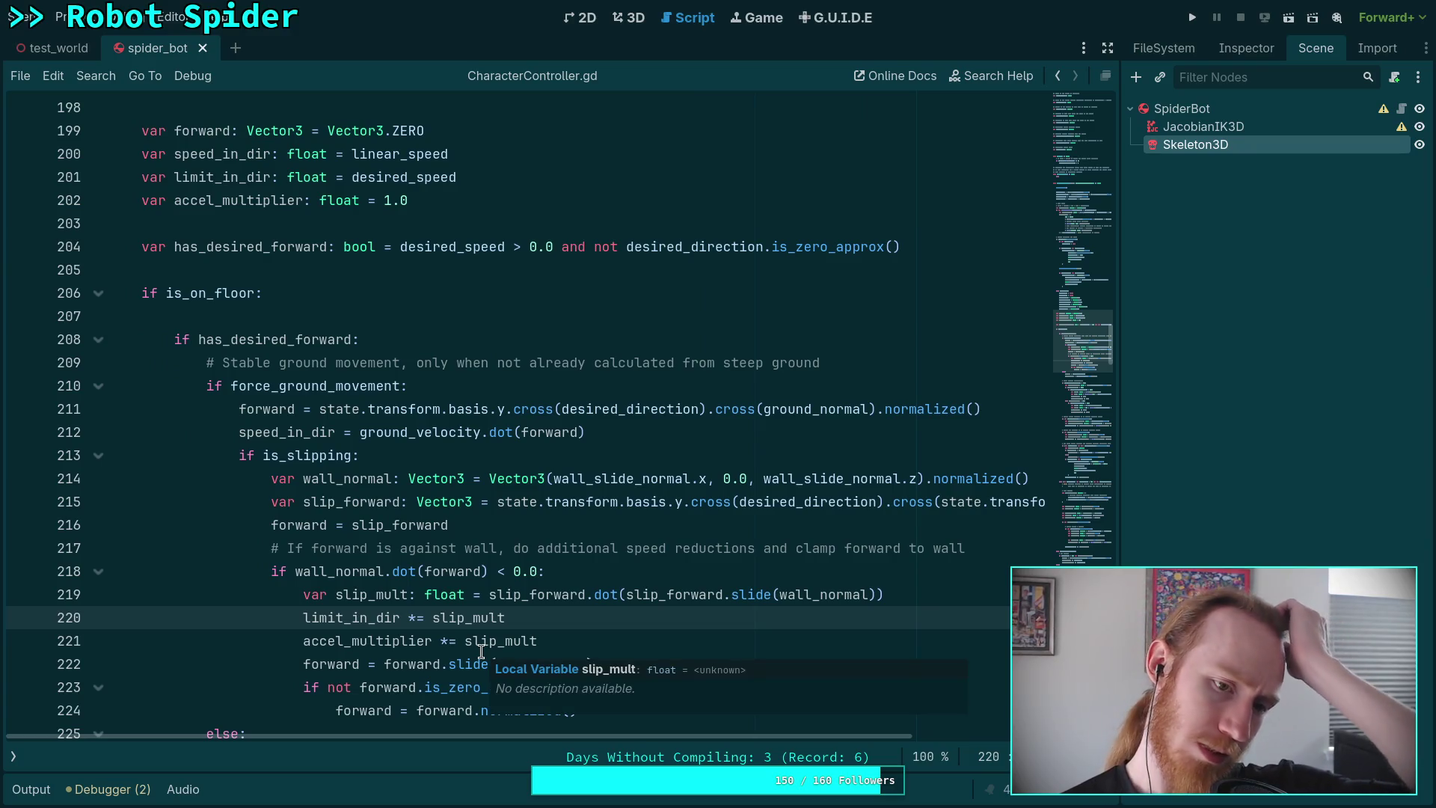
{"action": "scroll", "coordinate": [481, 651], "scroll_direction": "down", "scroll_amount": 2}
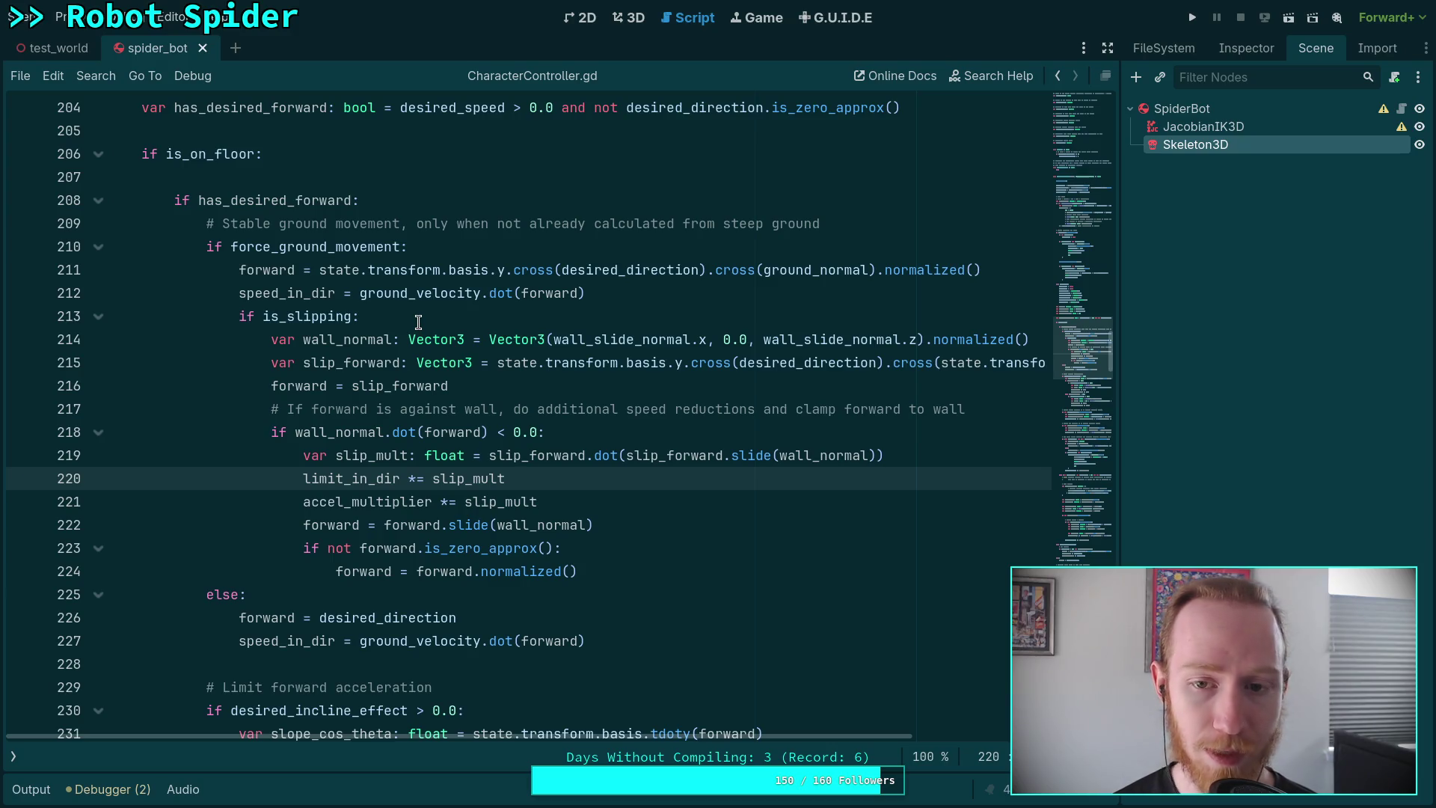
{"action": "scroll", "coordinate": [419, 321], "scroll_direction": "up", "scroll_amount": 3}
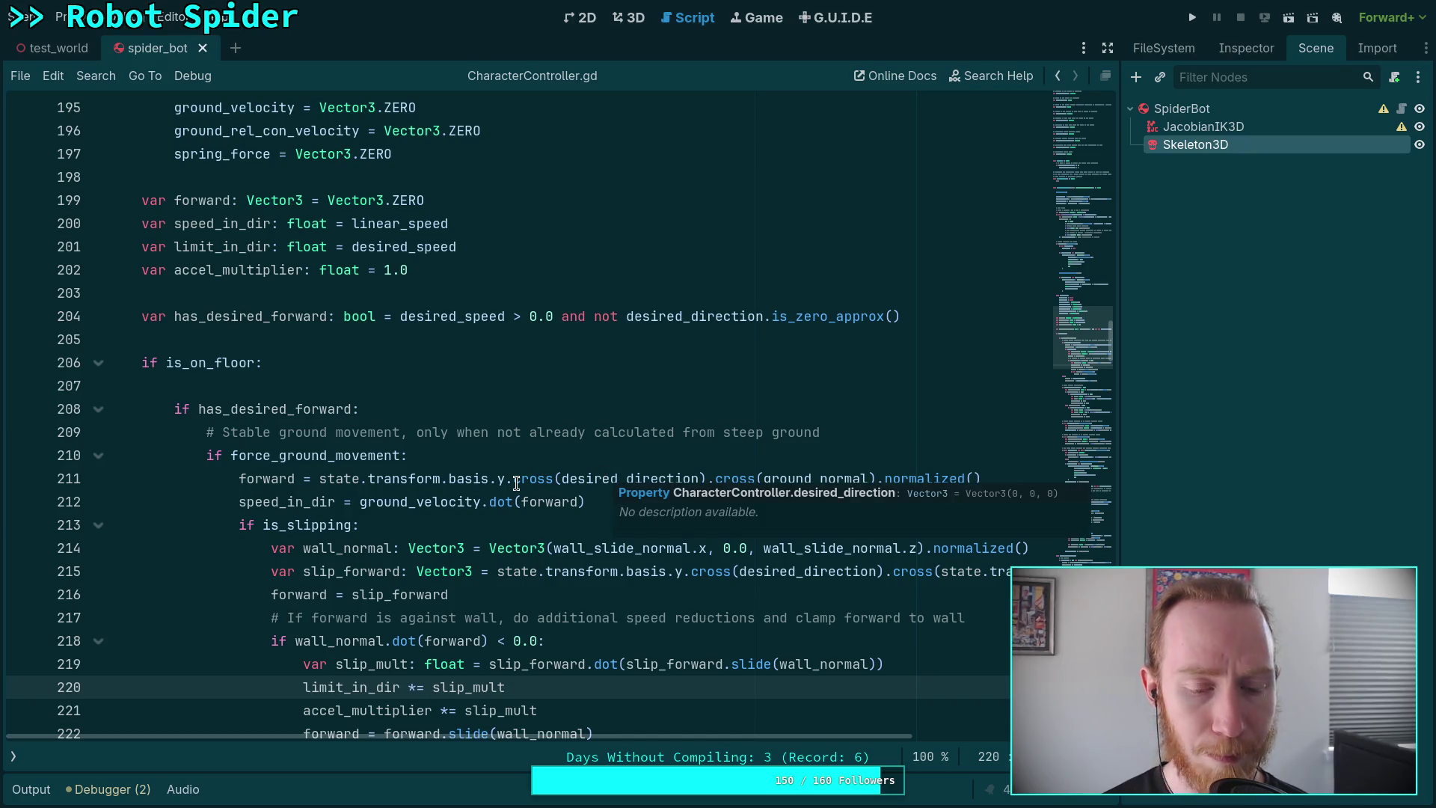
{"action": "mouse_move", "coordinate": [516, 481]}
{"action": "scroll", "coordinate": [419, 473], "scroll_direction": "up", "scroll_amount": 4}
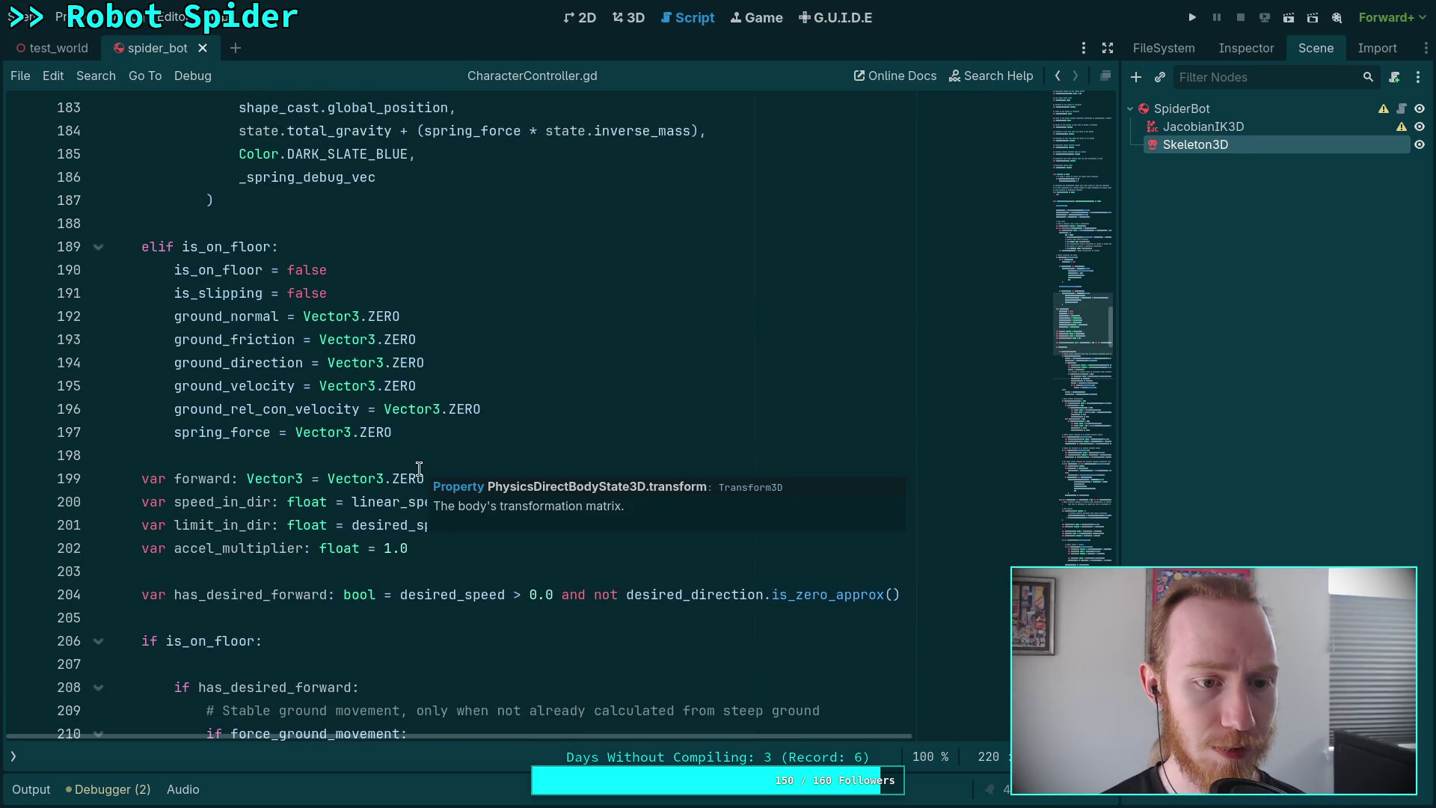
{"action": "scroll", "coordinate": [652, 553], "scroll_direction": "down", "scroll_amount": 9}
{"action": "scroll", "coordinate": [652, 553], "scroll_direction": "down", "scroll_amount": 20}
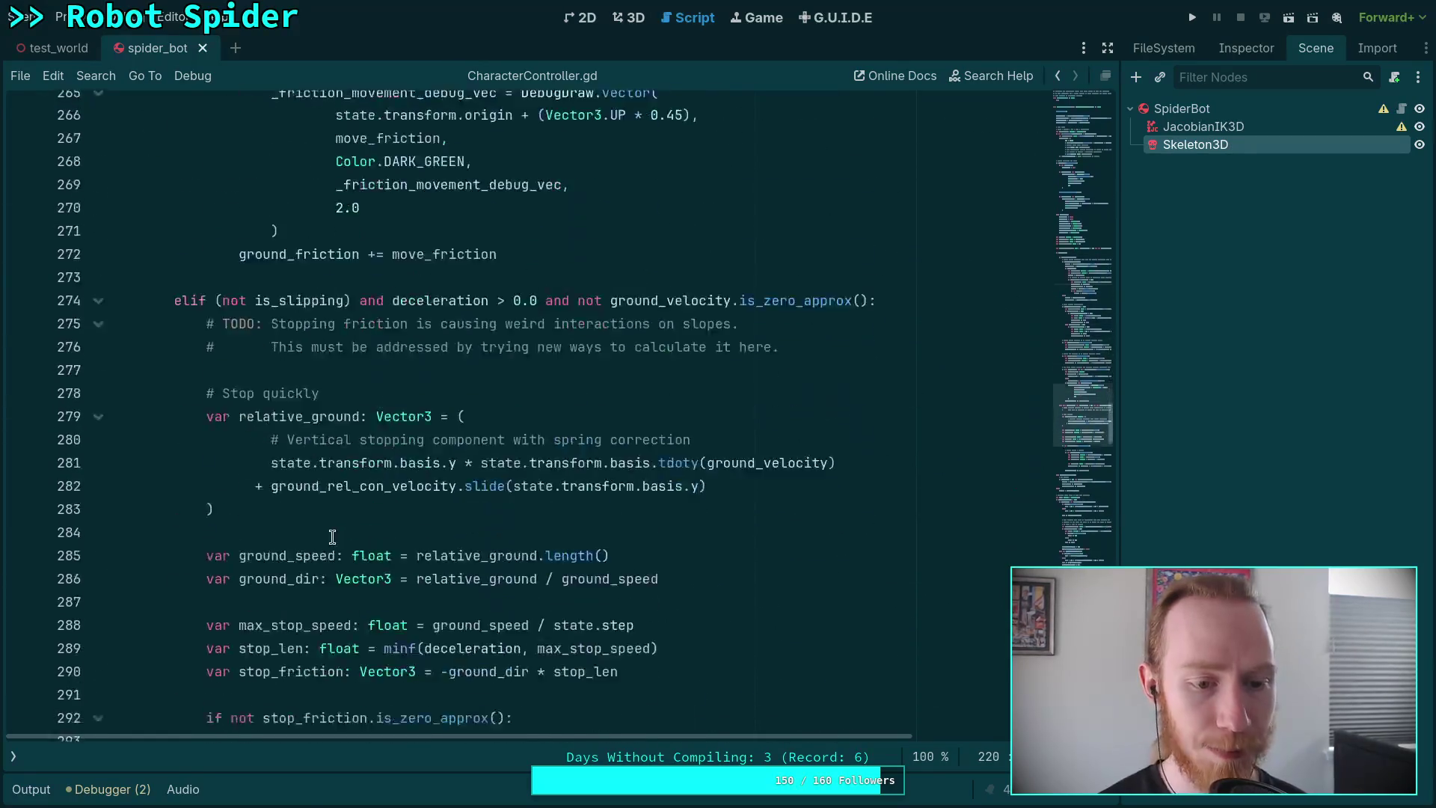
{"action": "scroll", "coordinate": [259, 510], "scroll_direction": "down", "scroll_amount": 13}
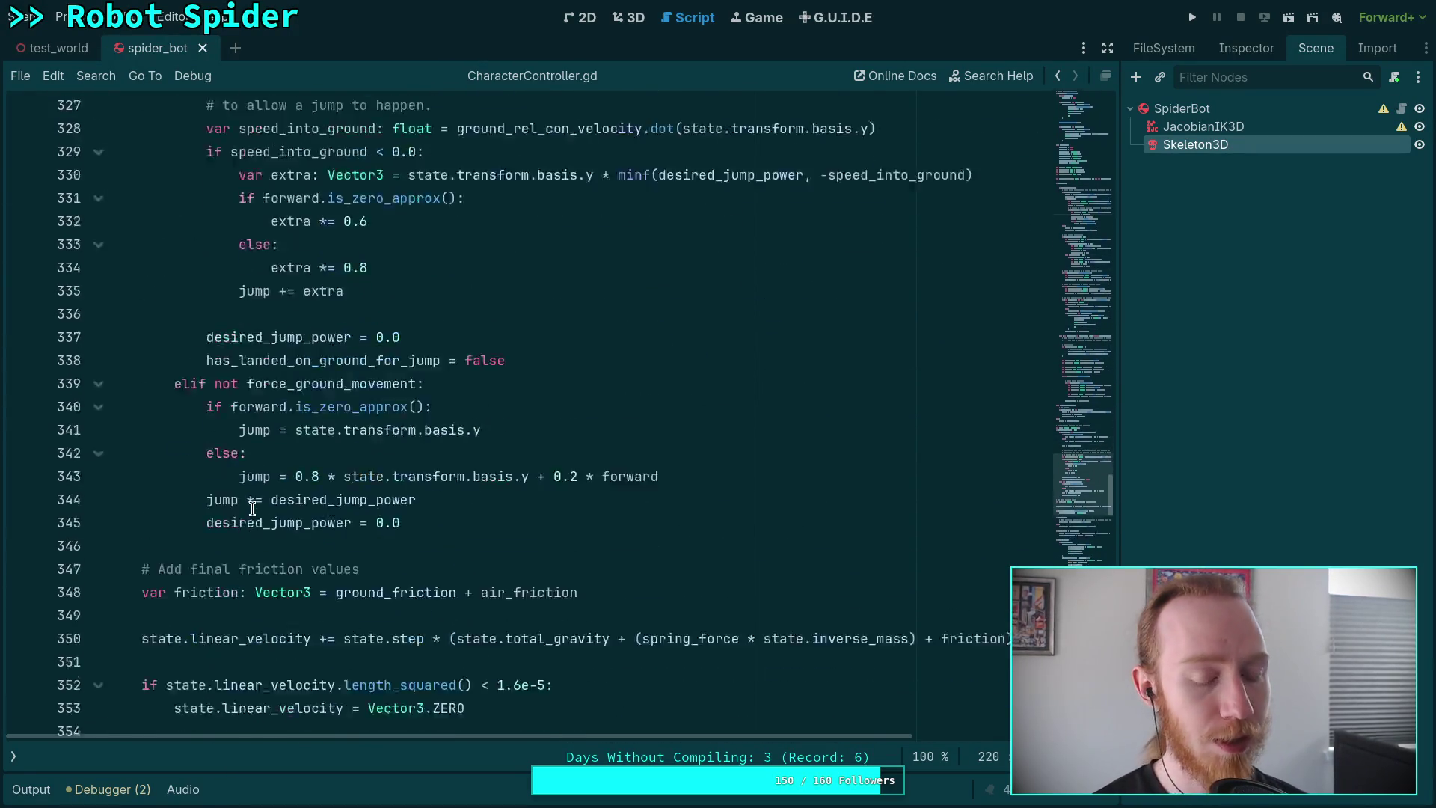
{"action": "scroll", "coordinate": [336, 523], "scroll_direction": "down", "scroll_amount": 20}
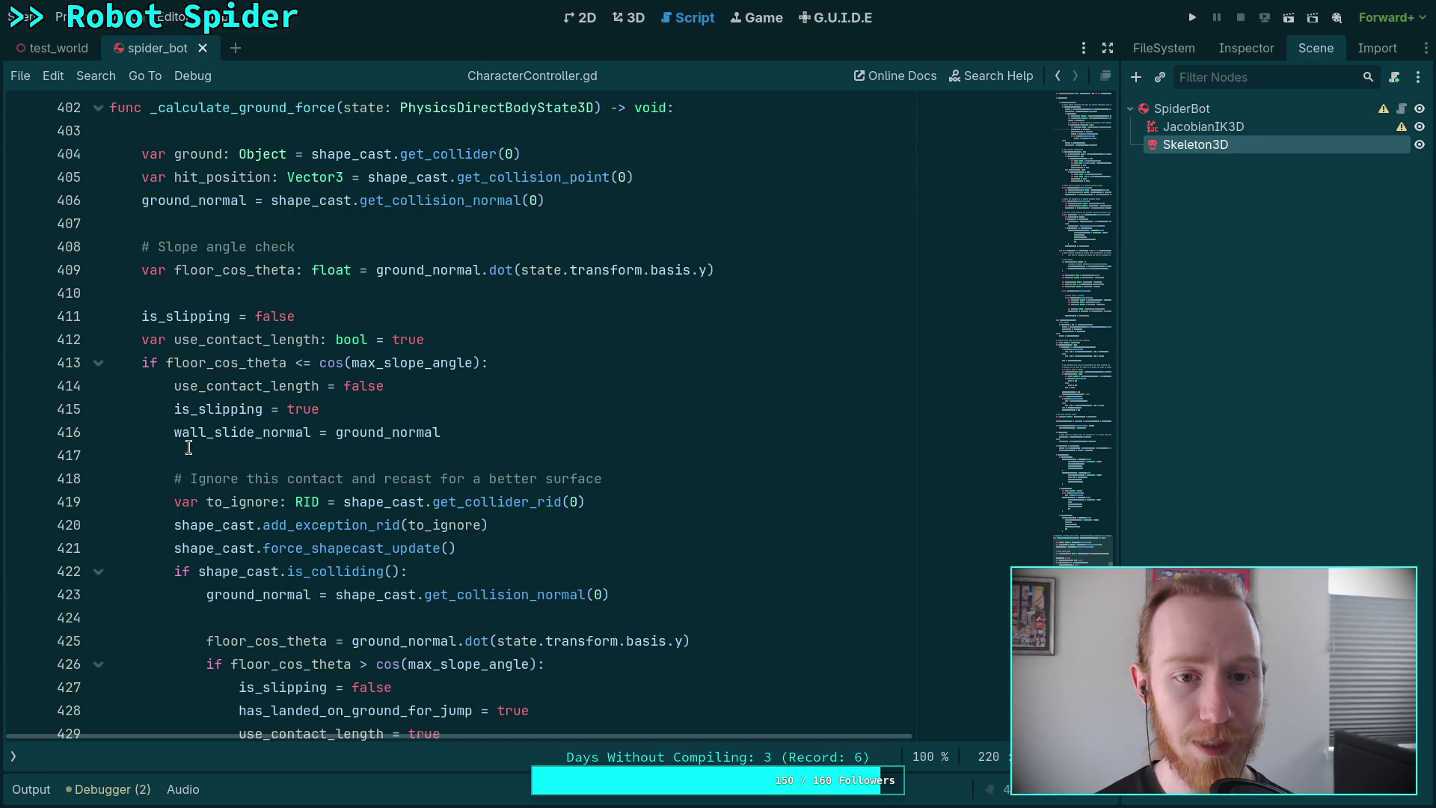
{"action": "left_click", "coordinate": [250, 290]}
{"action": "double_click", "coordinate": [261, 274]}
{"action": "mouse_move", "coordinate": [368, 370]}
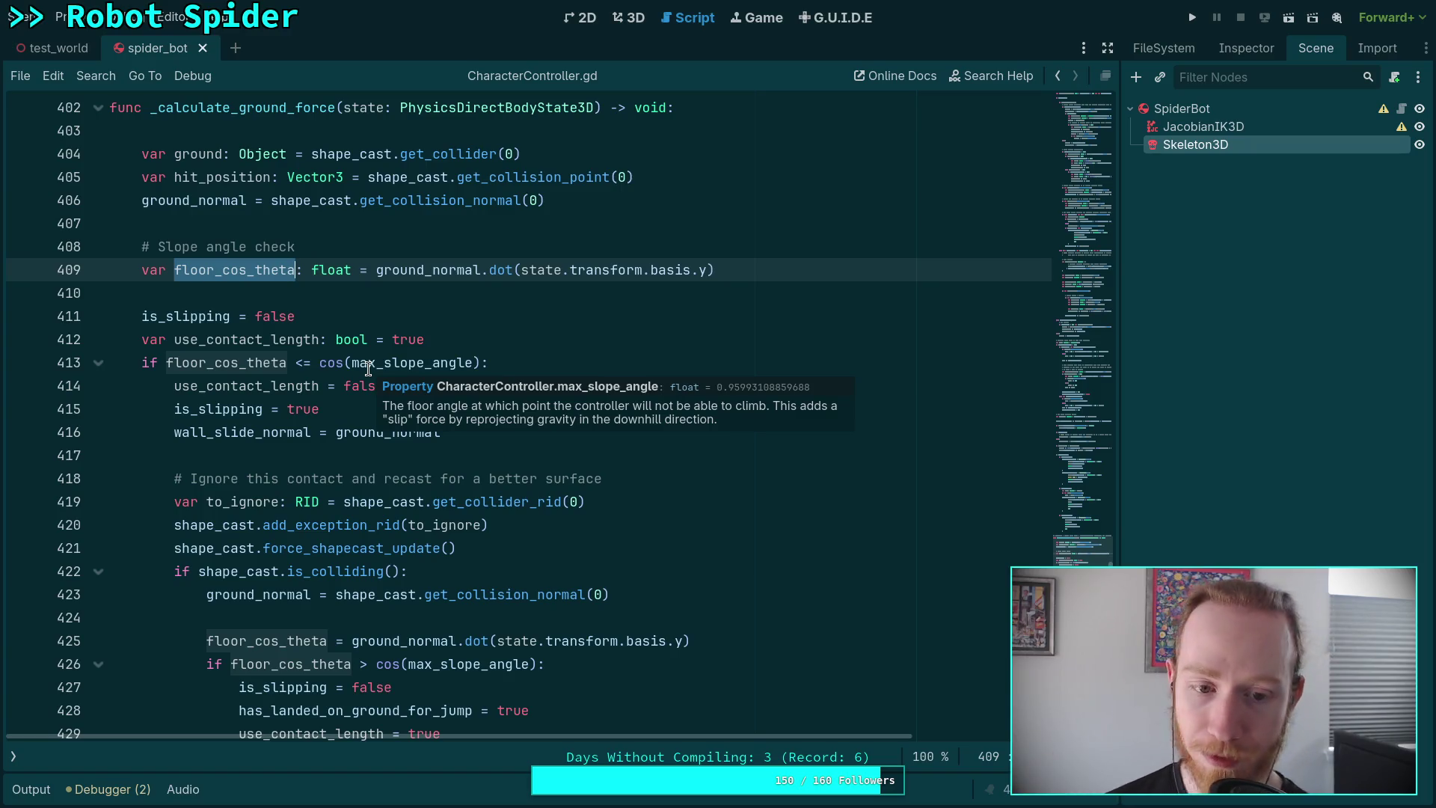
{"action": "left_click", "coordinate": [322, 445]}
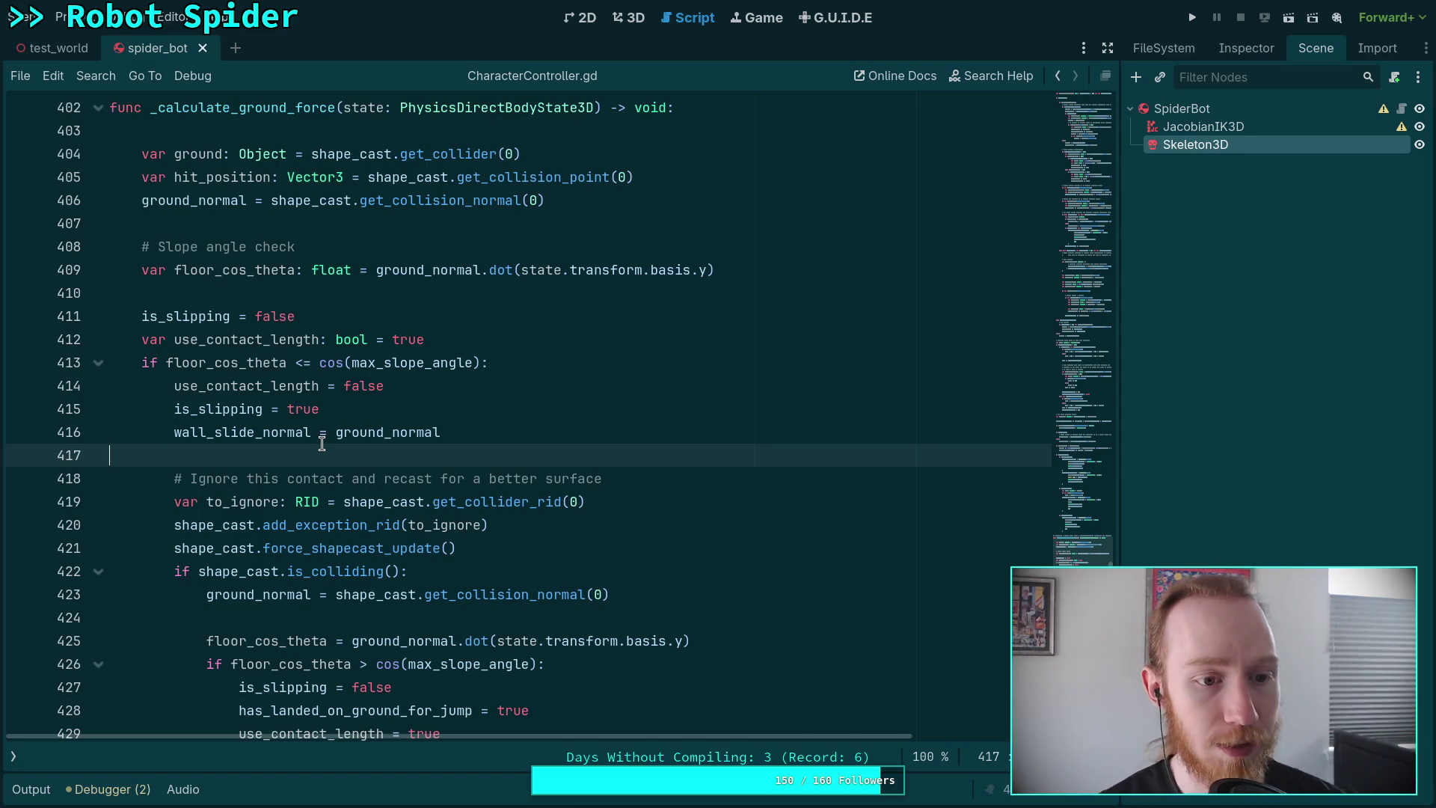
{"action": "scroll", "coordinate": [321, 443], "scroll_direction": "up", "scroll_amount": 10}
{"action": "scroll", "coordinate": [368, 610], "scroll_direction": "up", "scroll_amount": 8}
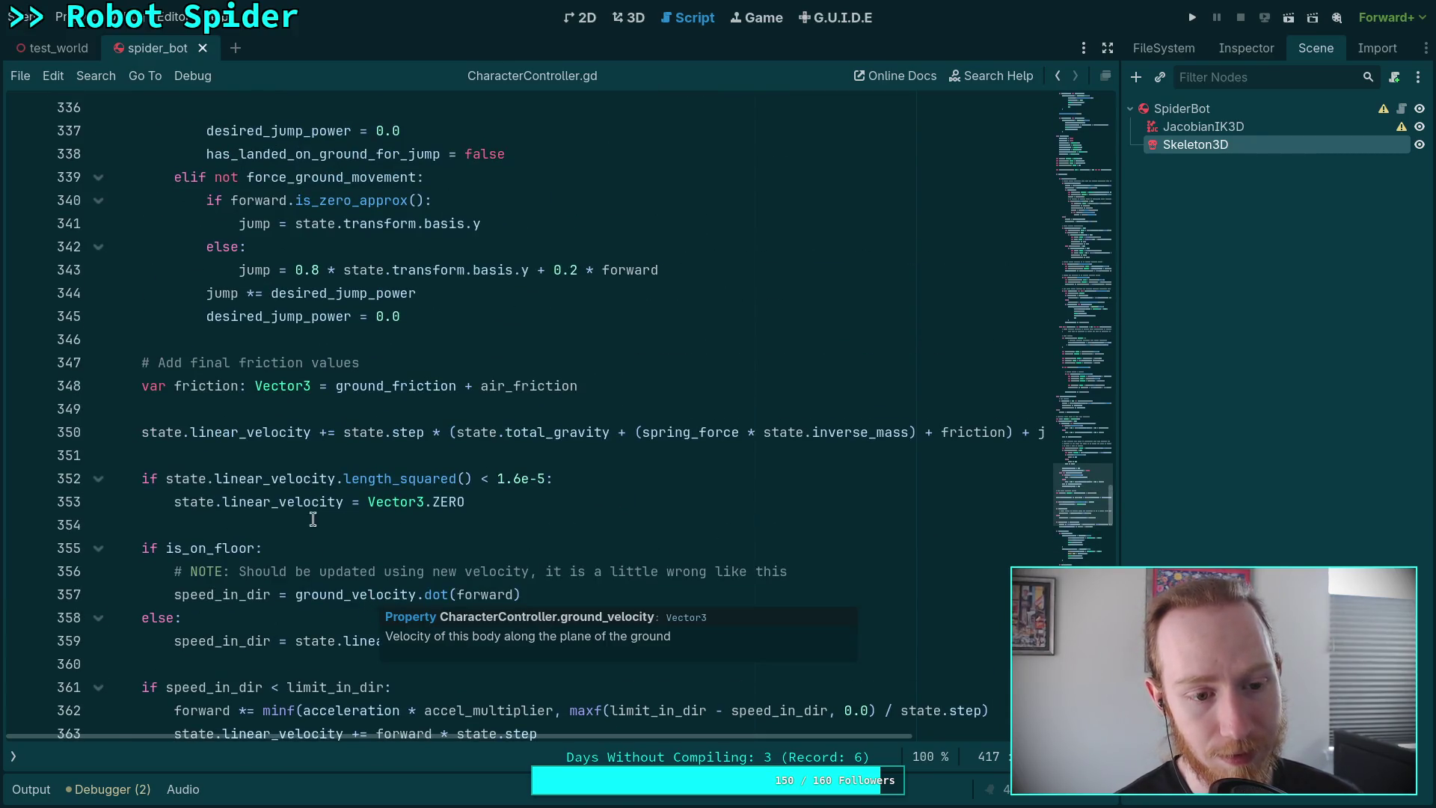
{"action": "left_click", "coordinate": [314, 409]}
{"action": "mouse_move", "coordinate": [410, 481]}
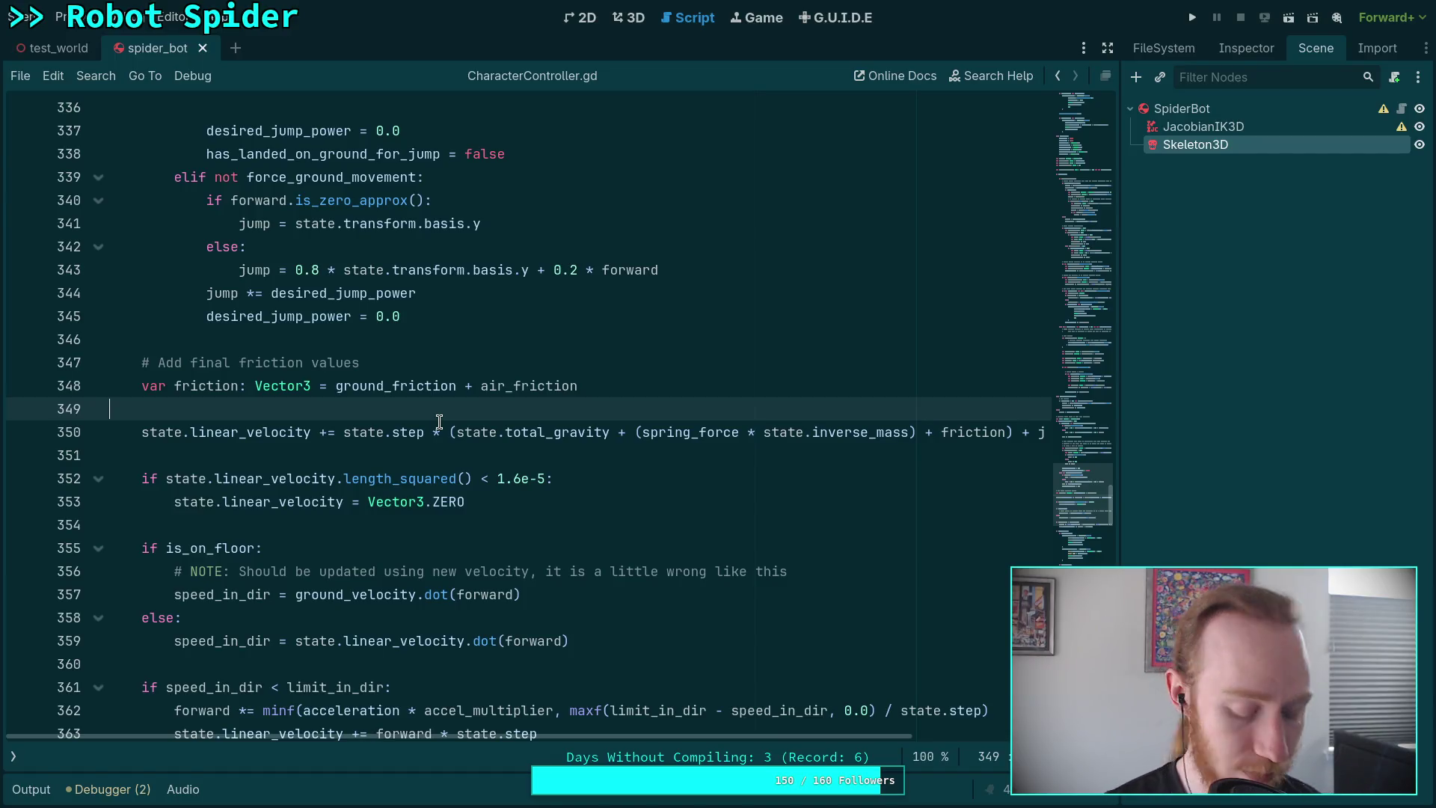
In the Spider Bot note, write 'Capable of walking into creases (>90 degree difference between floor and wall)'.
{"action": "key", "text": "super+3"}
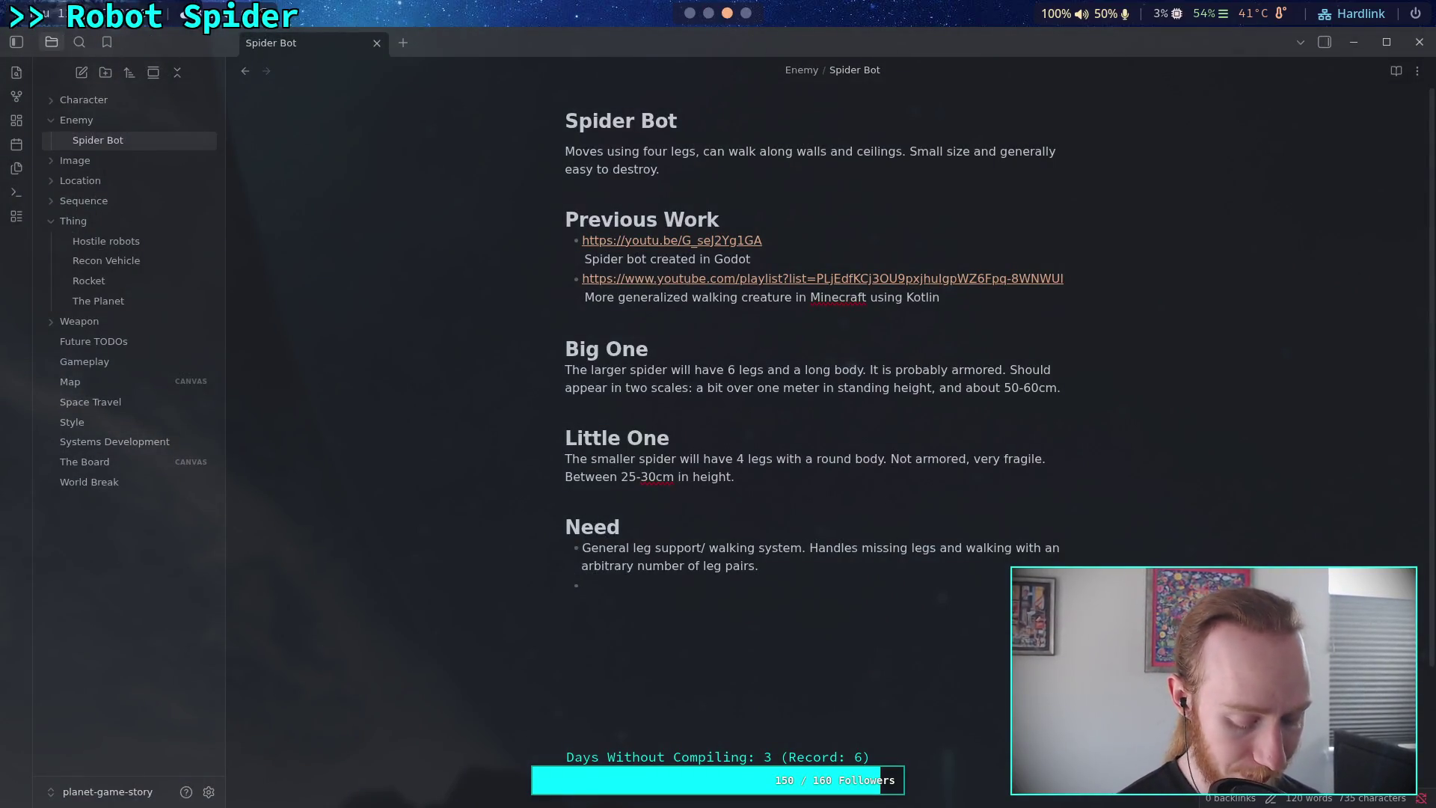
{"action": "type", "text": "Capable "}
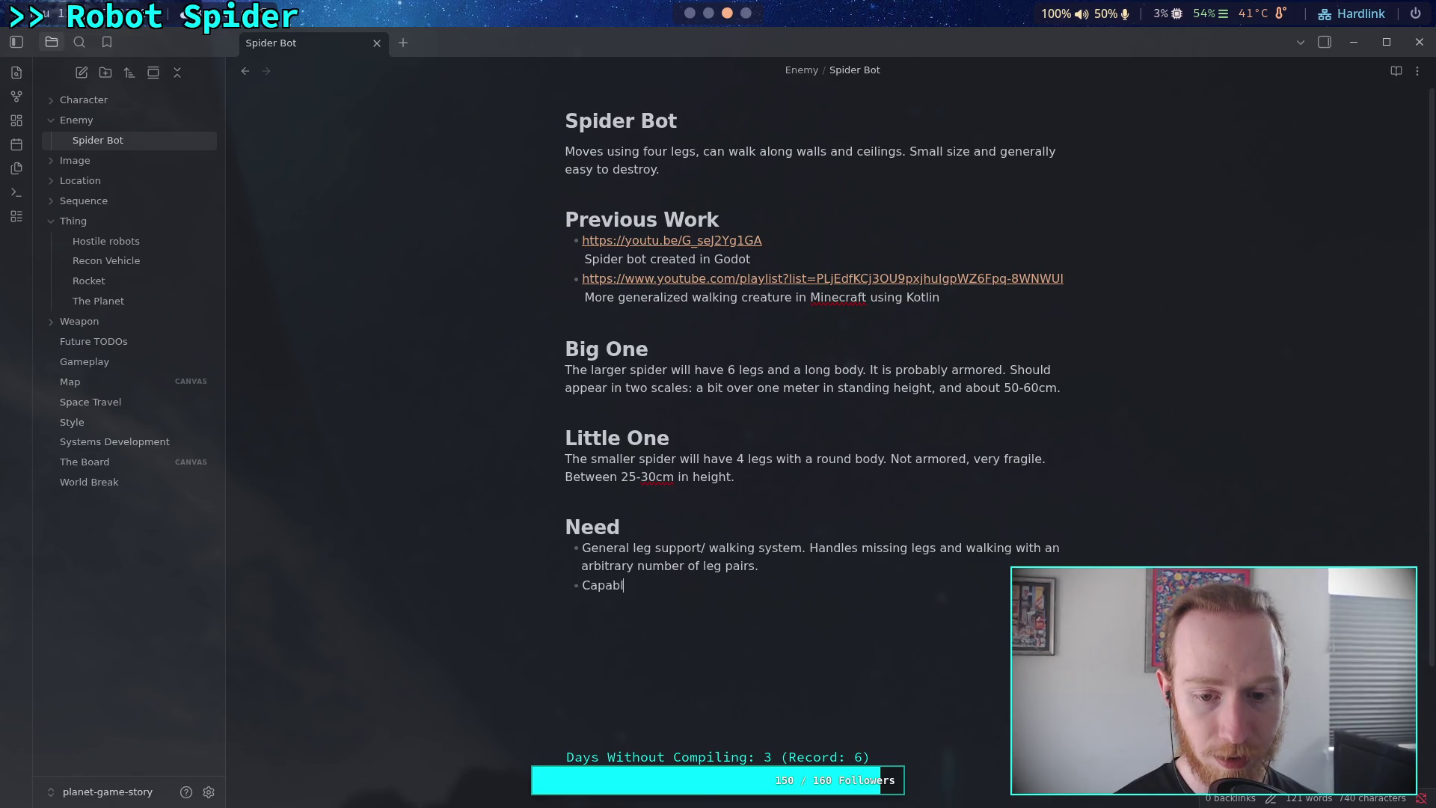
{"action": "type", "text": "ov"}
{"action": "key", "text": "BackSpace"}
{"action": "type", "text": "f walkig"}
{"action": "key", "text": "BackSpace"}
{"action": "type", "text": "n"}
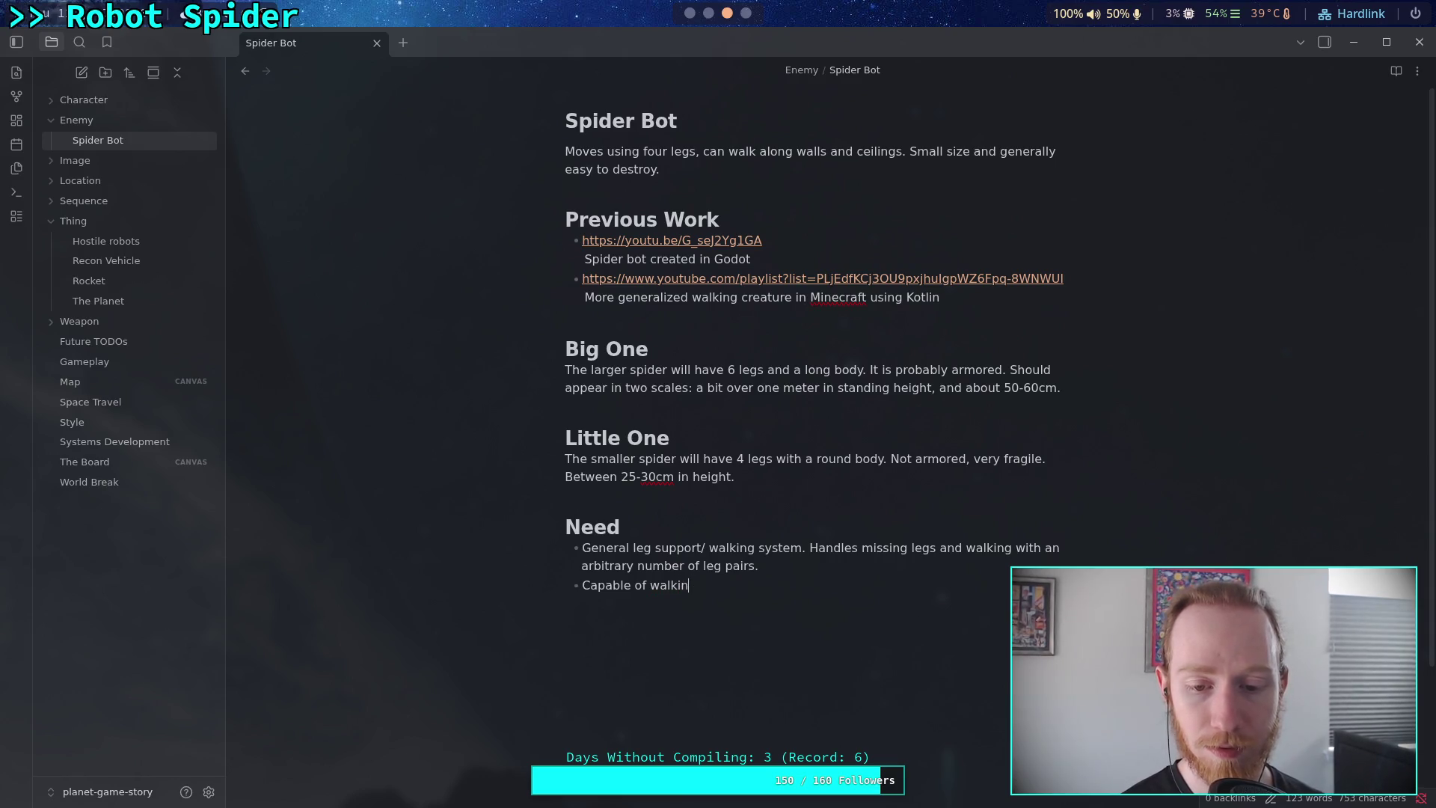
{"action": "type", "text": "g into creases ("}
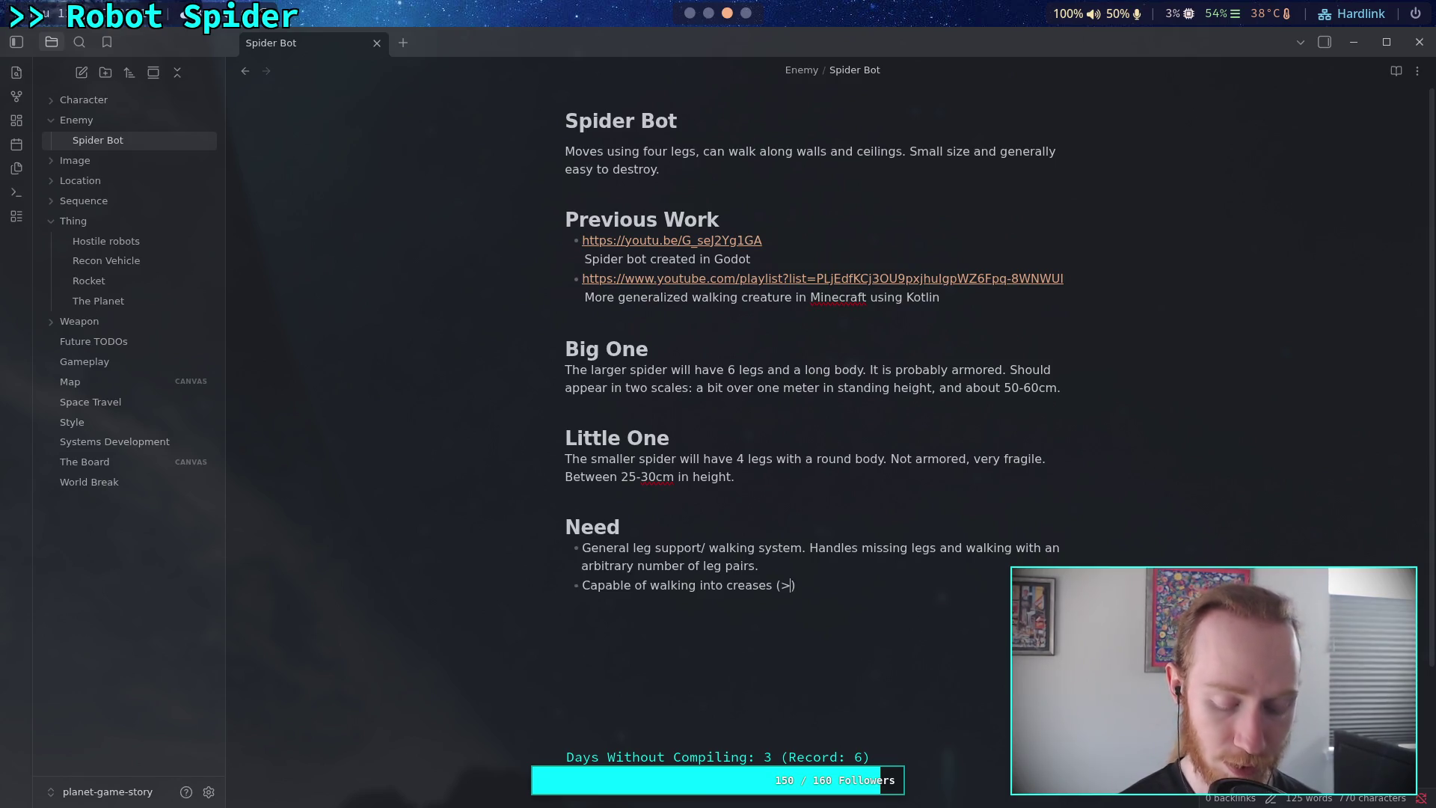
{"action": "type", "text": ">90)"}
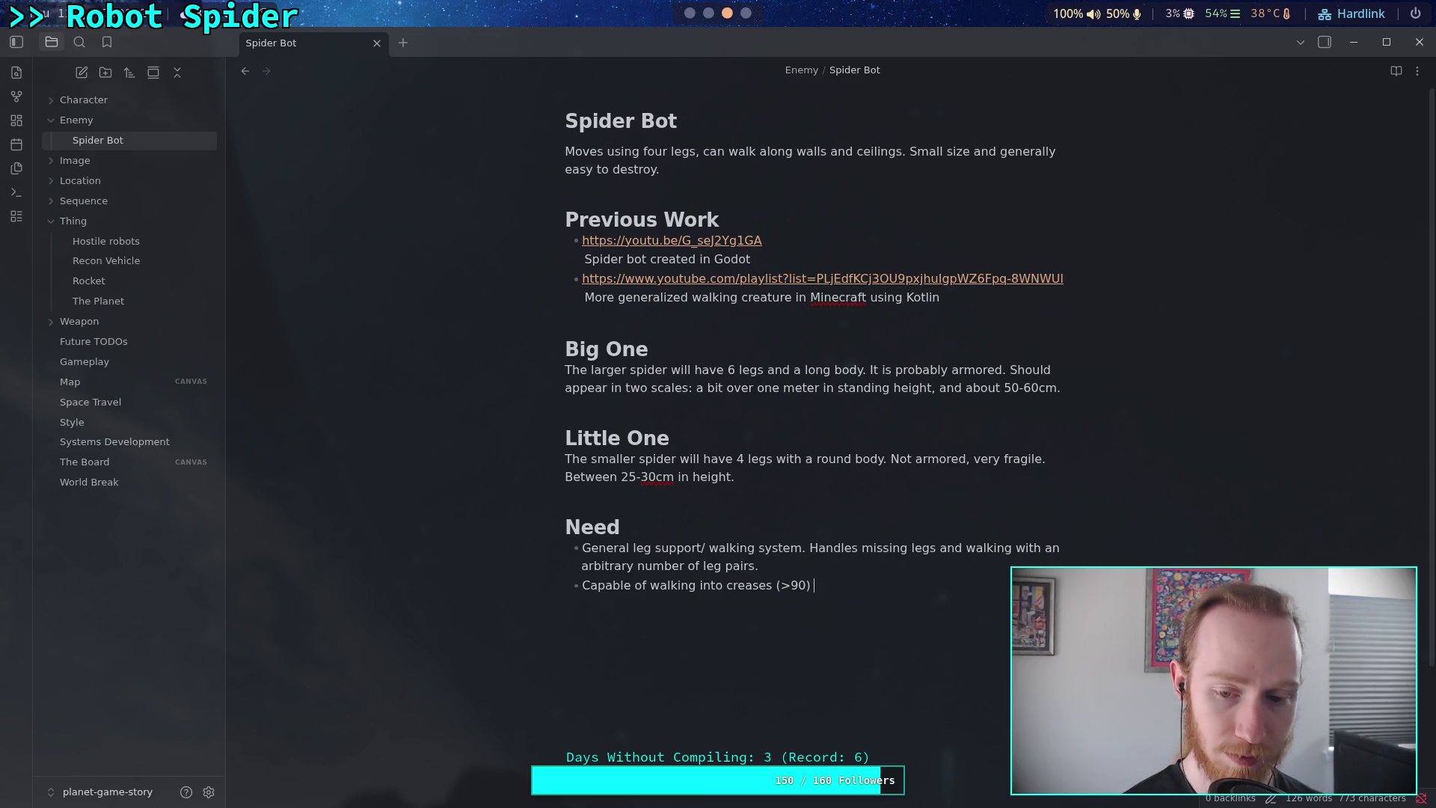
{"action": "key", "text": "Left"}
{"action": "key", "text": "Left"}
{"action": "type", "text": "degree"}
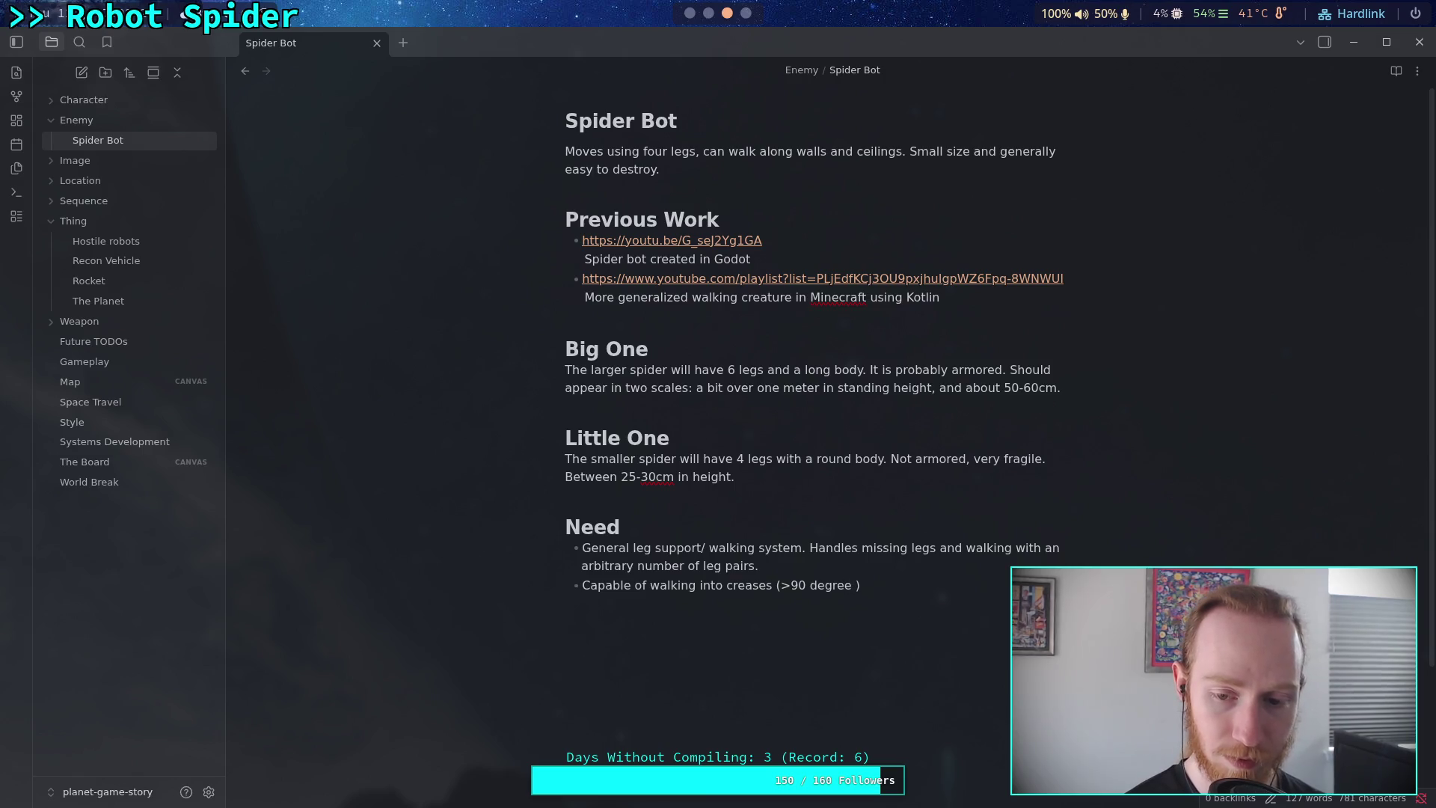
{"action": "type", "text": " difference be"}
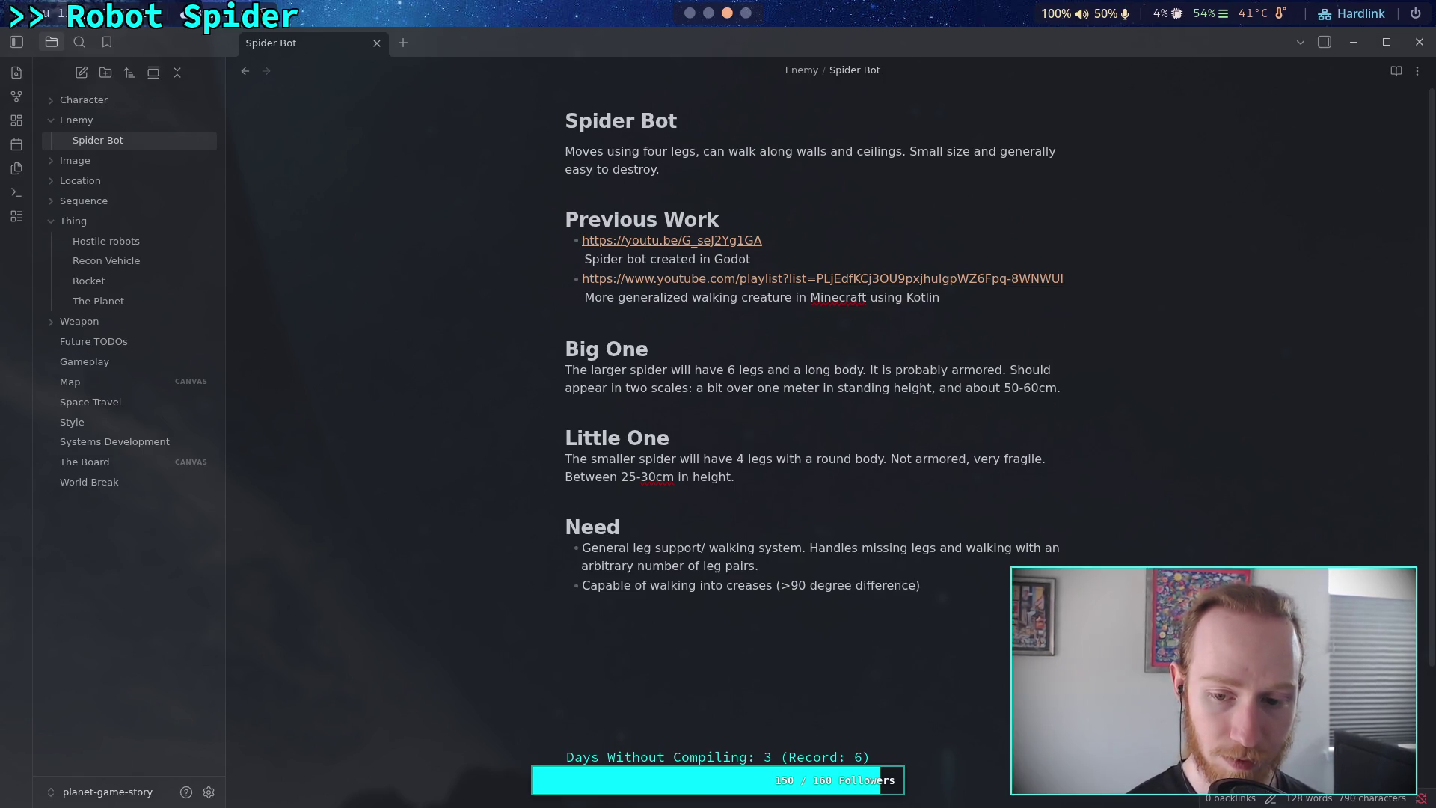
{"action": "type", "text": "tween floor "}
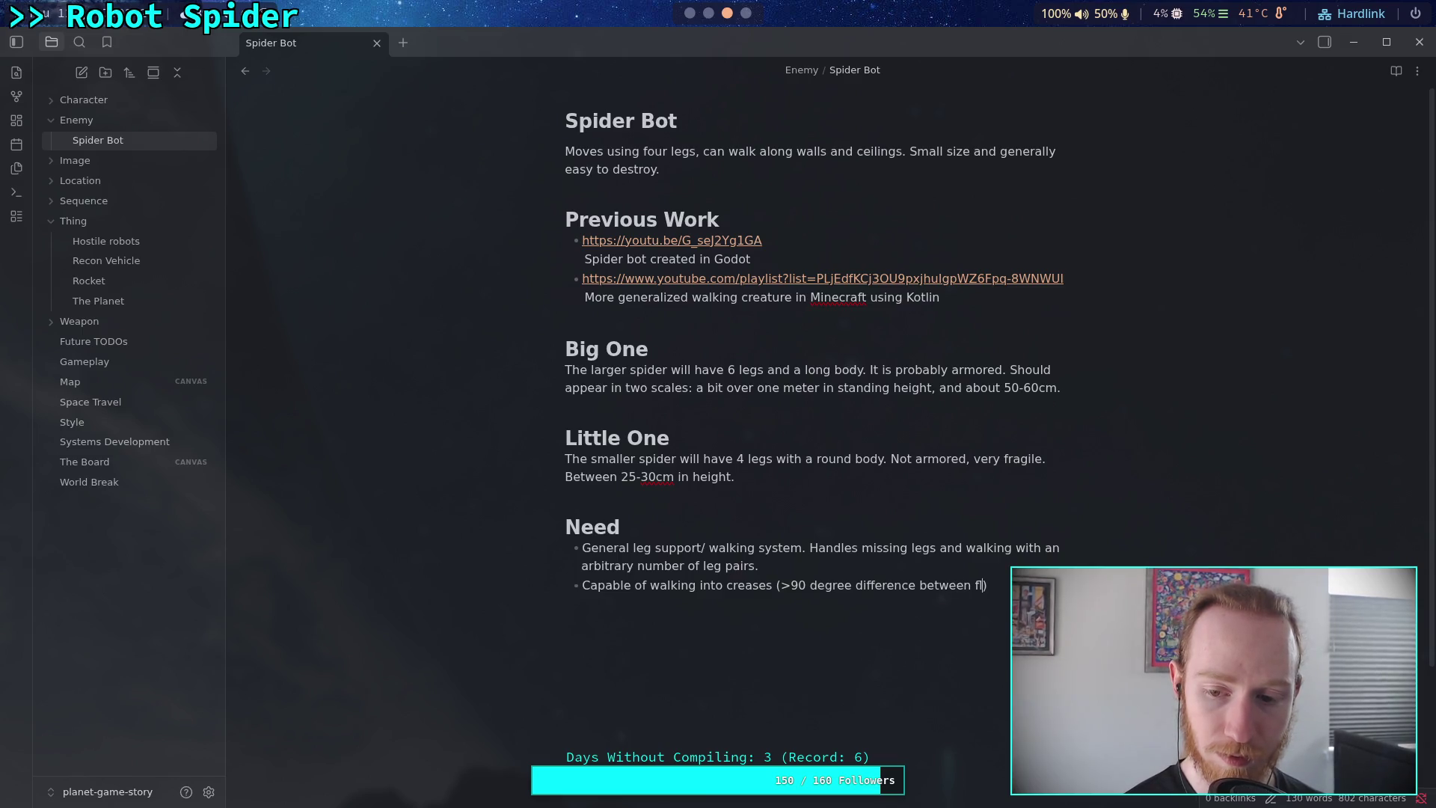
{"action": "type", "text": "and w"}
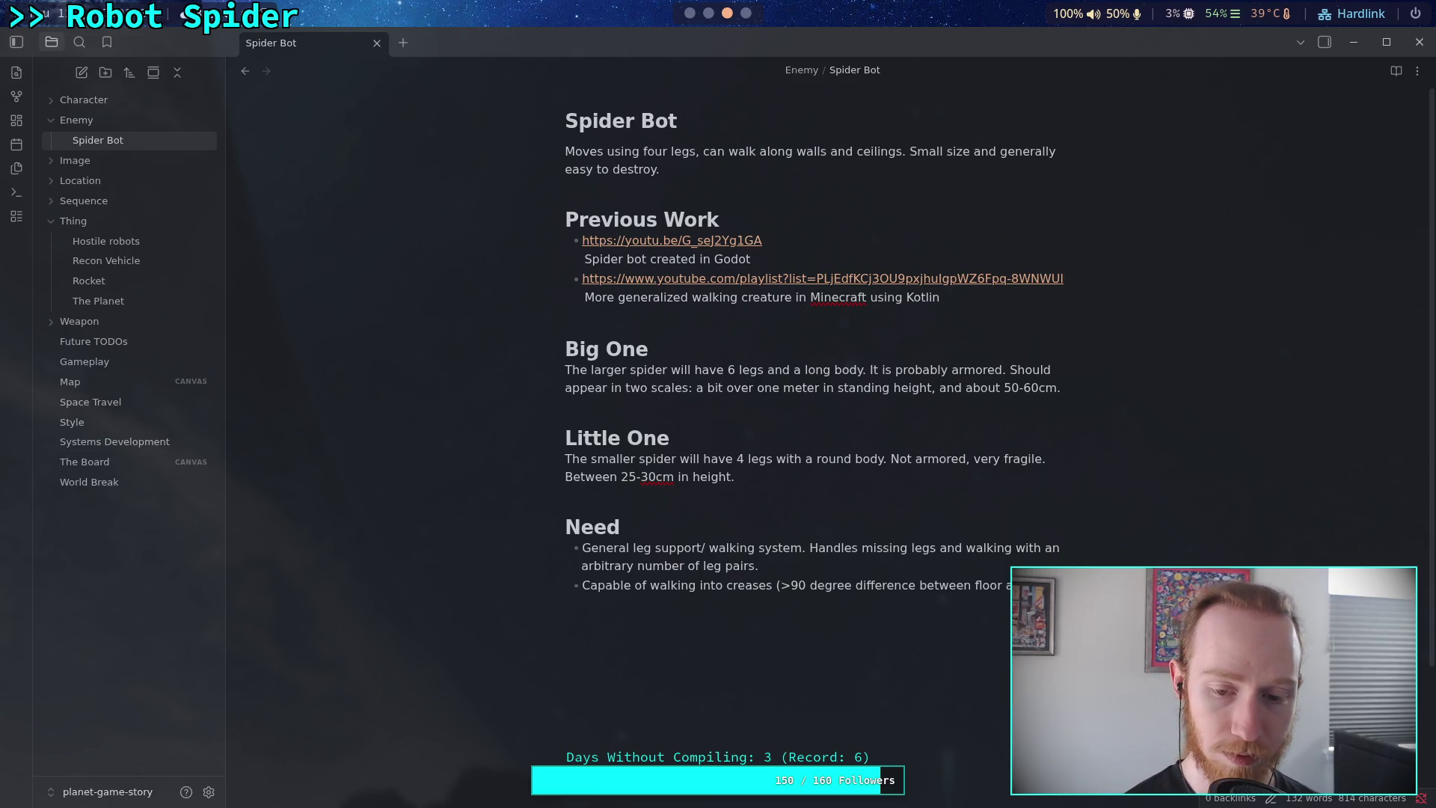
{"action": "type", "text": "d "}
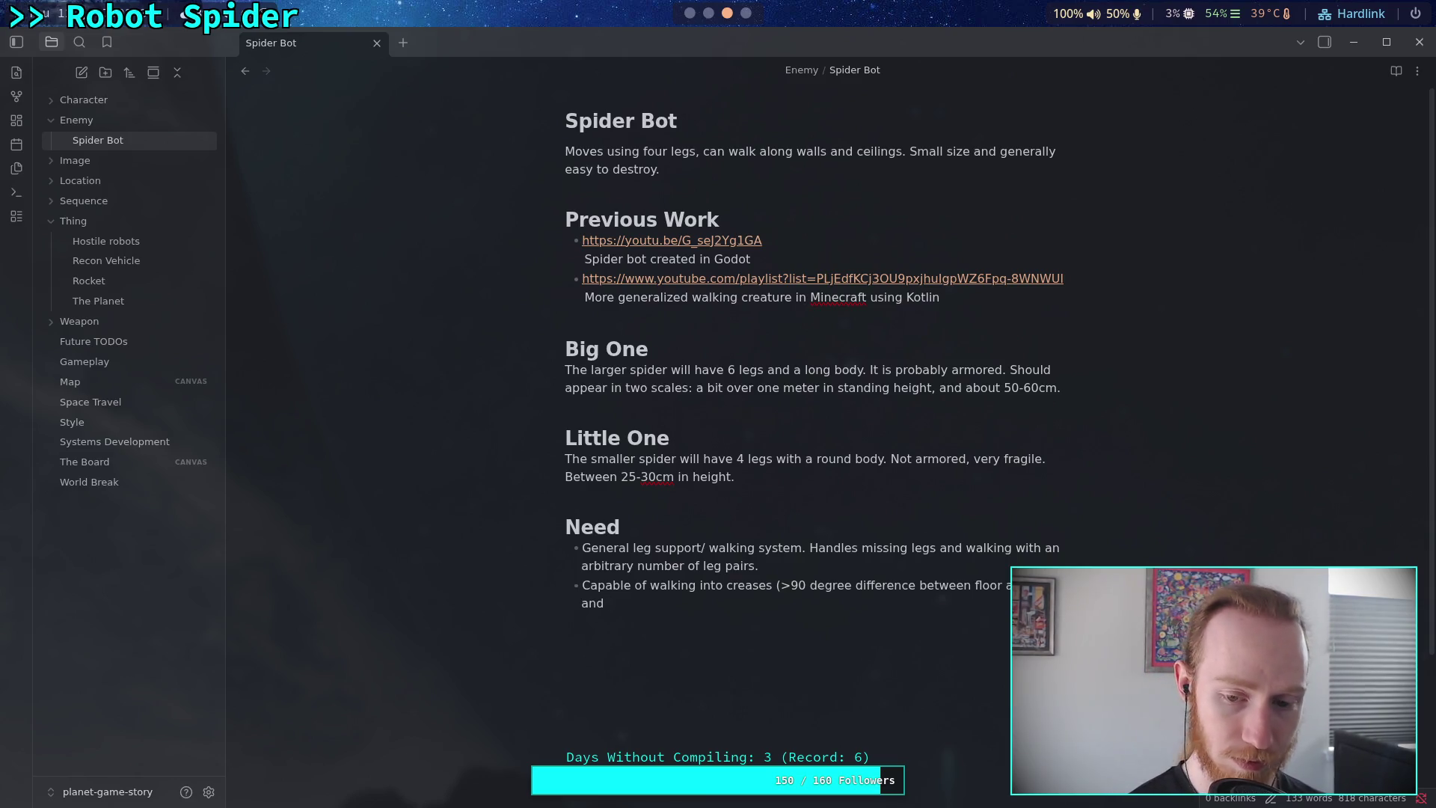
{"action": "type", "text": "trav"}
{"action": "key", "text": "BackSpace"}
{"action": "key", "text": "BackSpace"}
{"action": "key", "text": "BackSpace"}
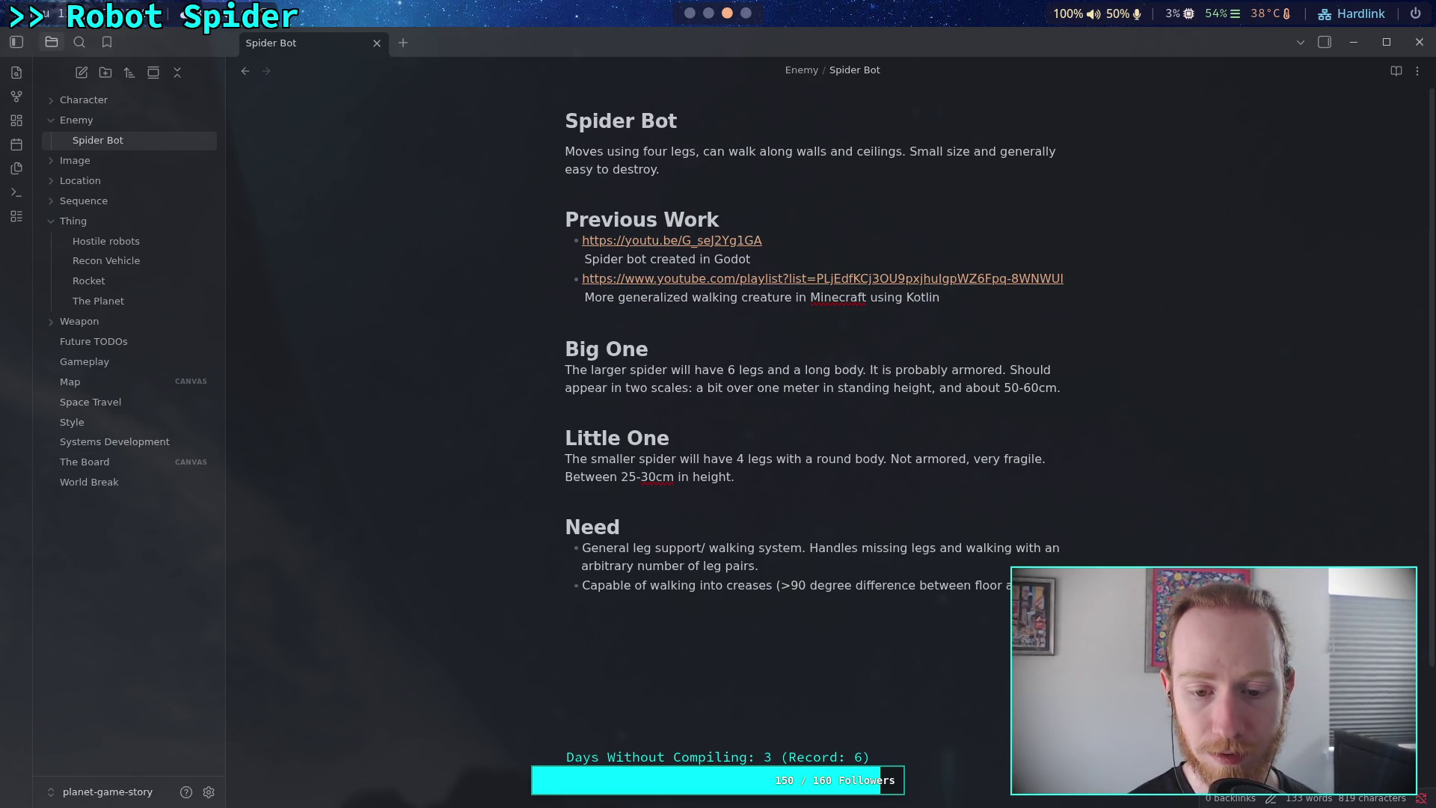
Add 'Probably needs a "front" raycast test to detect approaching wall surface' to the creases bullet.
{"action": "type", "text": "Probabl"}
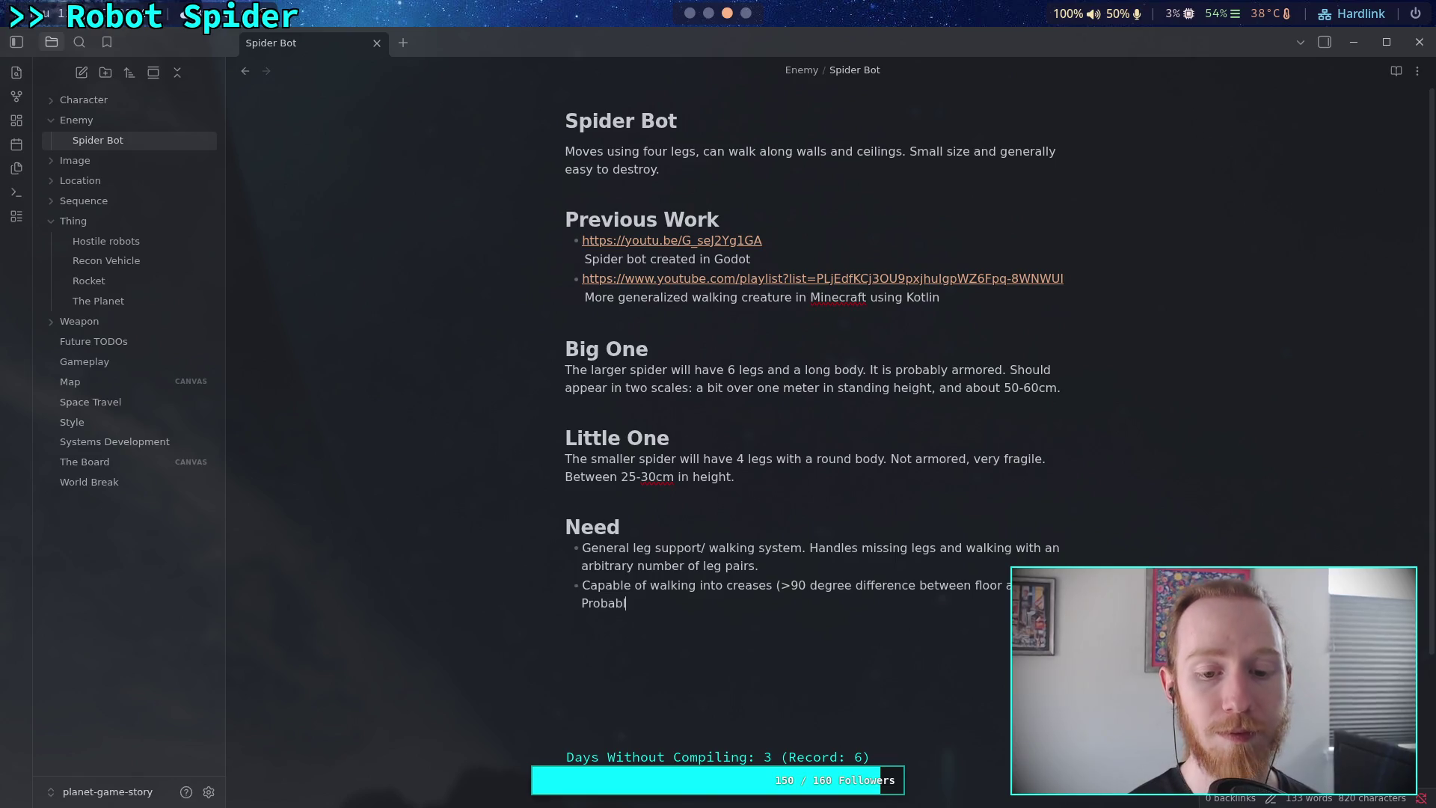
{"action": "type", "text": "y needs"}
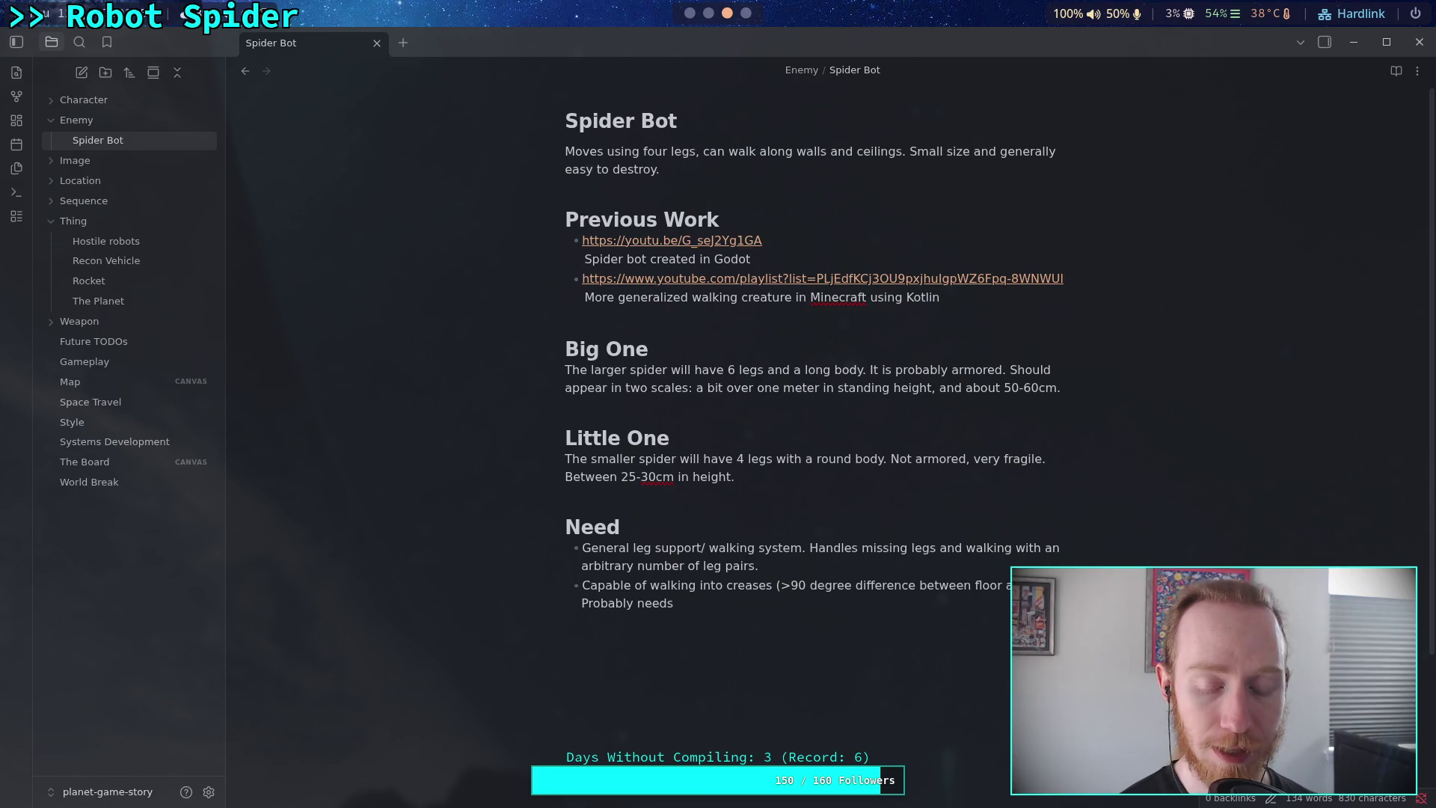
{"action": "type", "text": " a \""}
{"action": "type", "text": "front"}
{"action": "type", "text": "facing"}
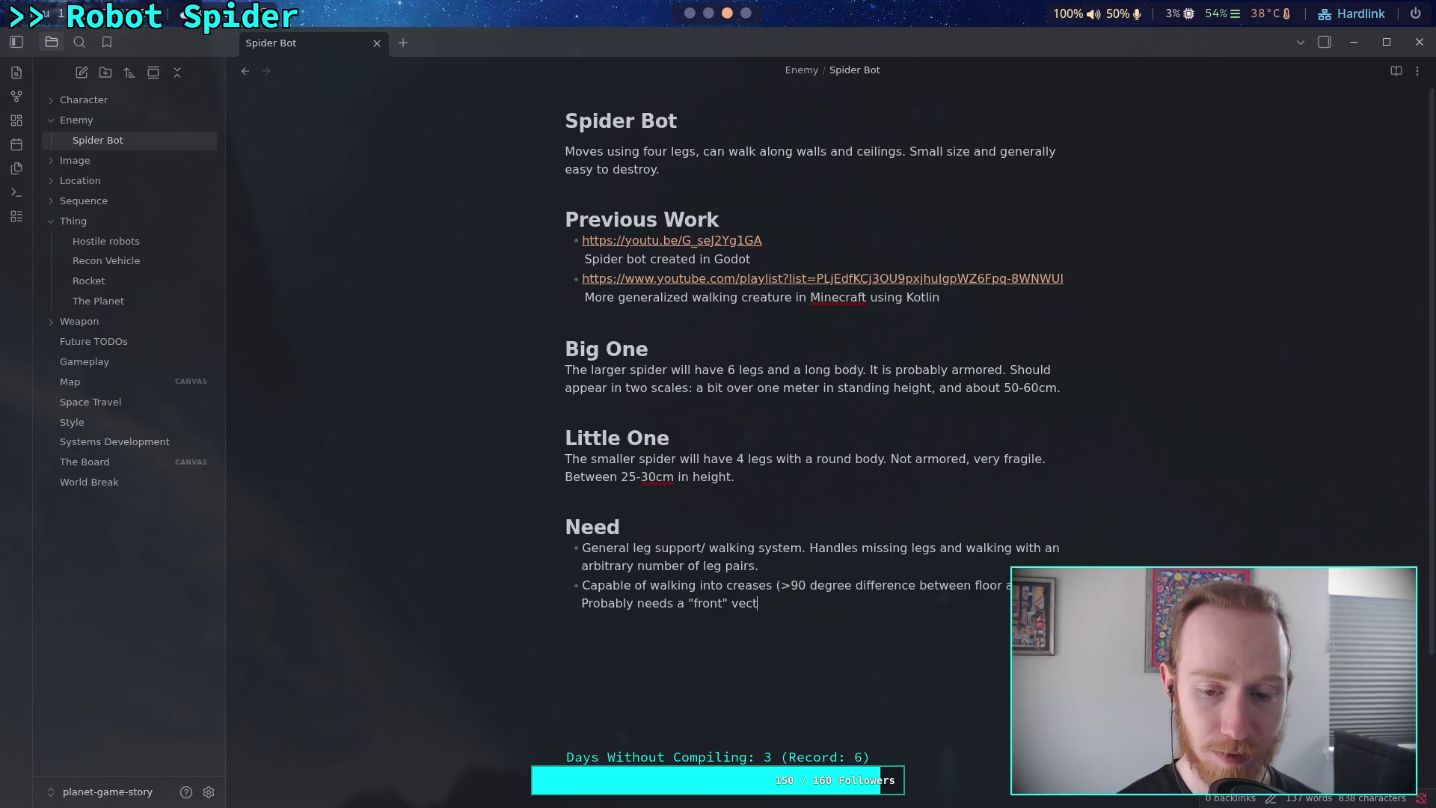
{"action": "key", "text": "BackSpace"}
{"action": "key", "text": "BackSpace"}
{"action": "key", "text": "BackSpace"}
{"action": "type", "text": "r"}
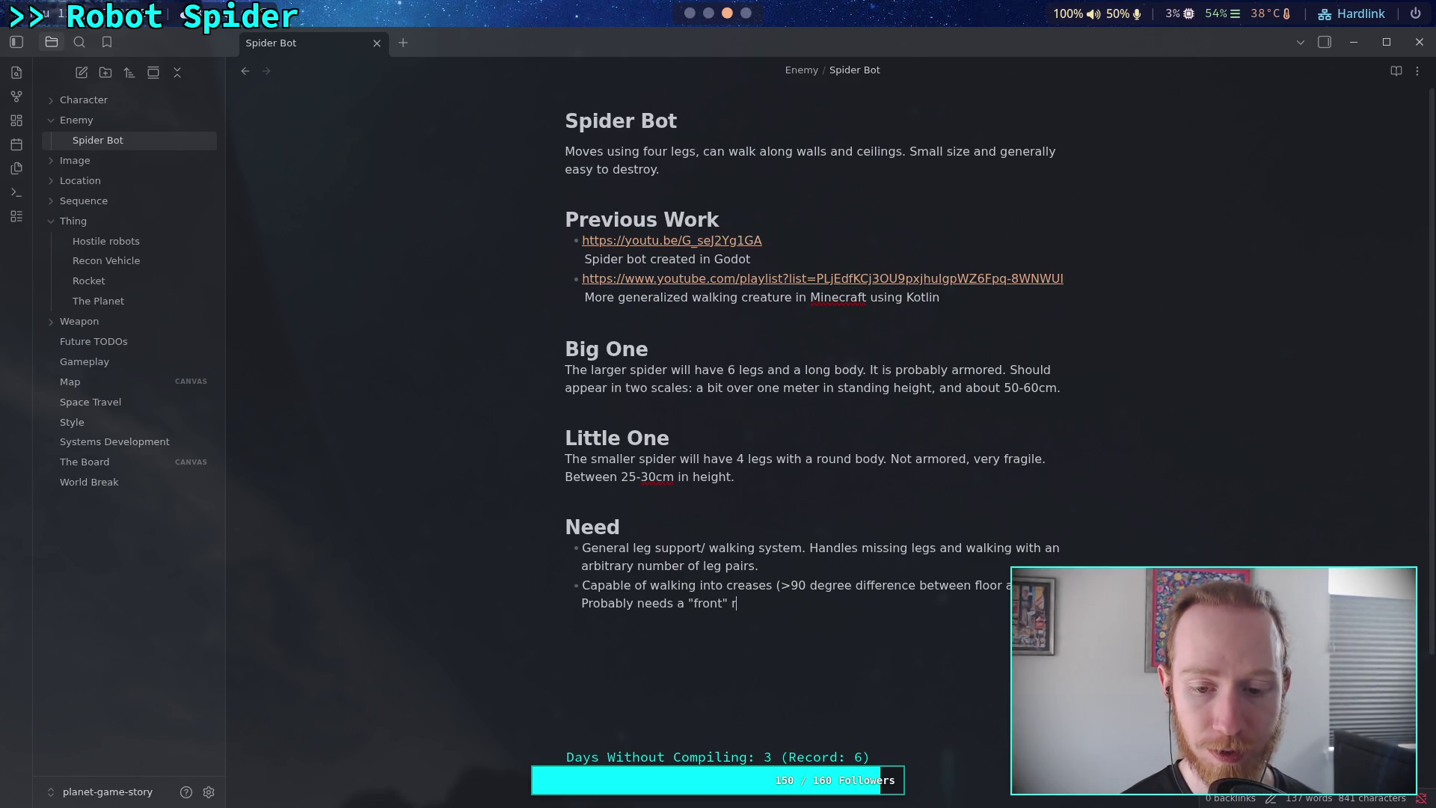
{"action": "type", "text": "aycast test "}
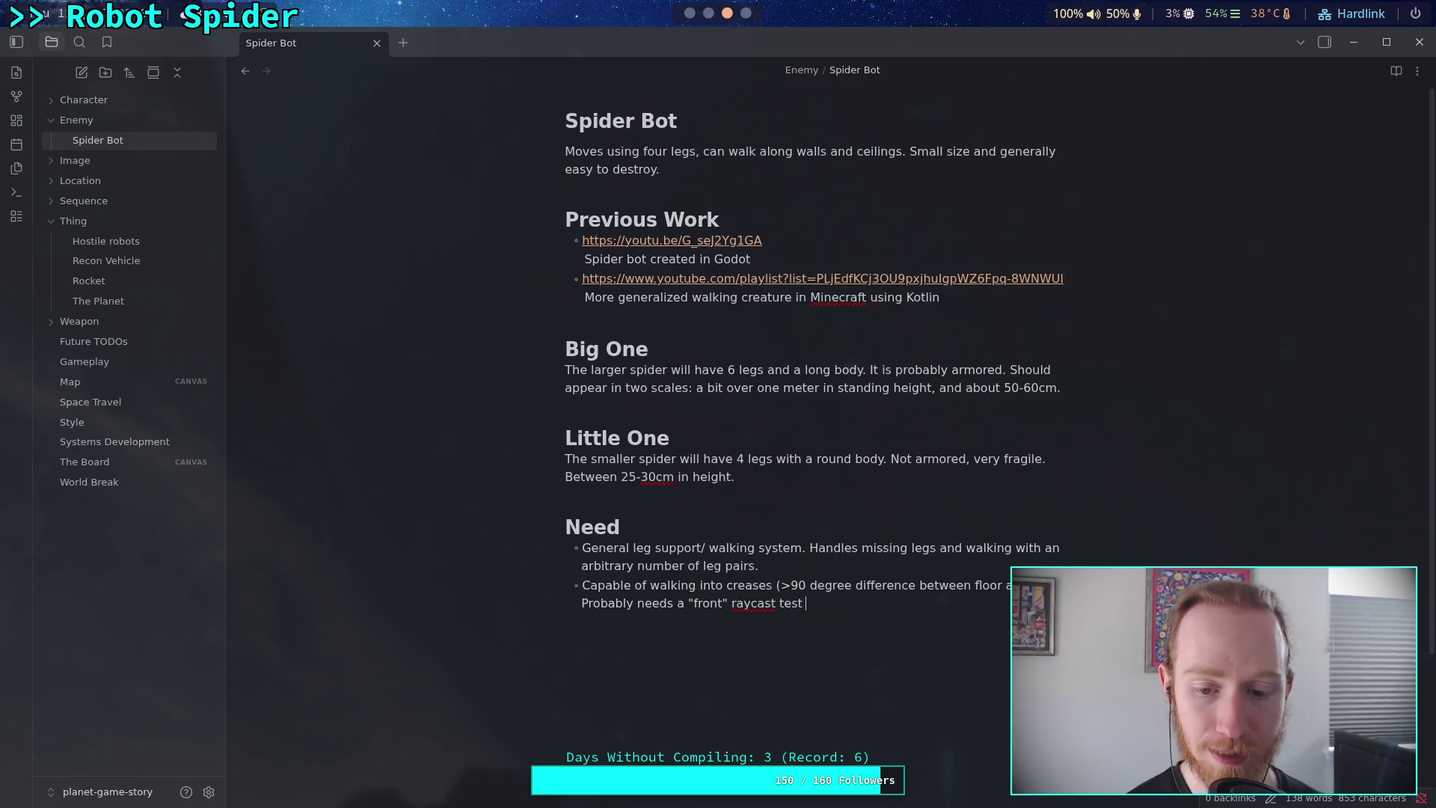
{"action": "type", "text": "to detect "}
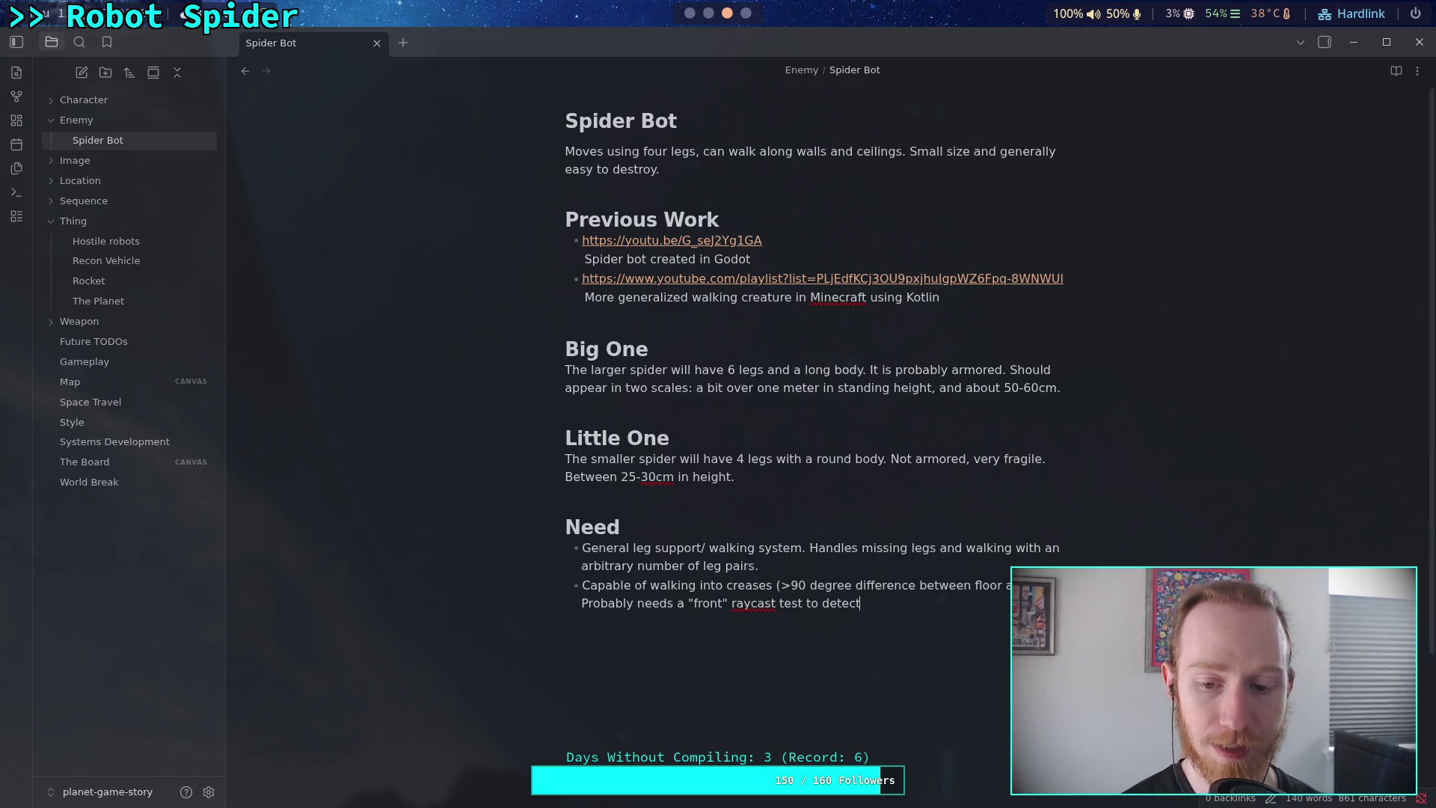
{"action": "type", "text": "approah"}
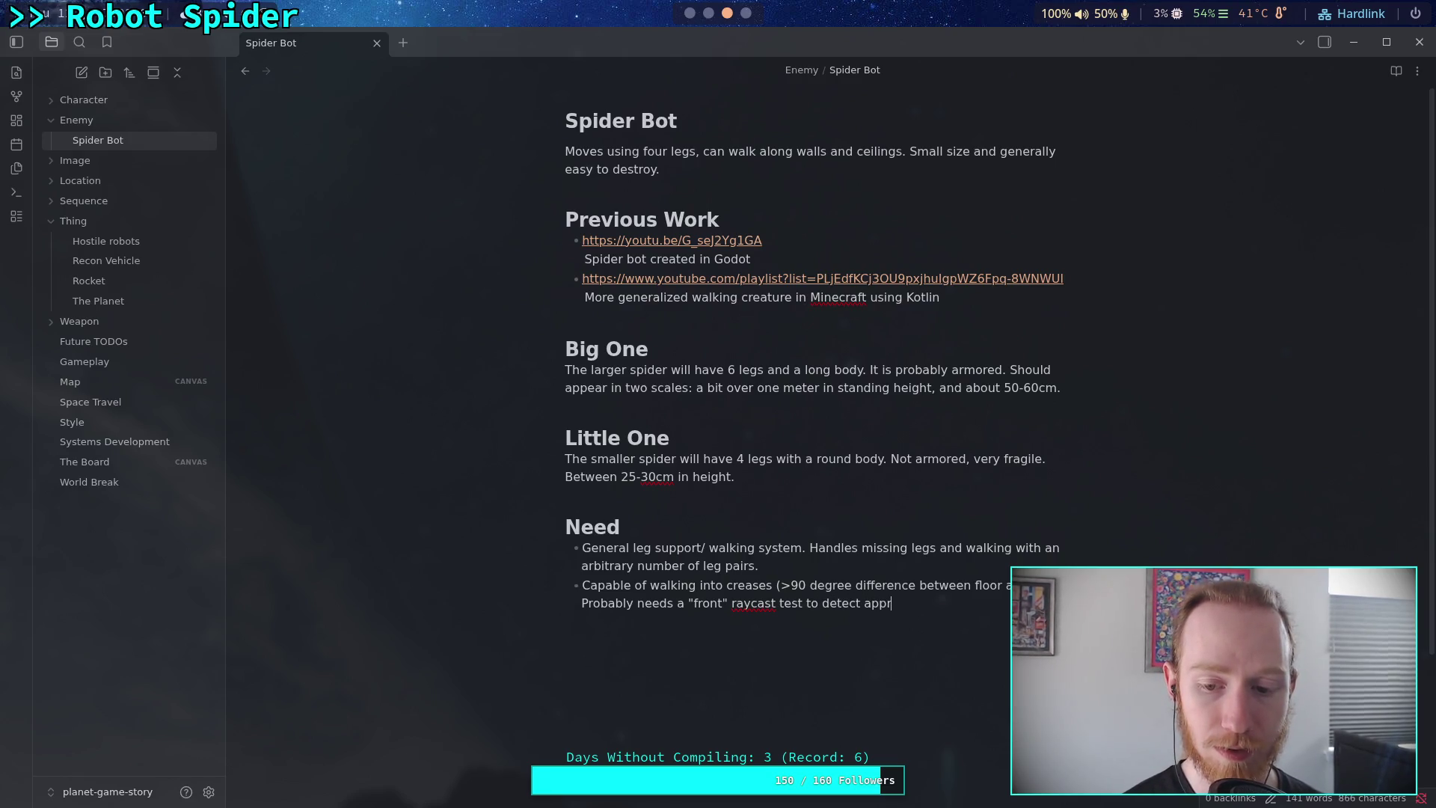
{"action": "key", "text": "BackSpace"}
{"action": "type", "text": "chin"}
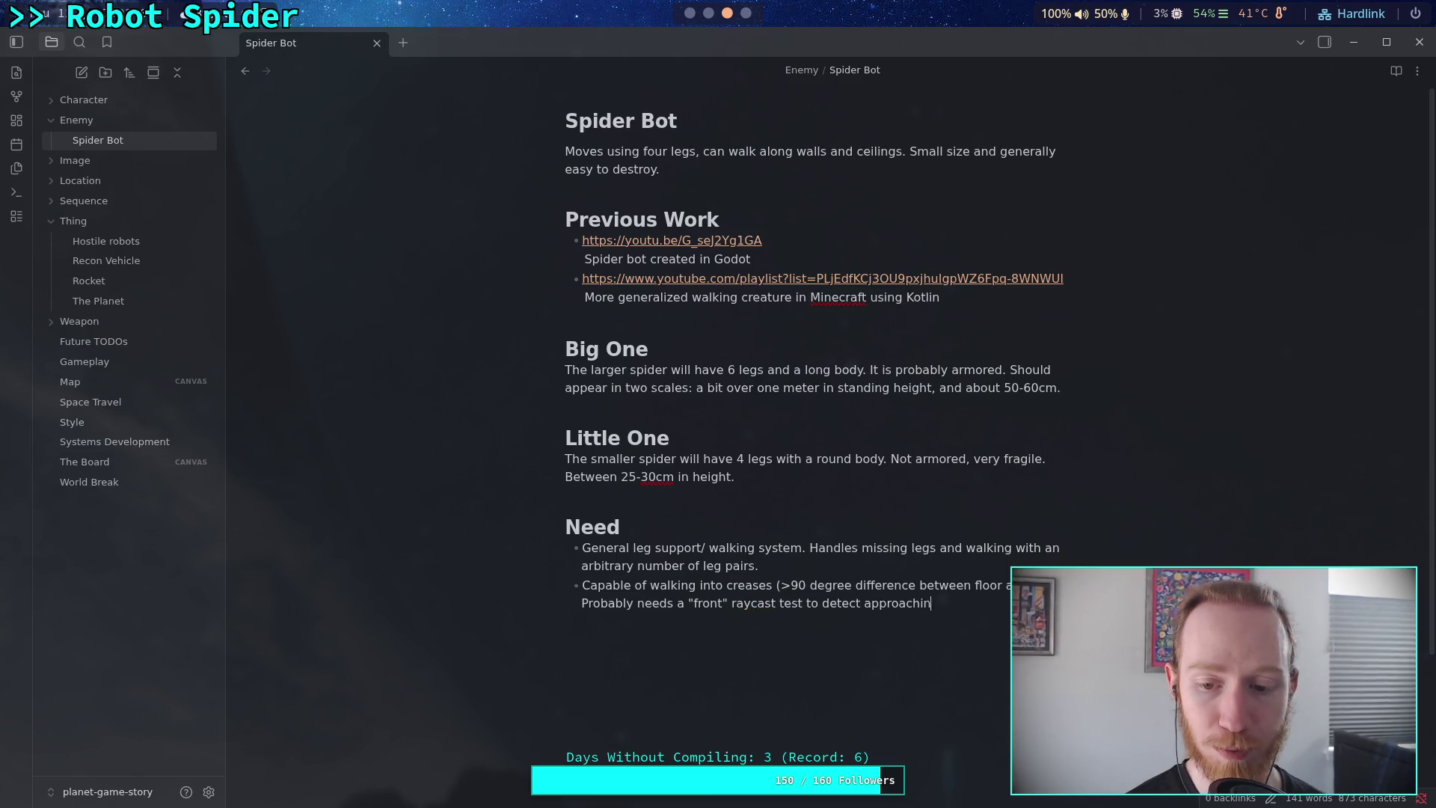
{"action": "type", "text": "g walls"}
{"action": "key", "text": "BackSpace"}
{"action": "type", "text": "surface"}
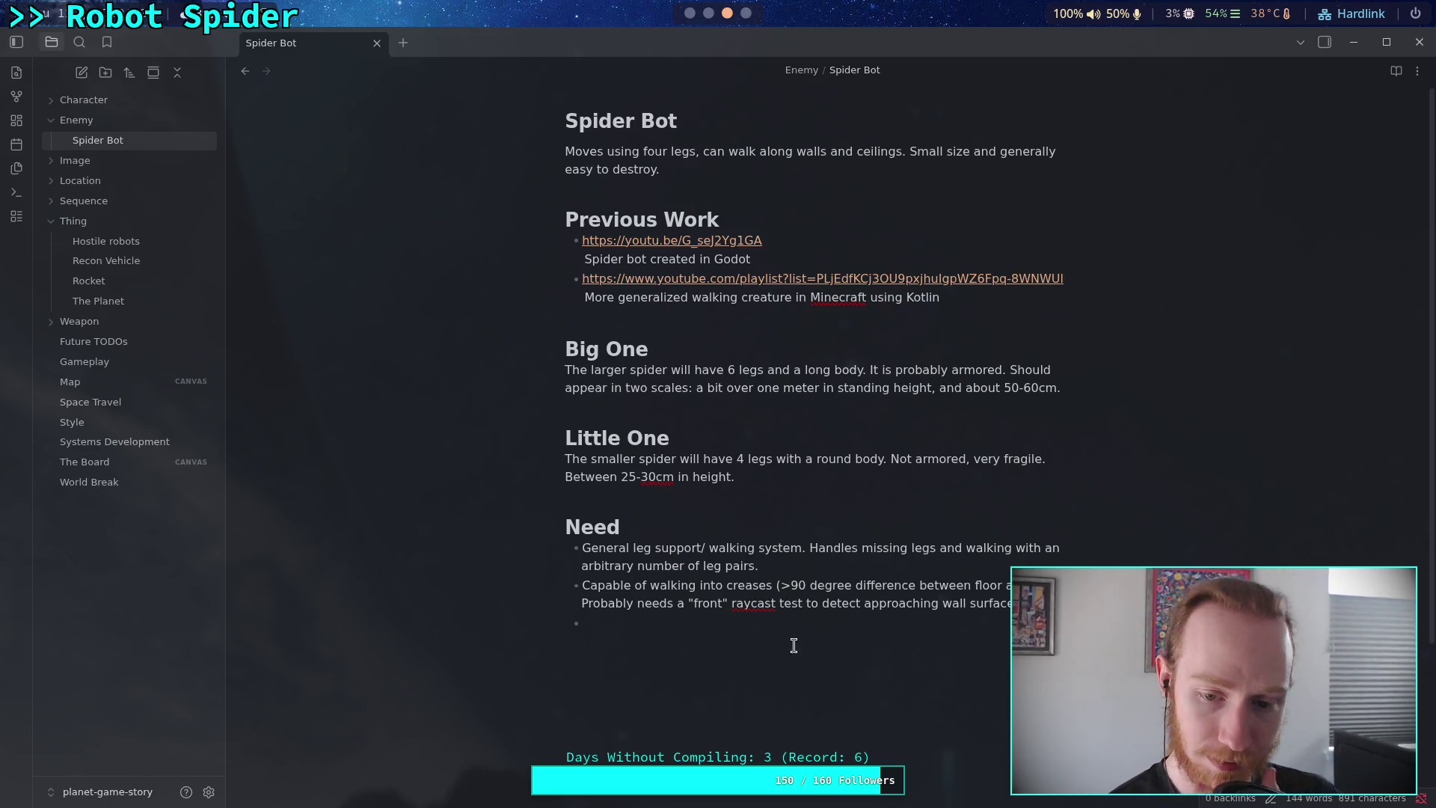
Add 'raycast' to the spelling dictionary, leaving '30cm' unchanged.
{"action": "right_click", "coordinate": [755, 603]}
{"action": "left_click", "coordinate": [824, 338]}
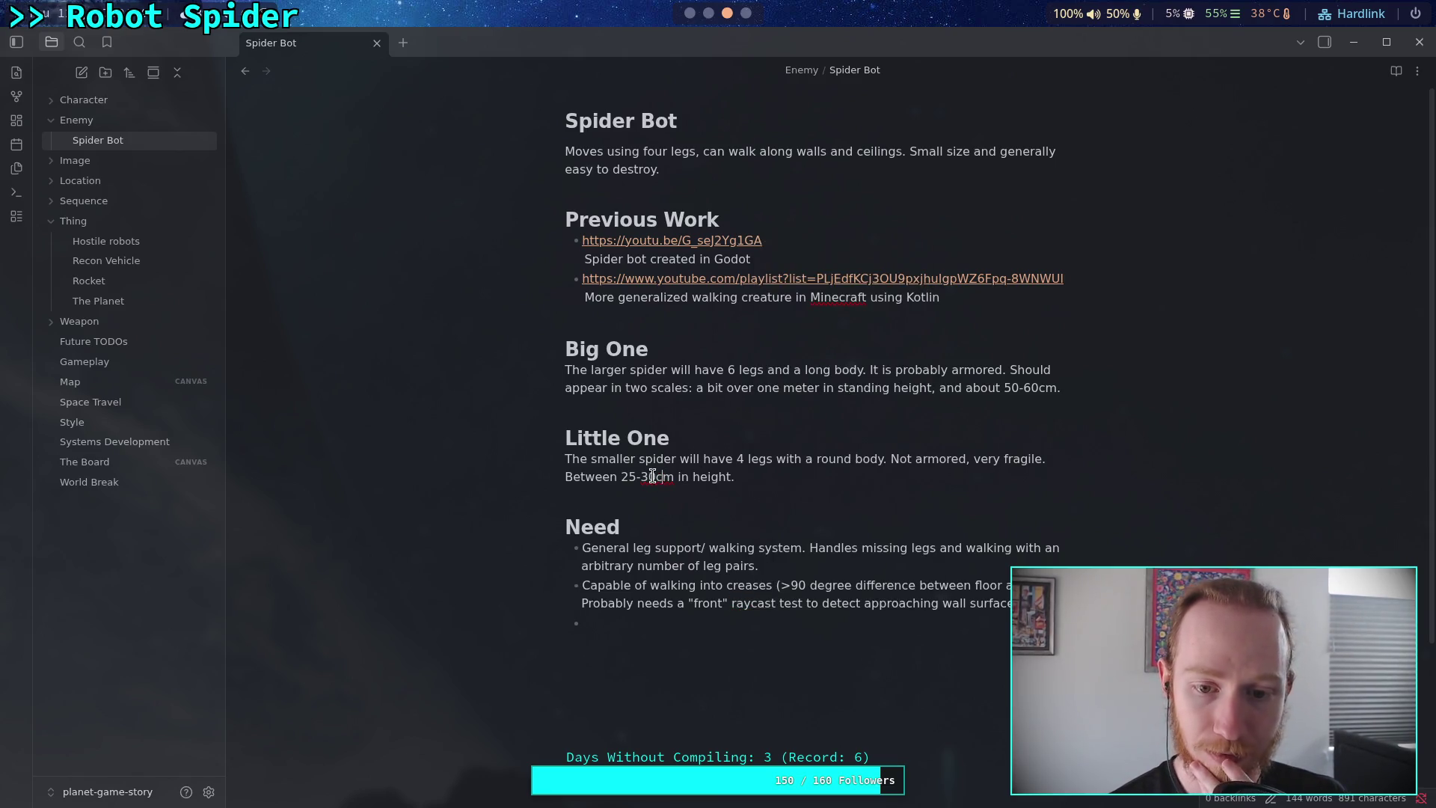
{"action": "right_click", "coordinate": [656, 480]}
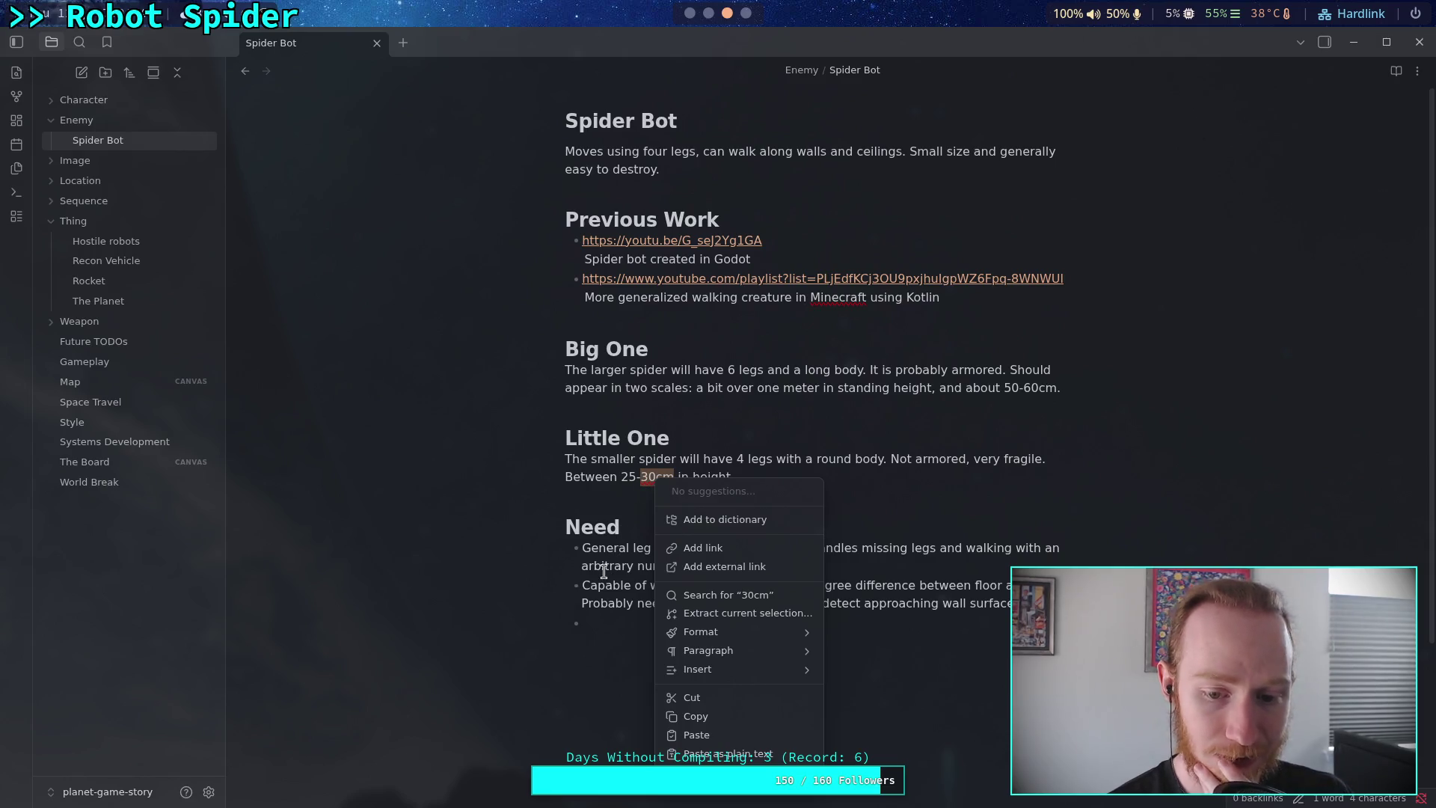
{"action": "left_click", "coordinate": [610, 533]}
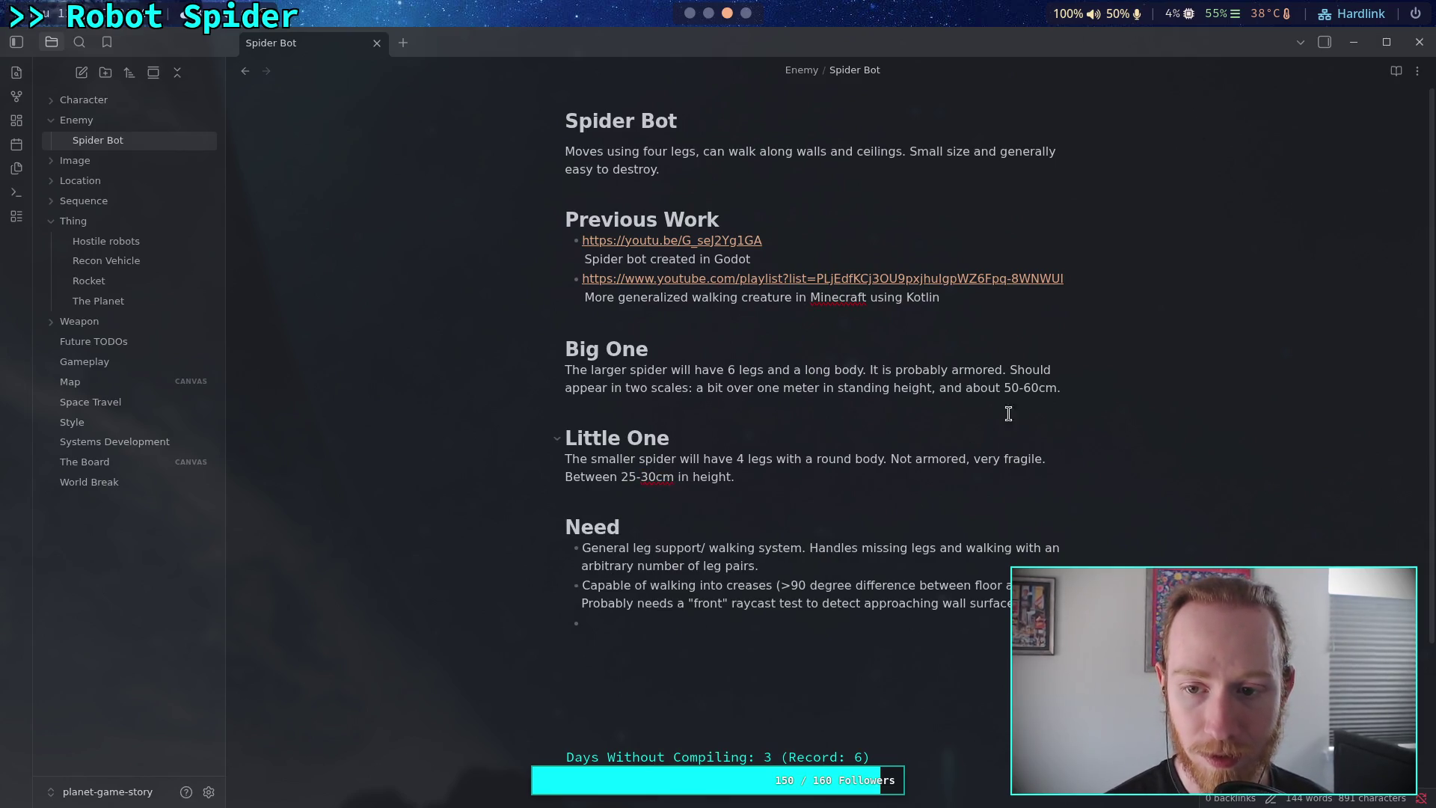
Insert a space before 'cm' in the 50-60cm and 25-30cm measurements.
{"action": "left_click_drag", "start_coordinate": [1011, 387], "coordinate": [1043, 388]}
{"action": "left_click", "coordinate": [684, 495]}
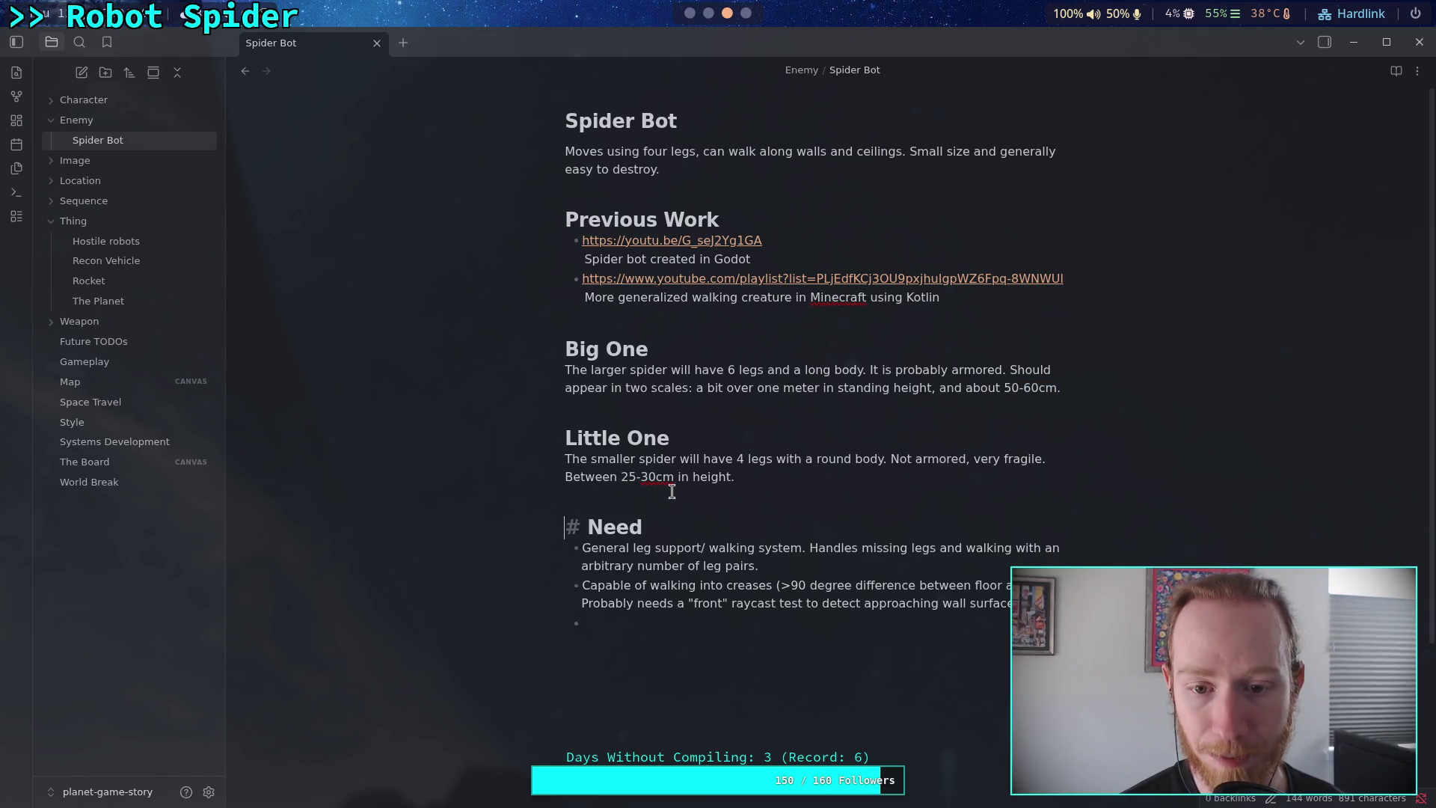
{"action": "left_click", "coordinate": [656, 478]}
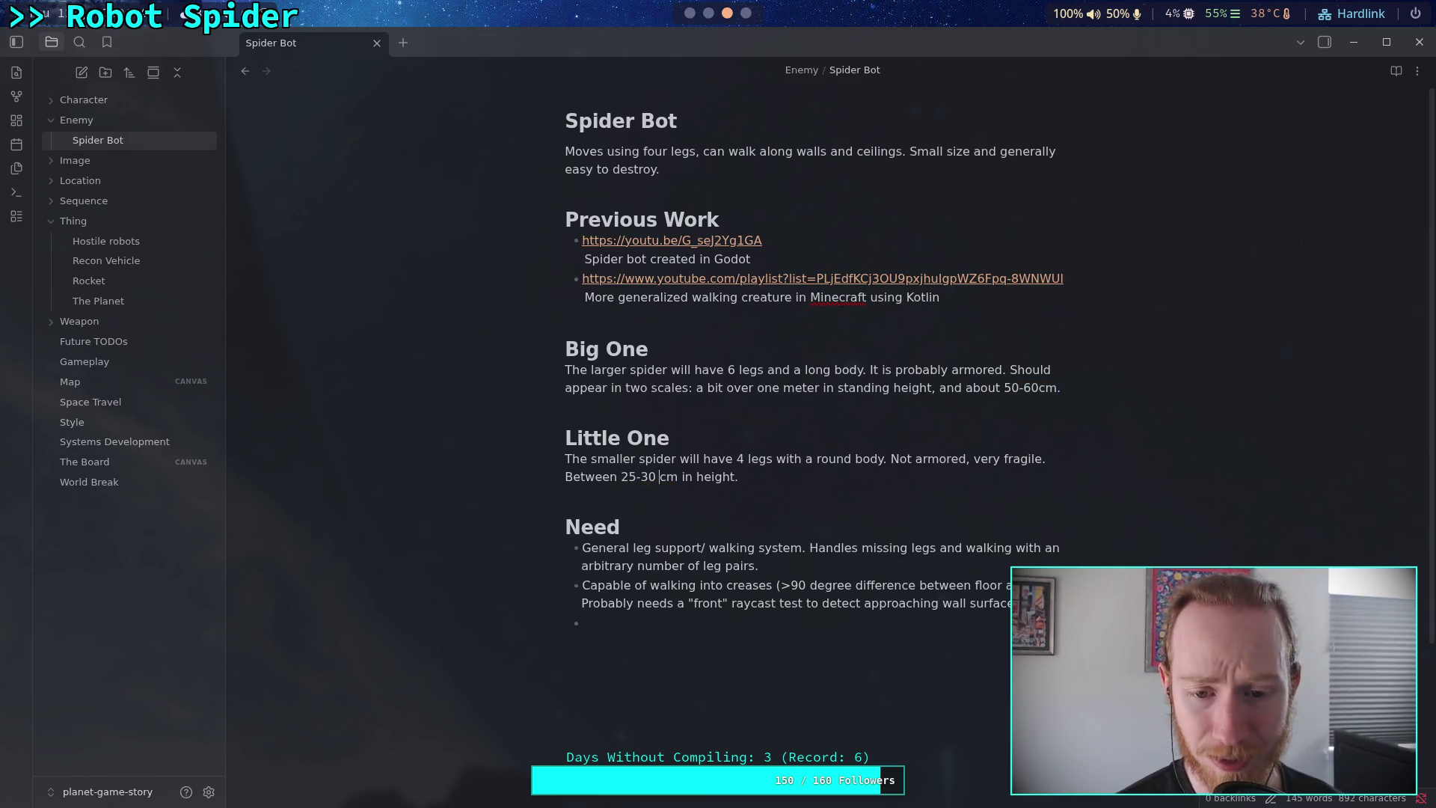
{"action": "left_click", "coordinate": [1039, 386]}
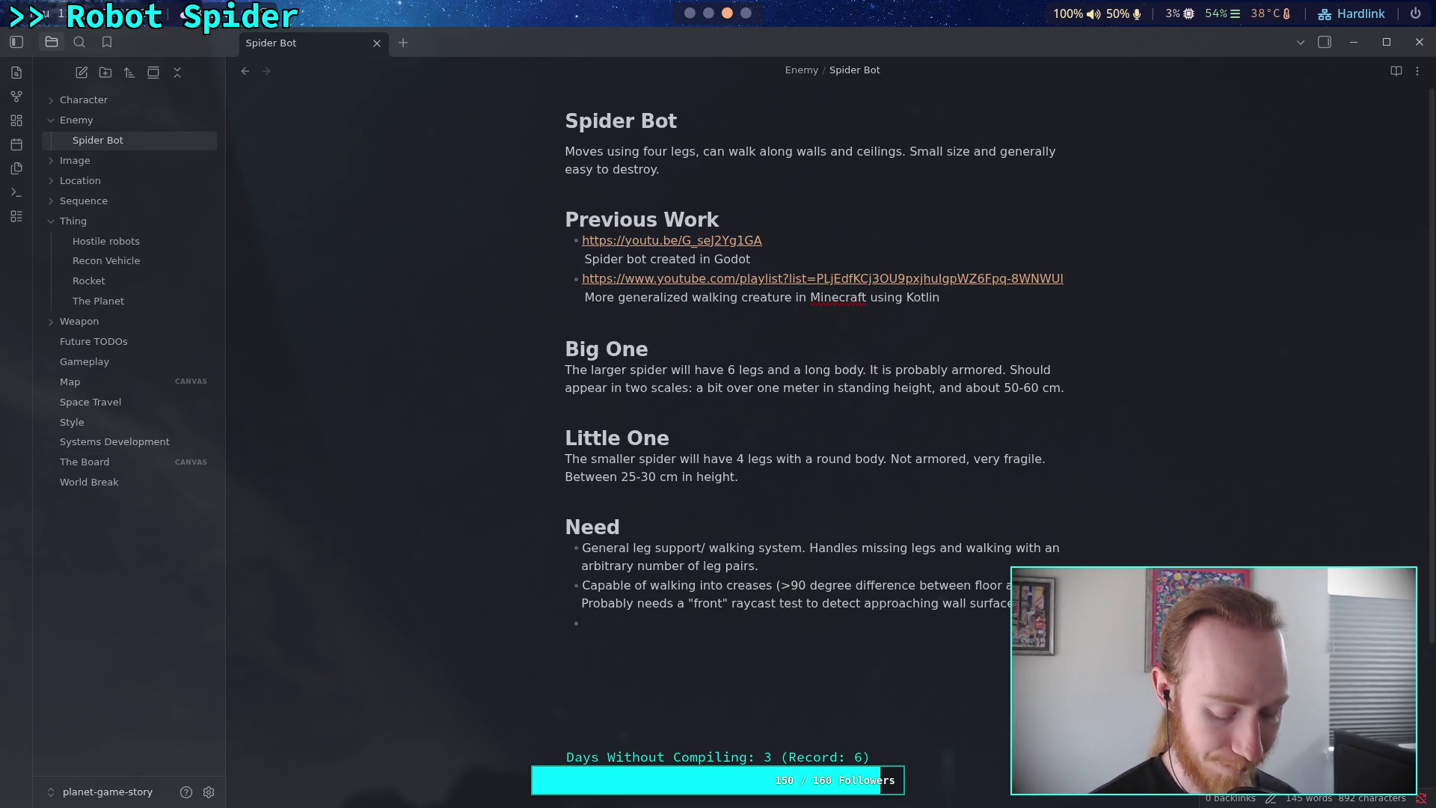
Type the bullet 'Whole body rotation system' with target orientation, correct angular forces, and minimal bounce.
{"action": "type", "text": "Whole o"}
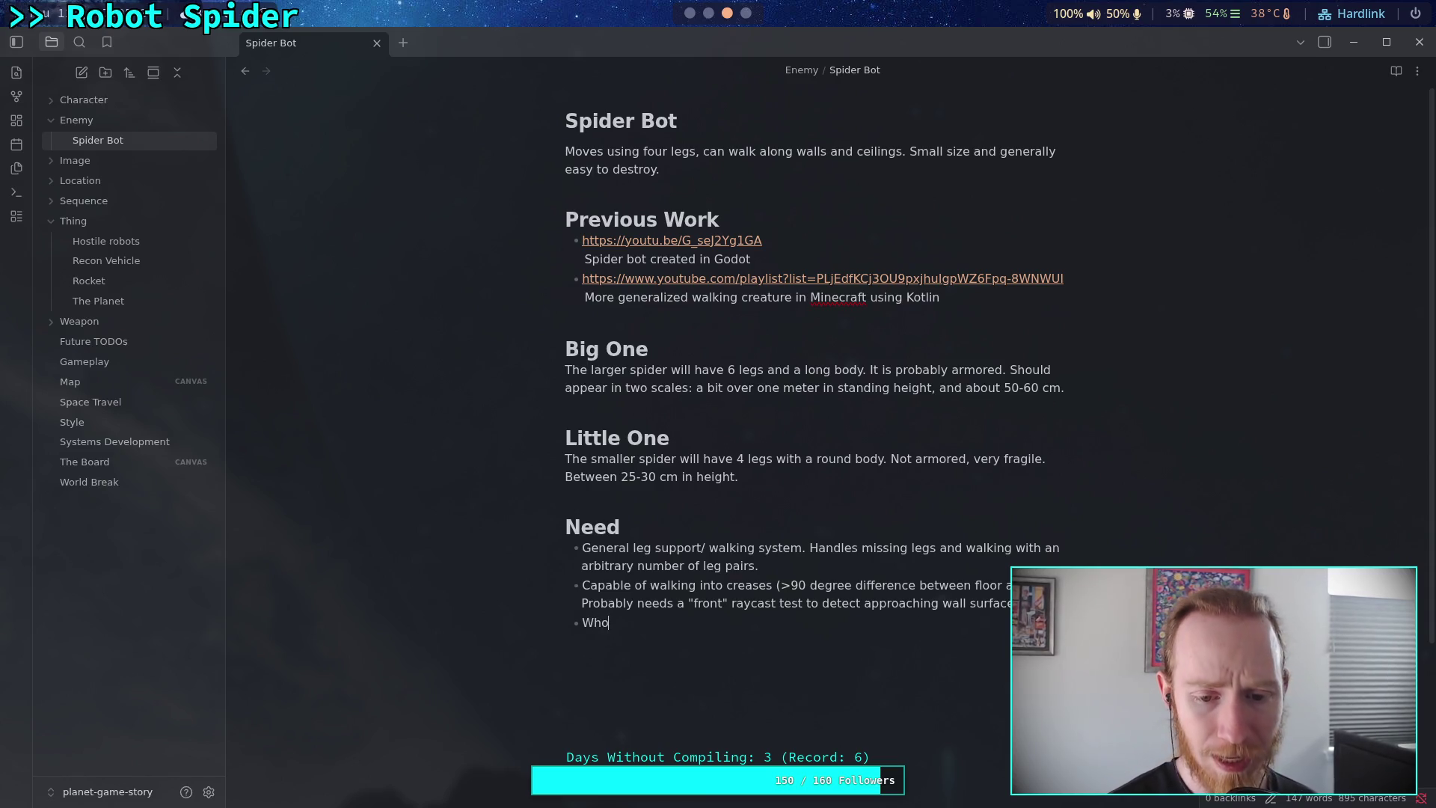
{"action": "key", "text": "BackSpace"}
{"action": "type", "text": "body rotation"}
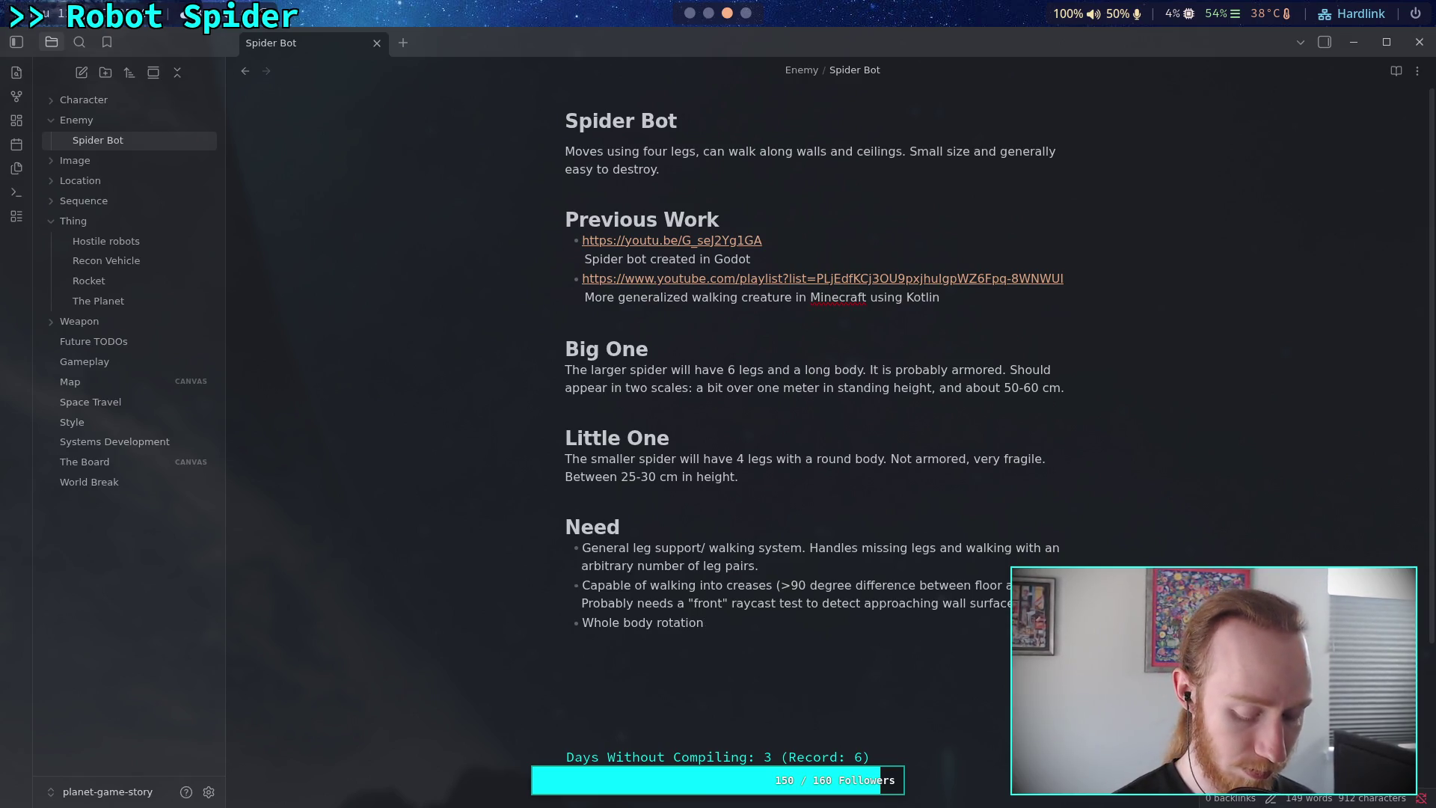
{"action": "type", "text": " syset"}
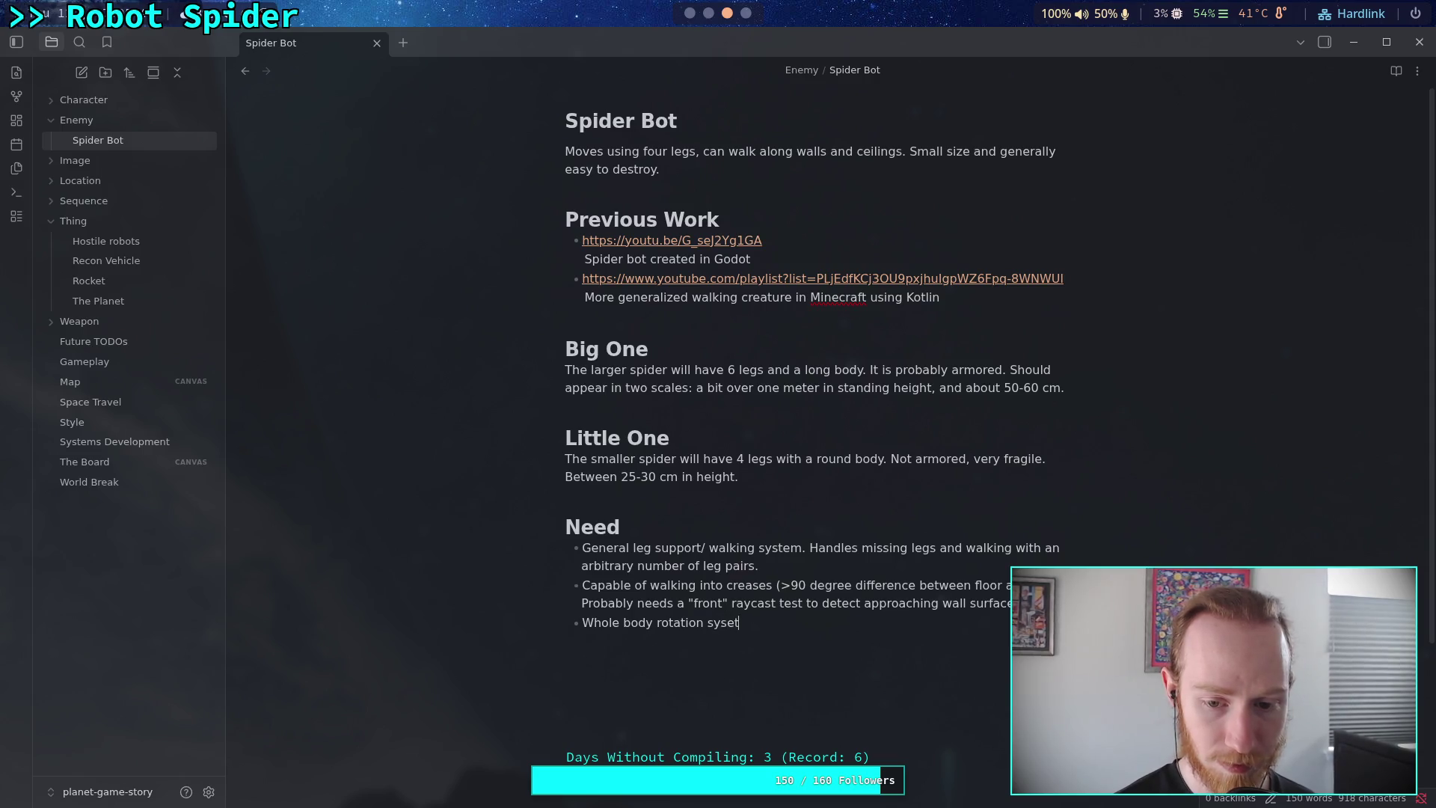
{"action": "key", "text": "BackSpace"}
{"action": "key", "text": "BackSpace"}
{"action": "type", "text": "tem, can provide a target "}
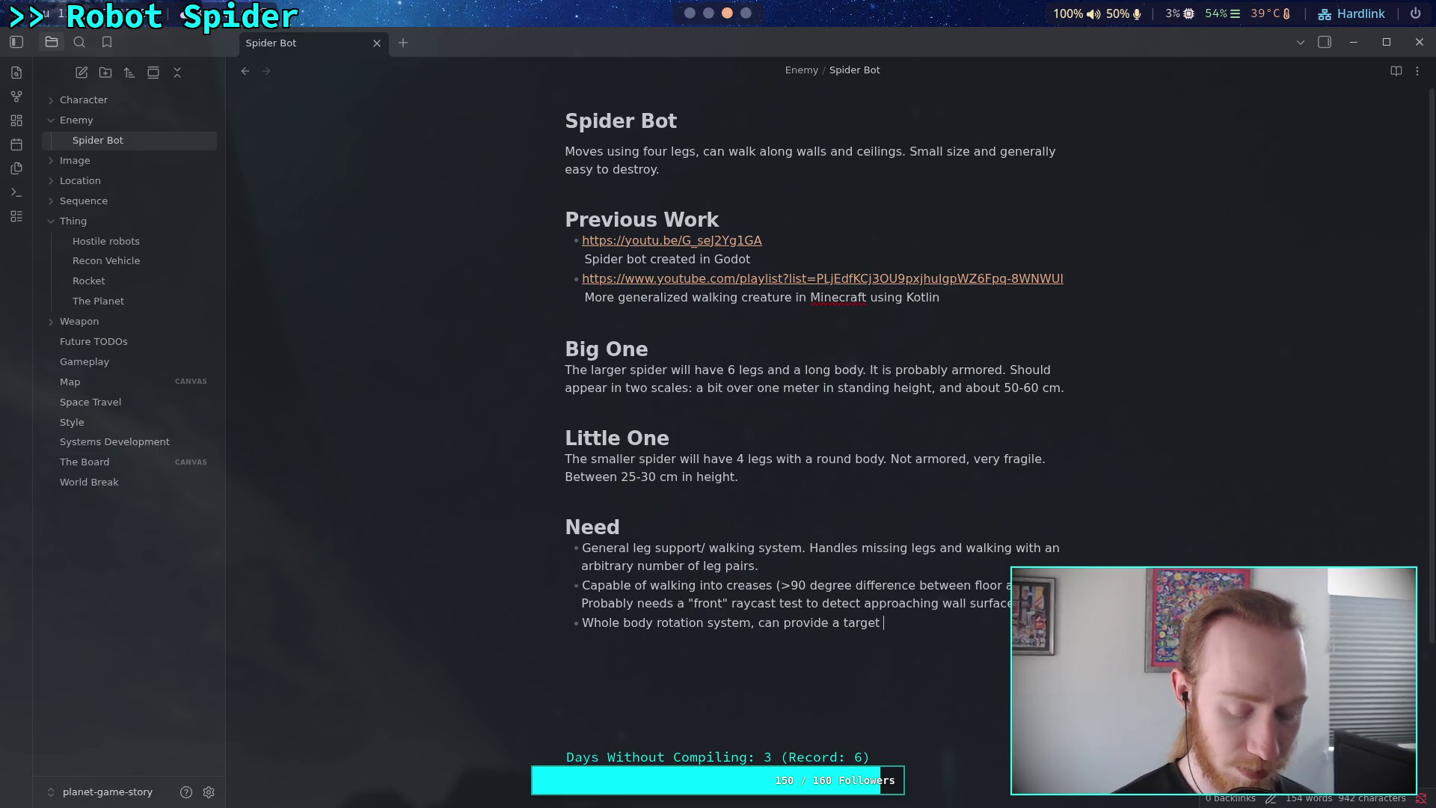
{"action": "type", "text": "orientation and the b"}
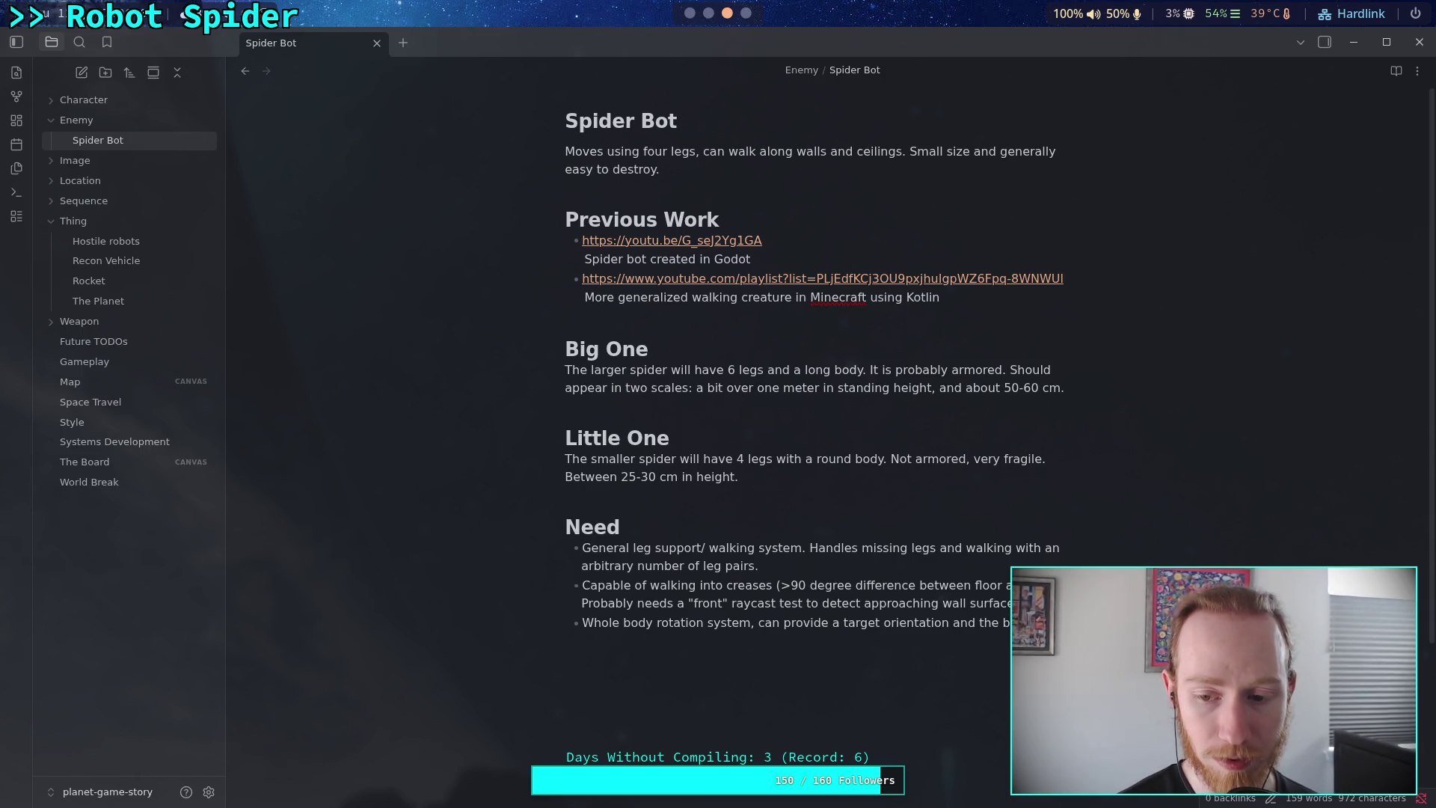
{"action": "type", "text": "o"}
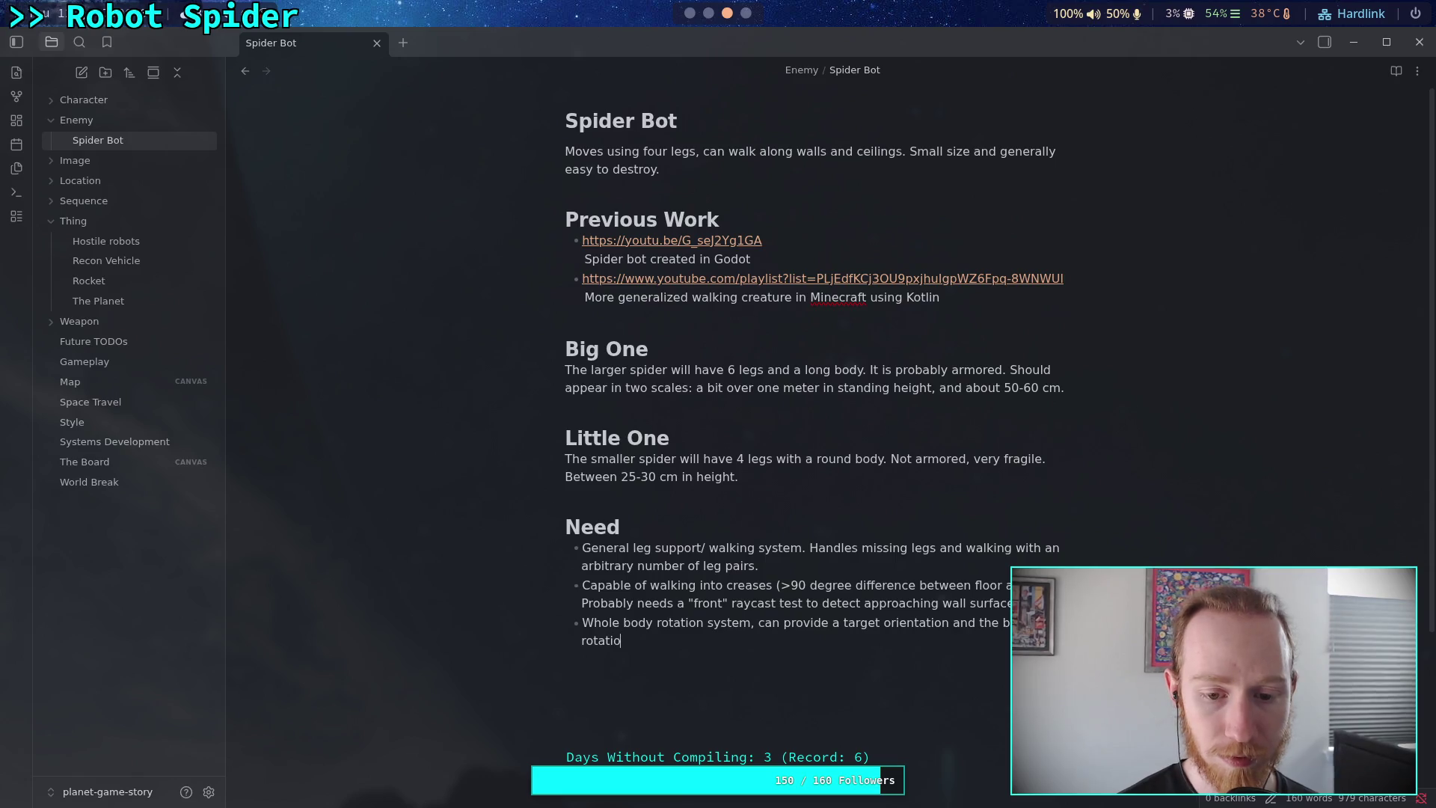
{"action": "type", "text": "tate using a"}
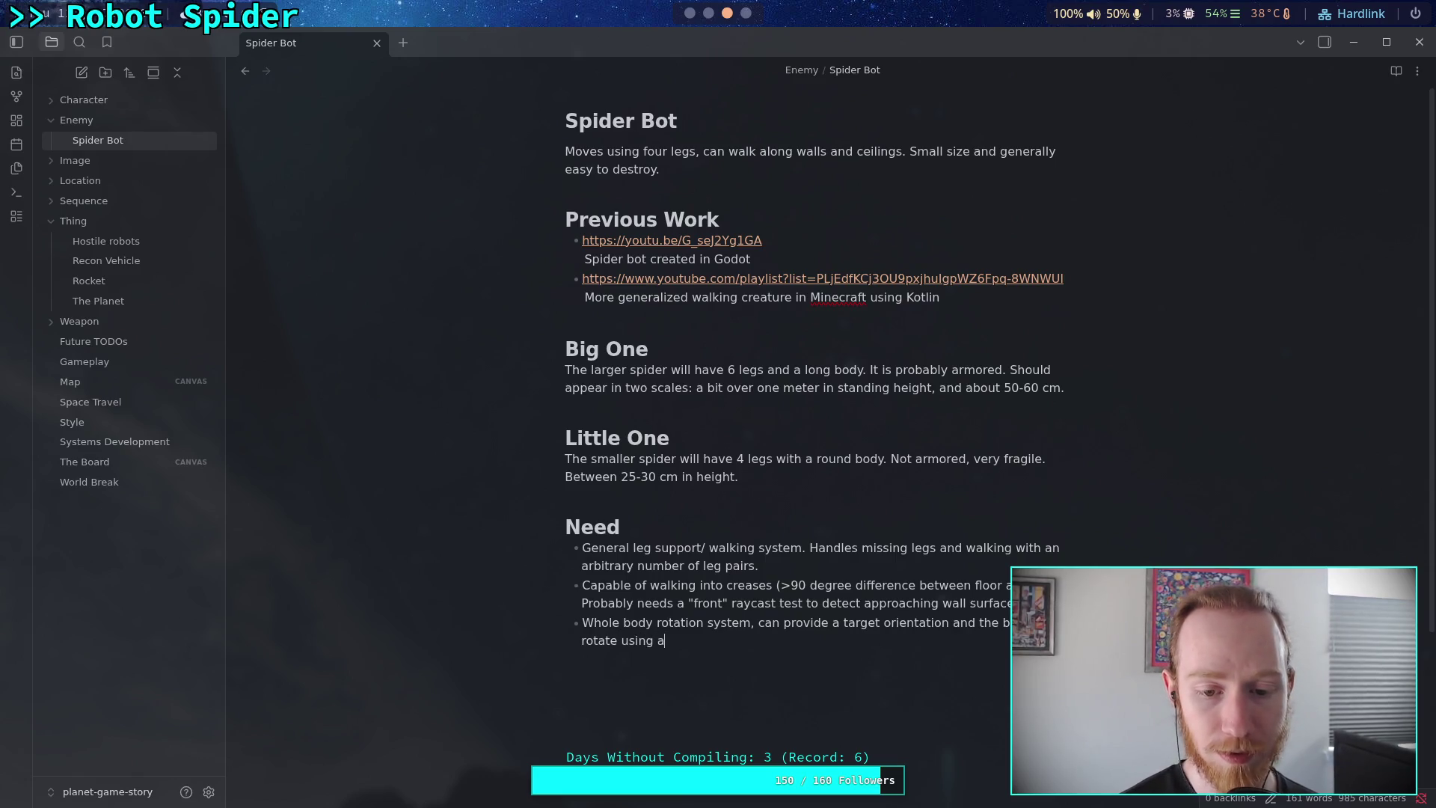
{"action": "type", "text": "ngular forces"}
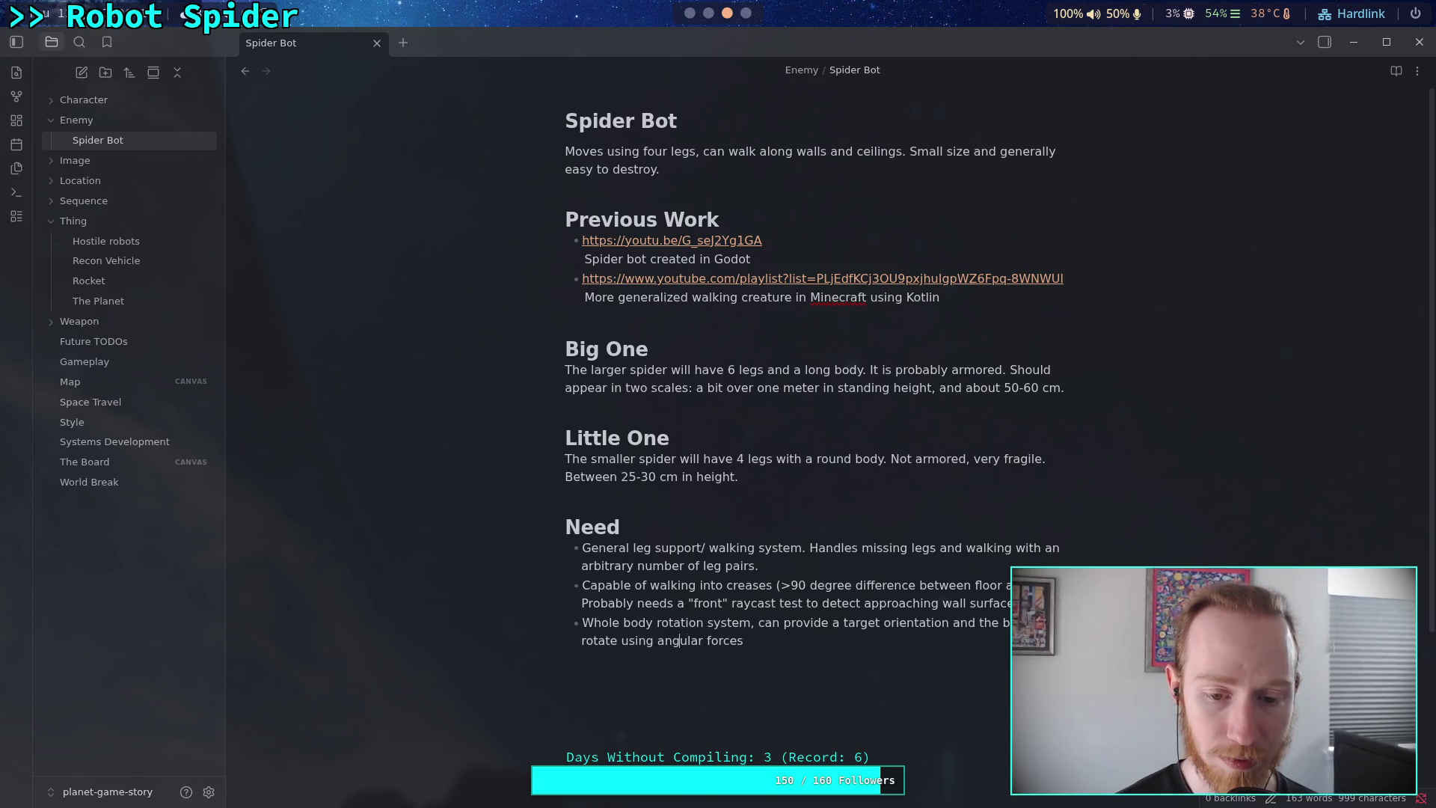
{"action": "type", "text": "the cor"}
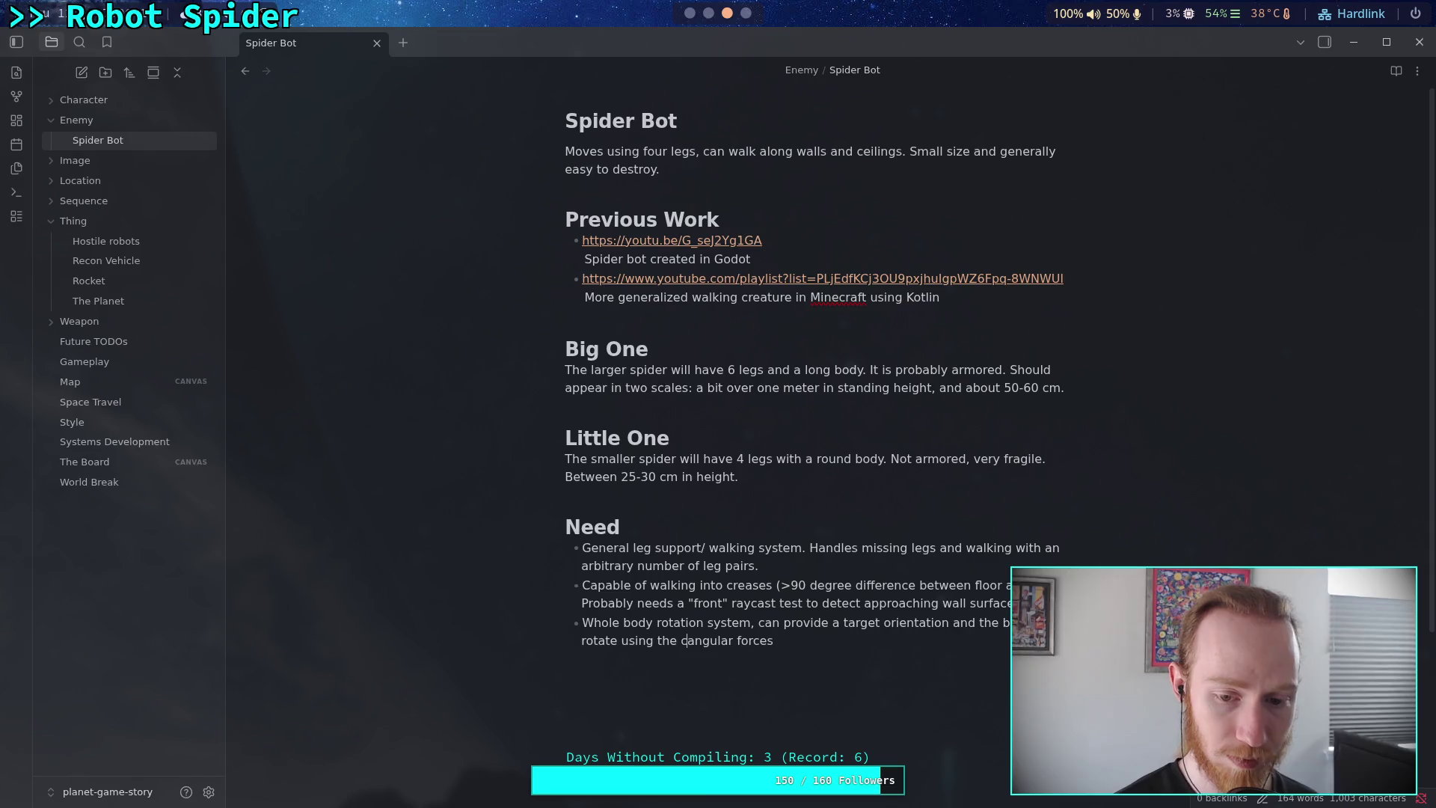
{"action": "type", "text": "rect"}
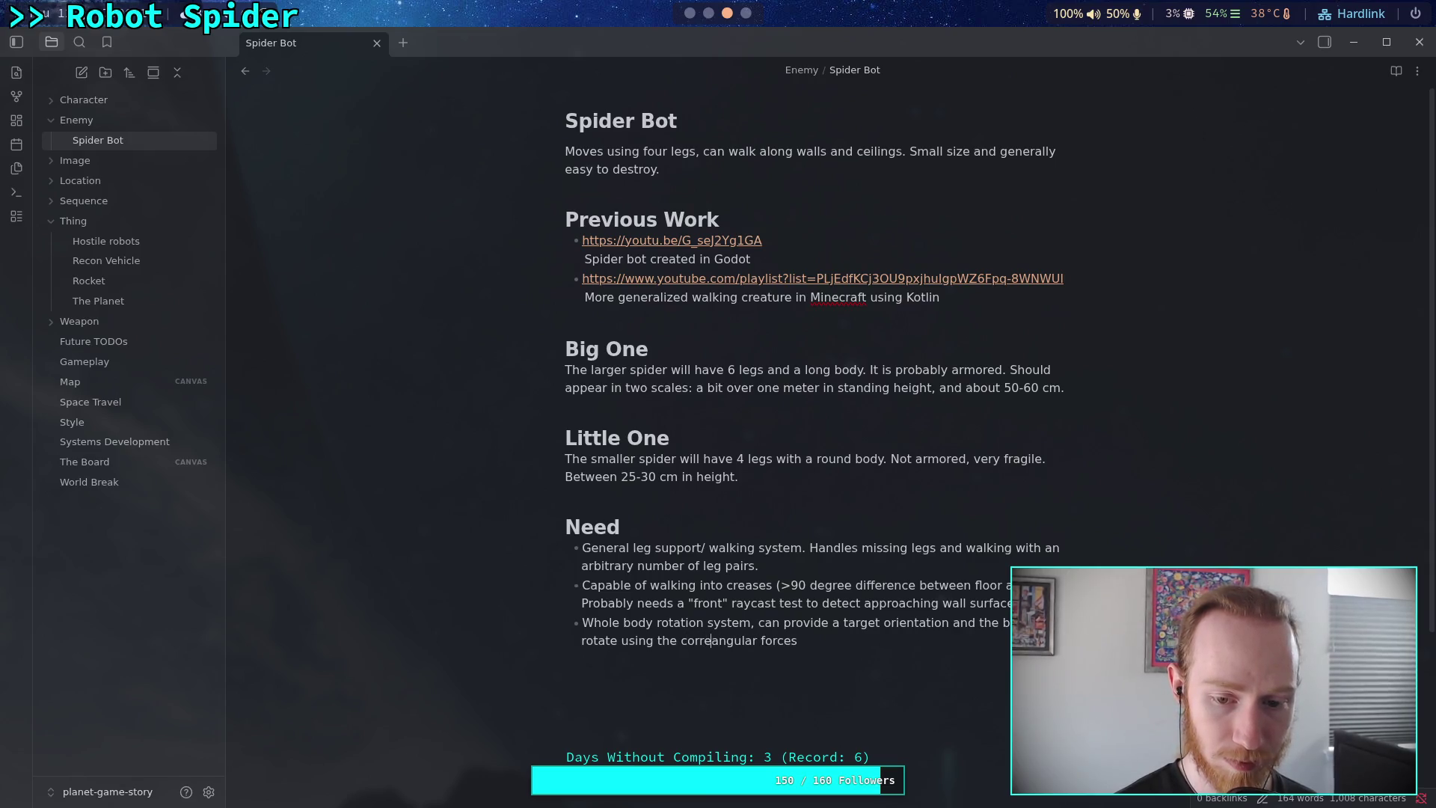
{"action": "key", "text": "End"}
{"action": "type", "text": ", some "}
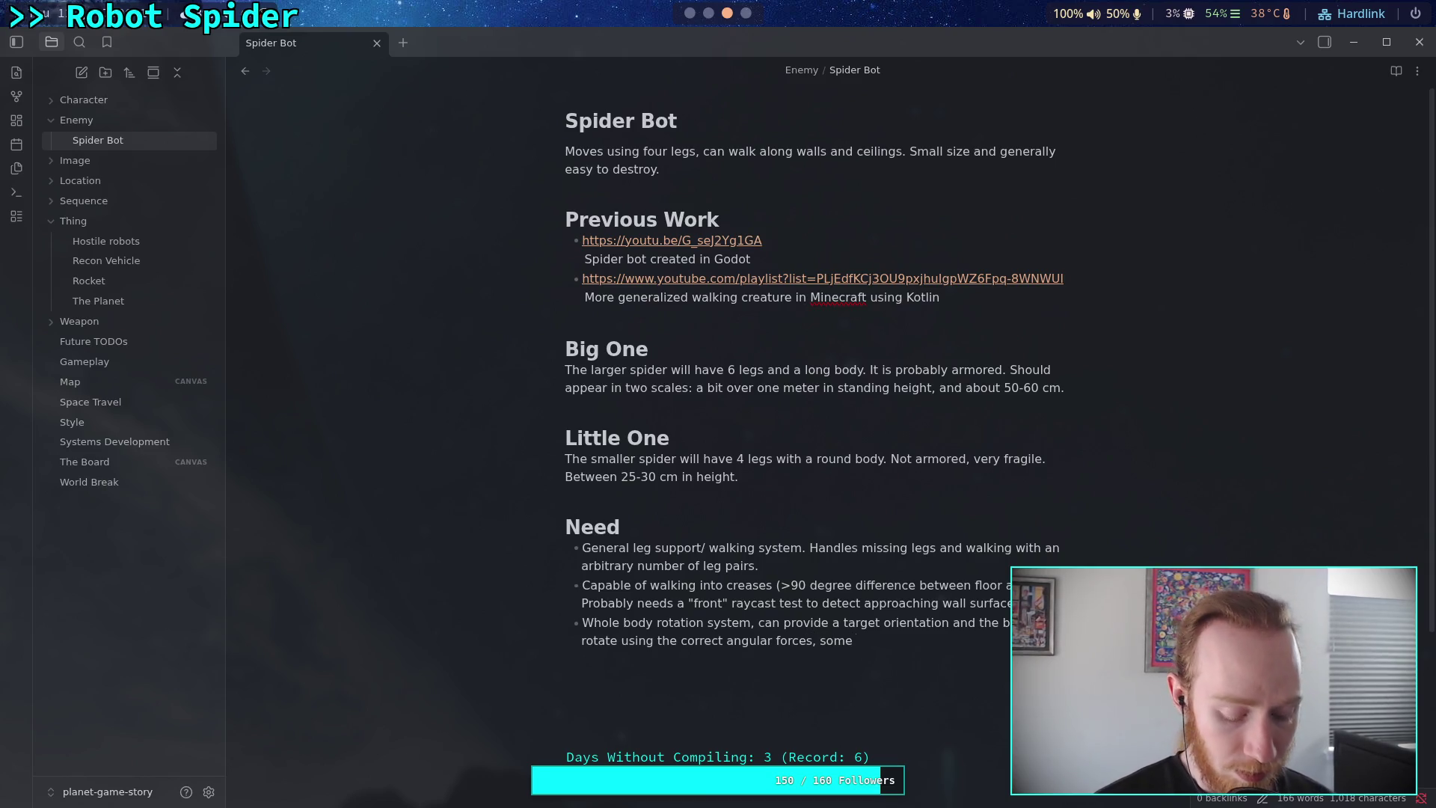
{"action": "type", "text": "bou"}
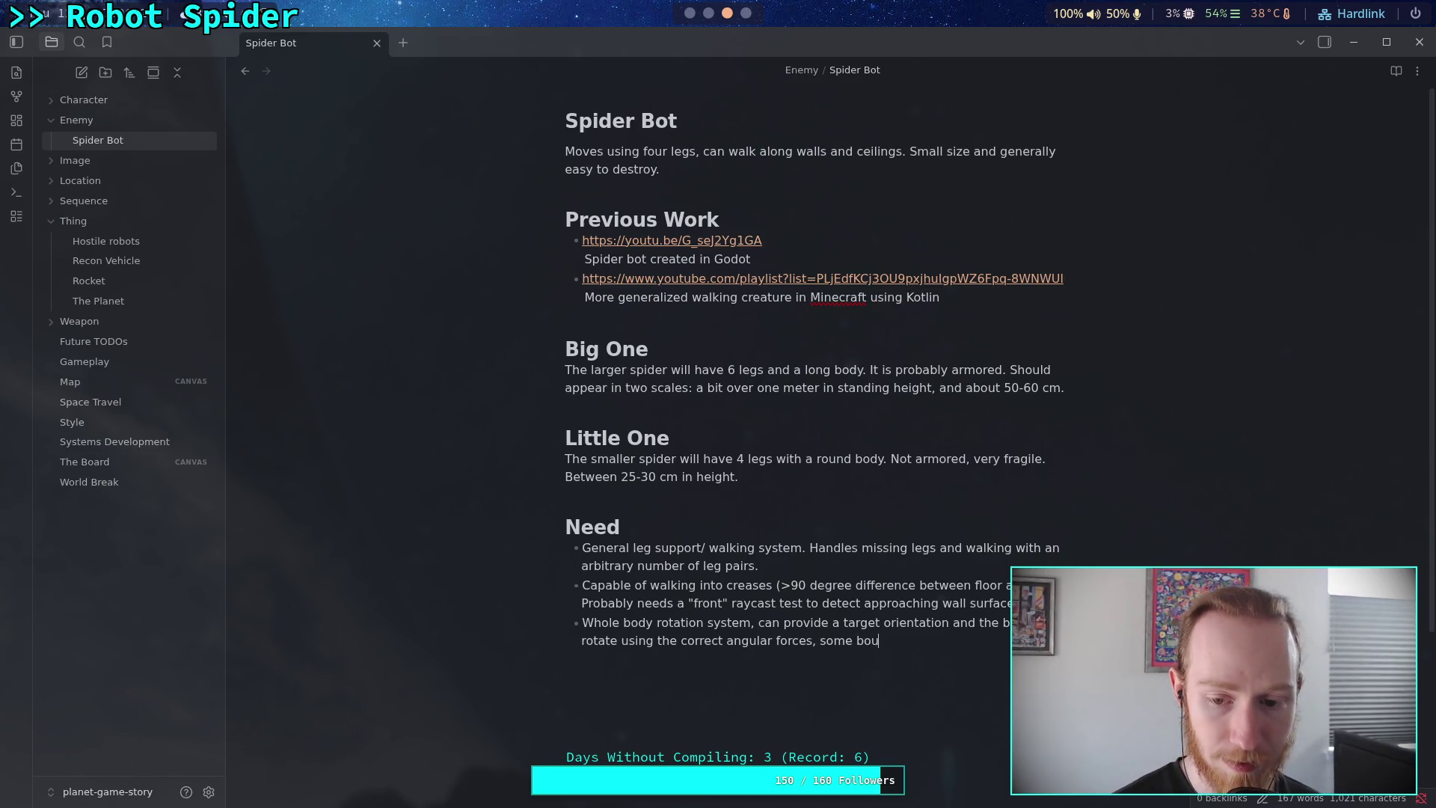
{"action": "type", "text": "nce "}
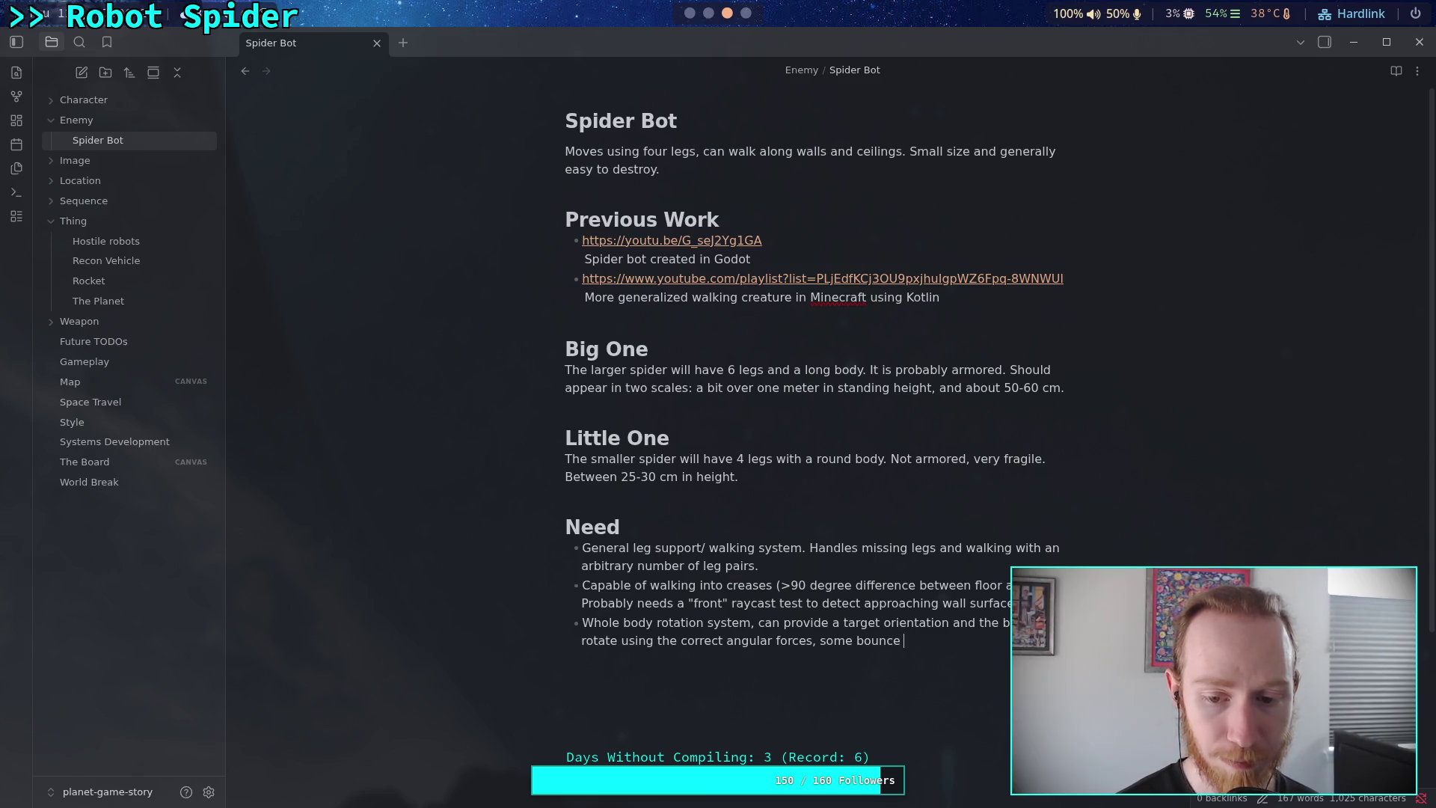
{"action": "type", "text": "is desired"}
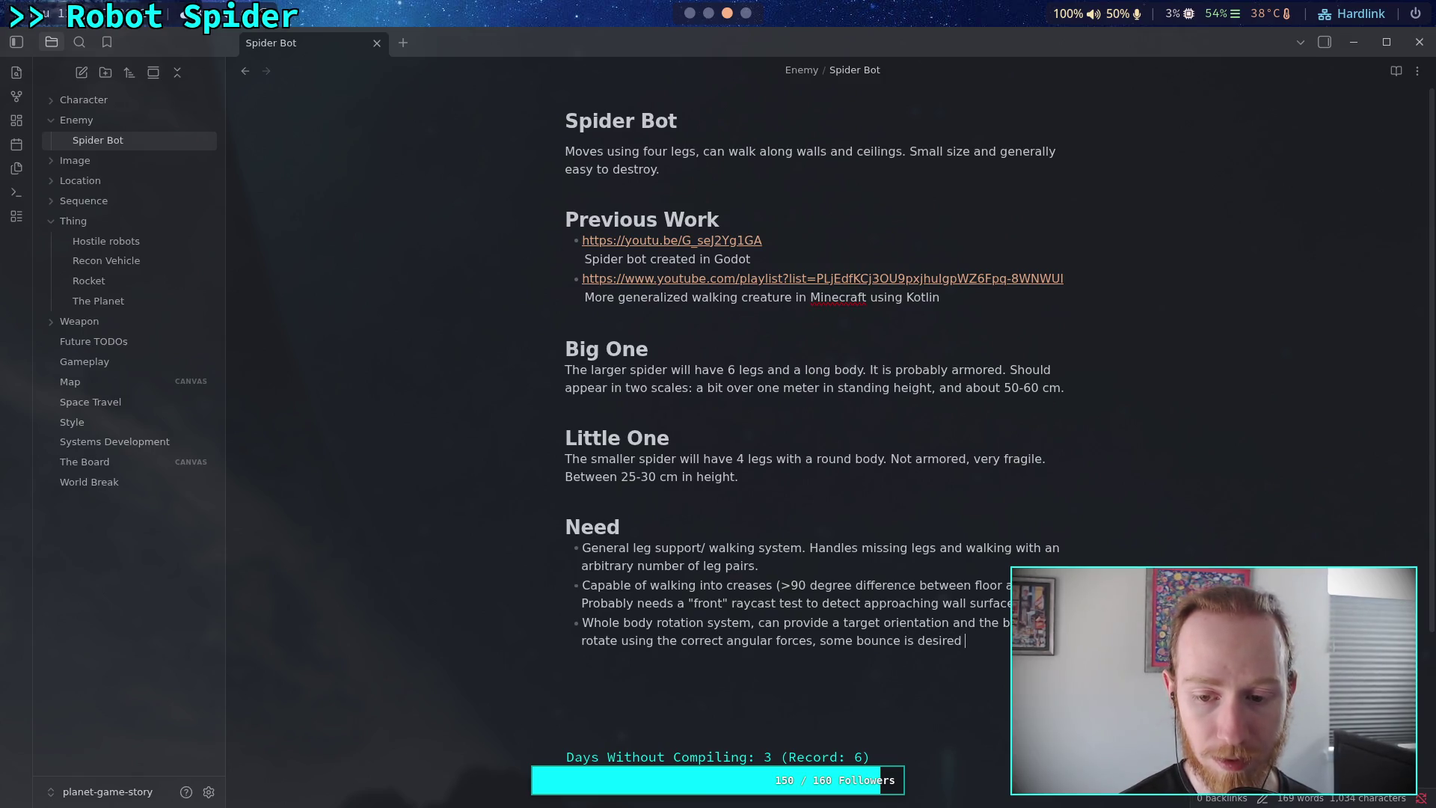
{"action": "type", "text": " but sho"}
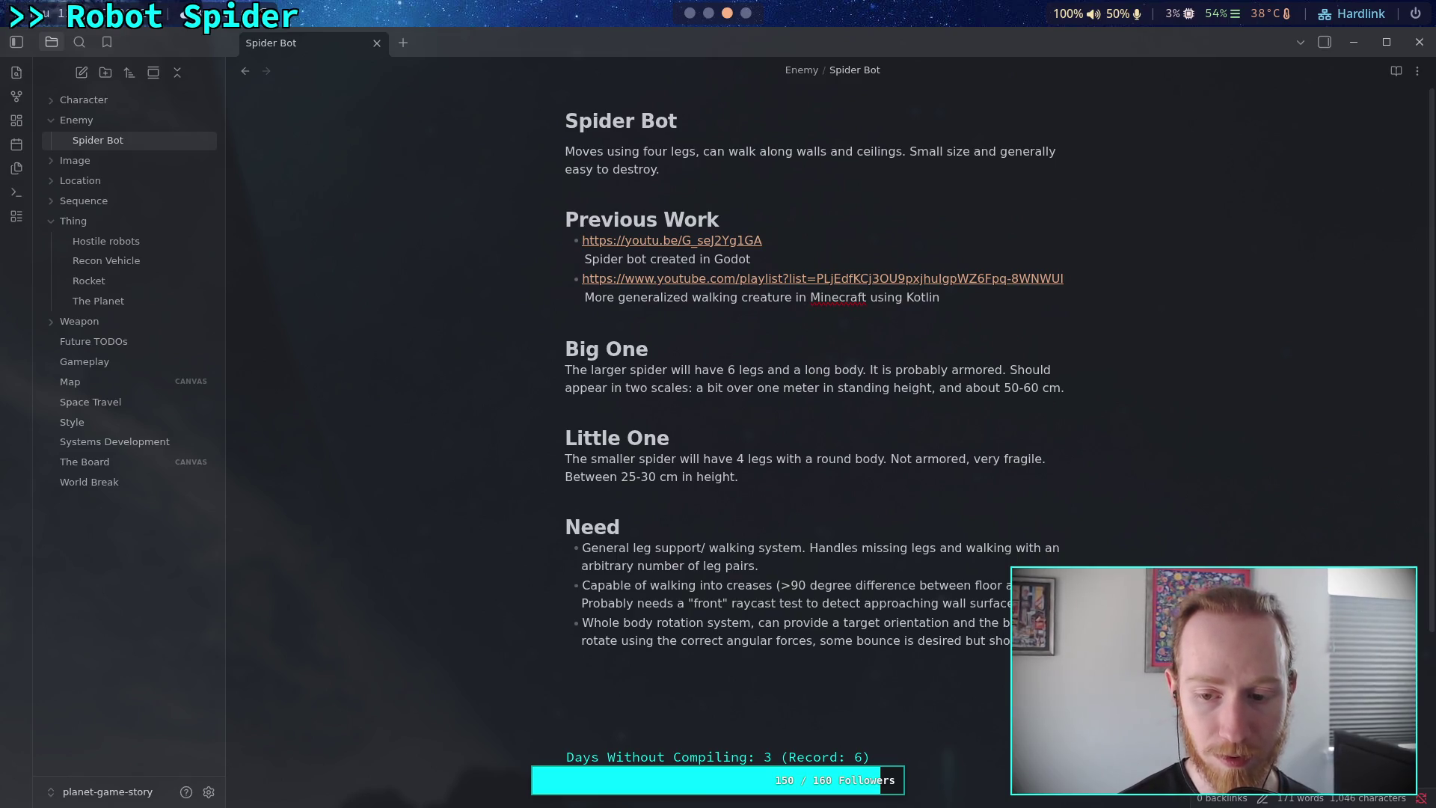
{"action": "type", "text": "uldinimal."}
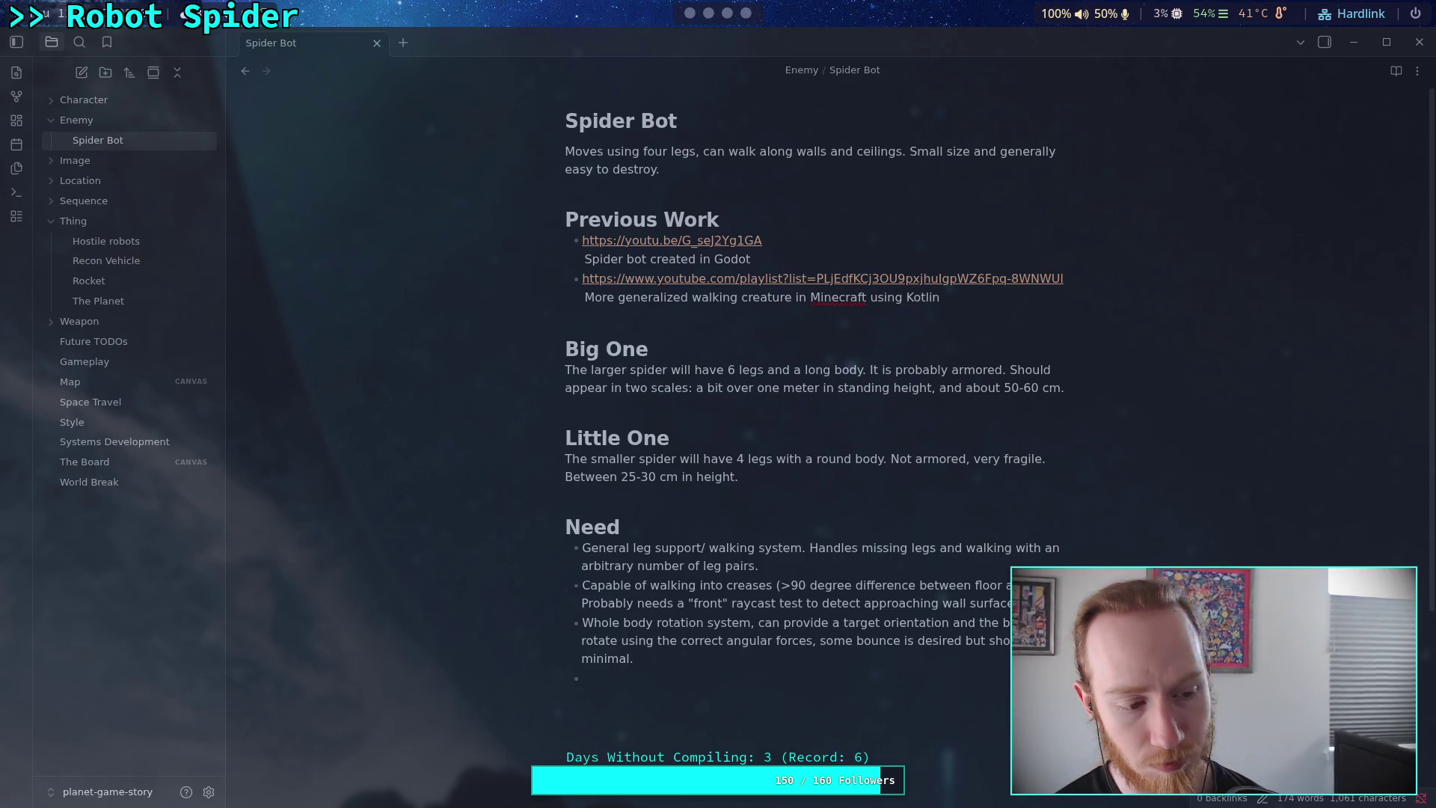
{"action": "left_click", "coordinate": [471, 416]}
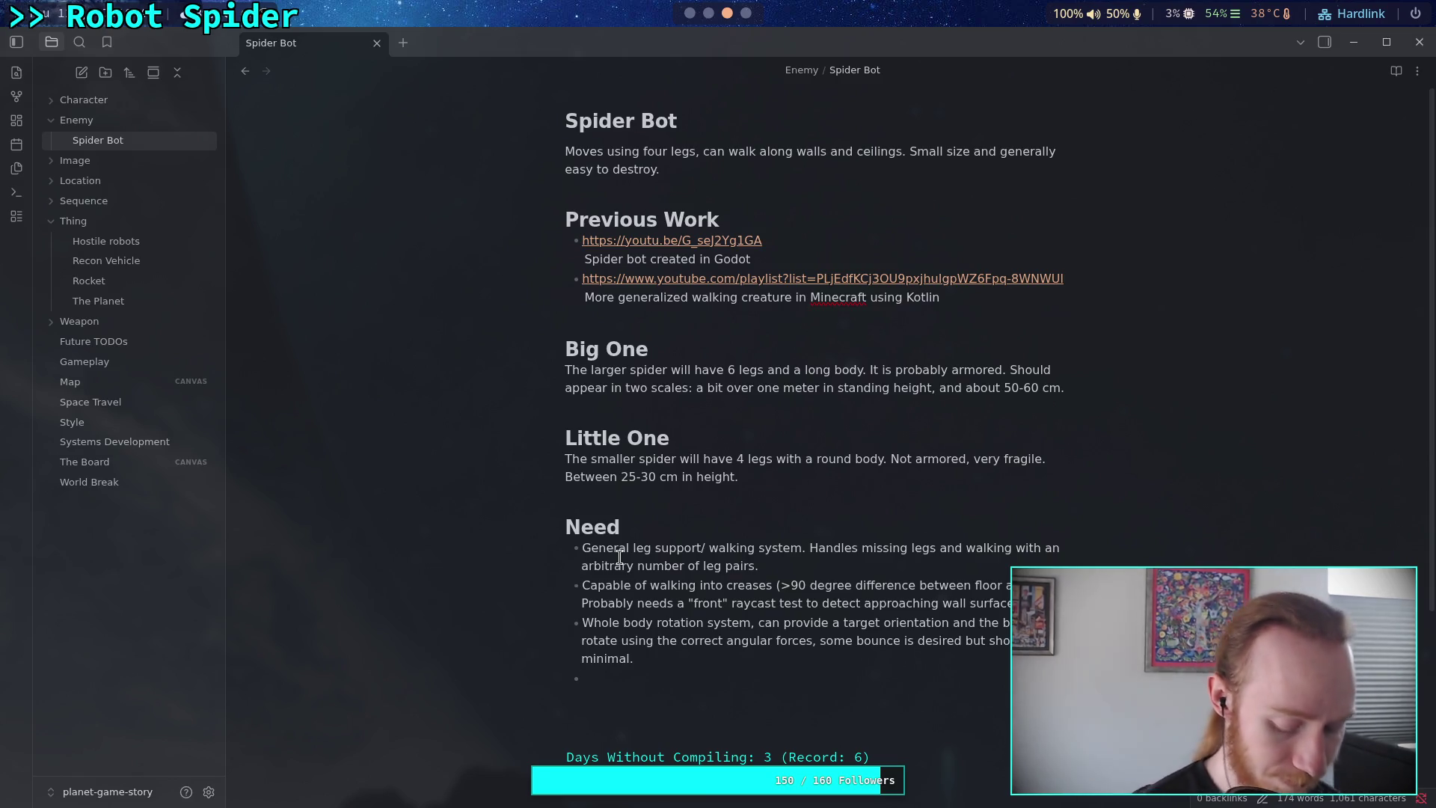
Type the bullet 'Some way to disable/ counteract gravity, possibly depending on ground'.
{"action": "type", "text": "S"}
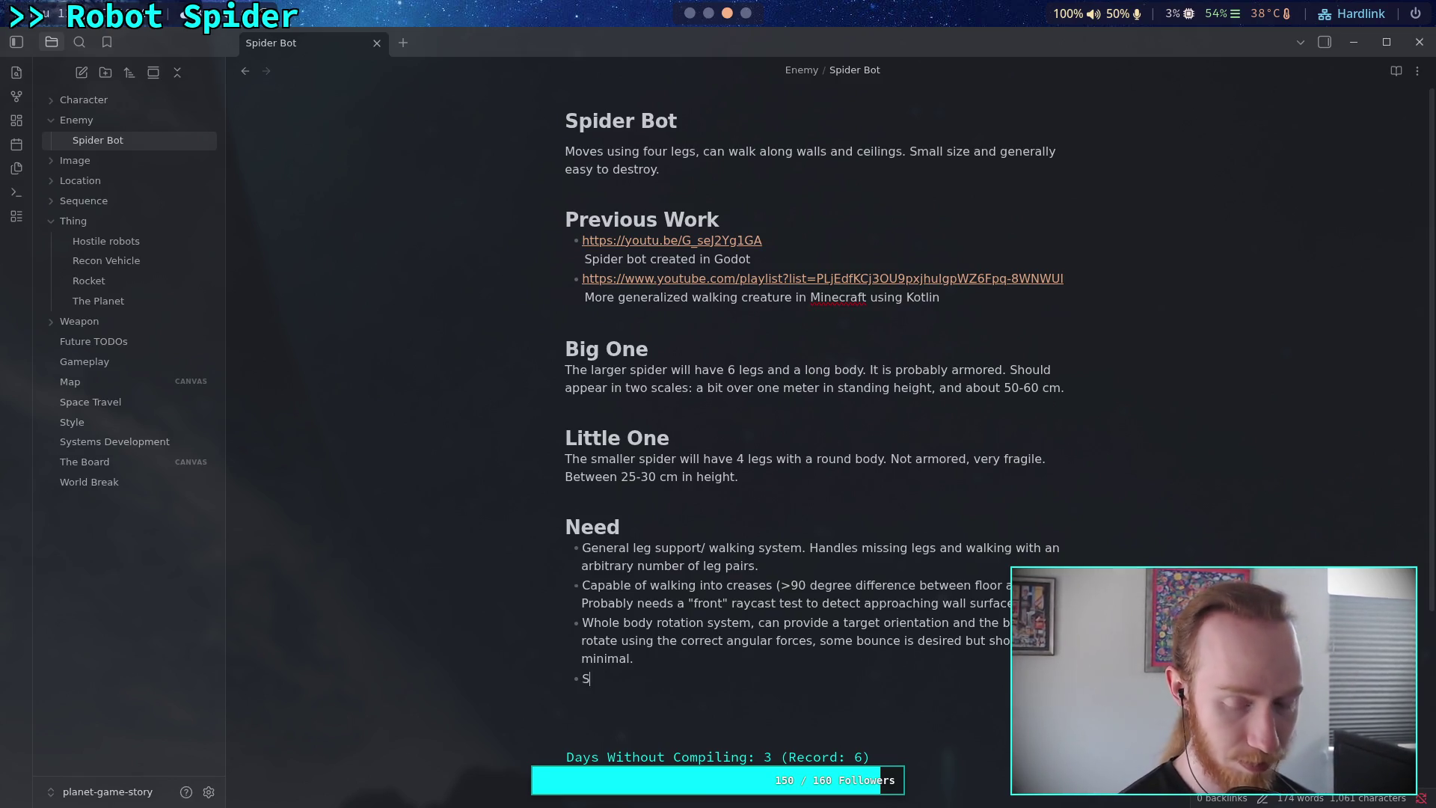
{"action": "type", "text": "ome way"}
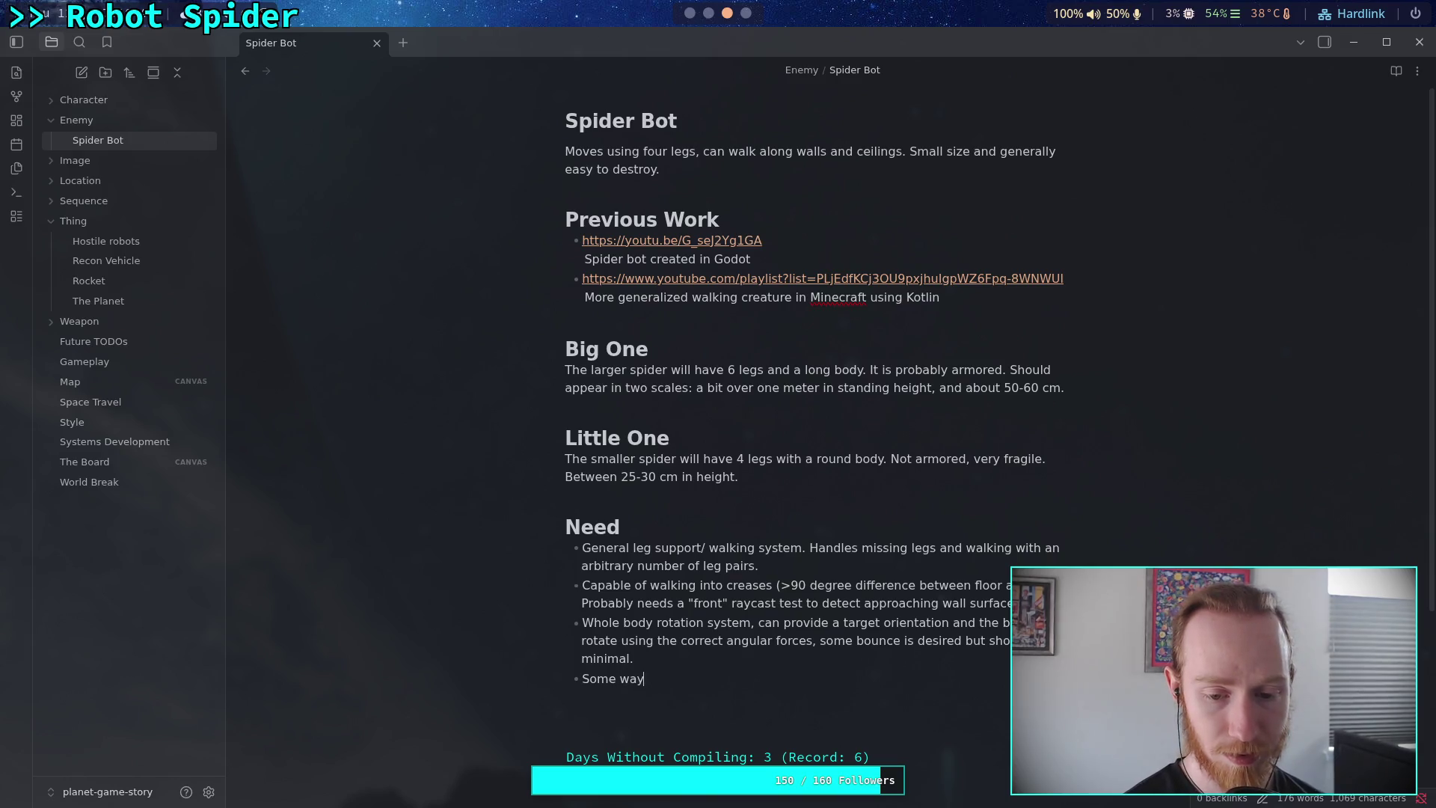
{"action": "type", "text": " to disable "}
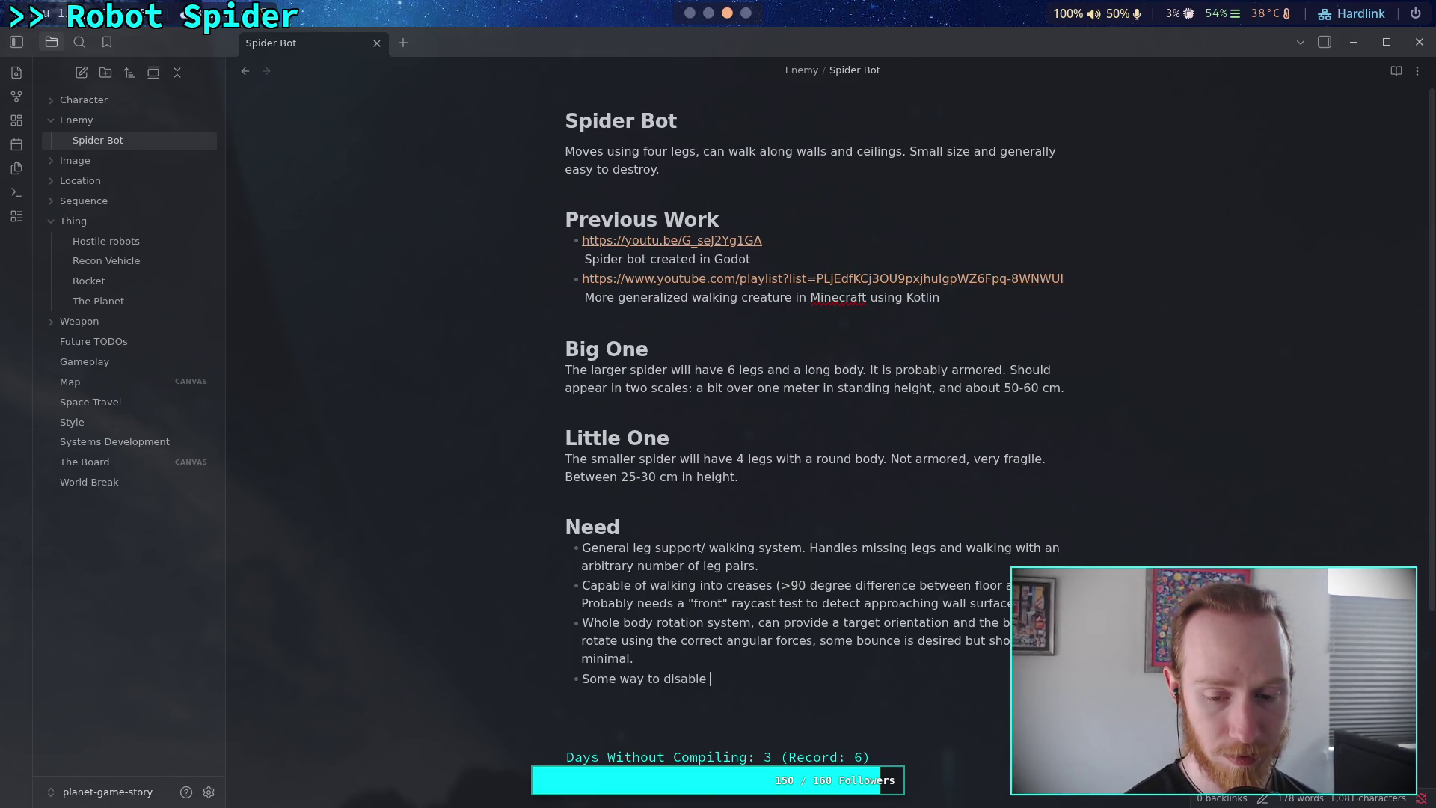
{"action": "type", "text": "gravity"}
{"action": "key", "text": "BackSpace"}
{"action": "key", "text": "BackSpace"}
{"action": "key", "text": "BackSpace"}
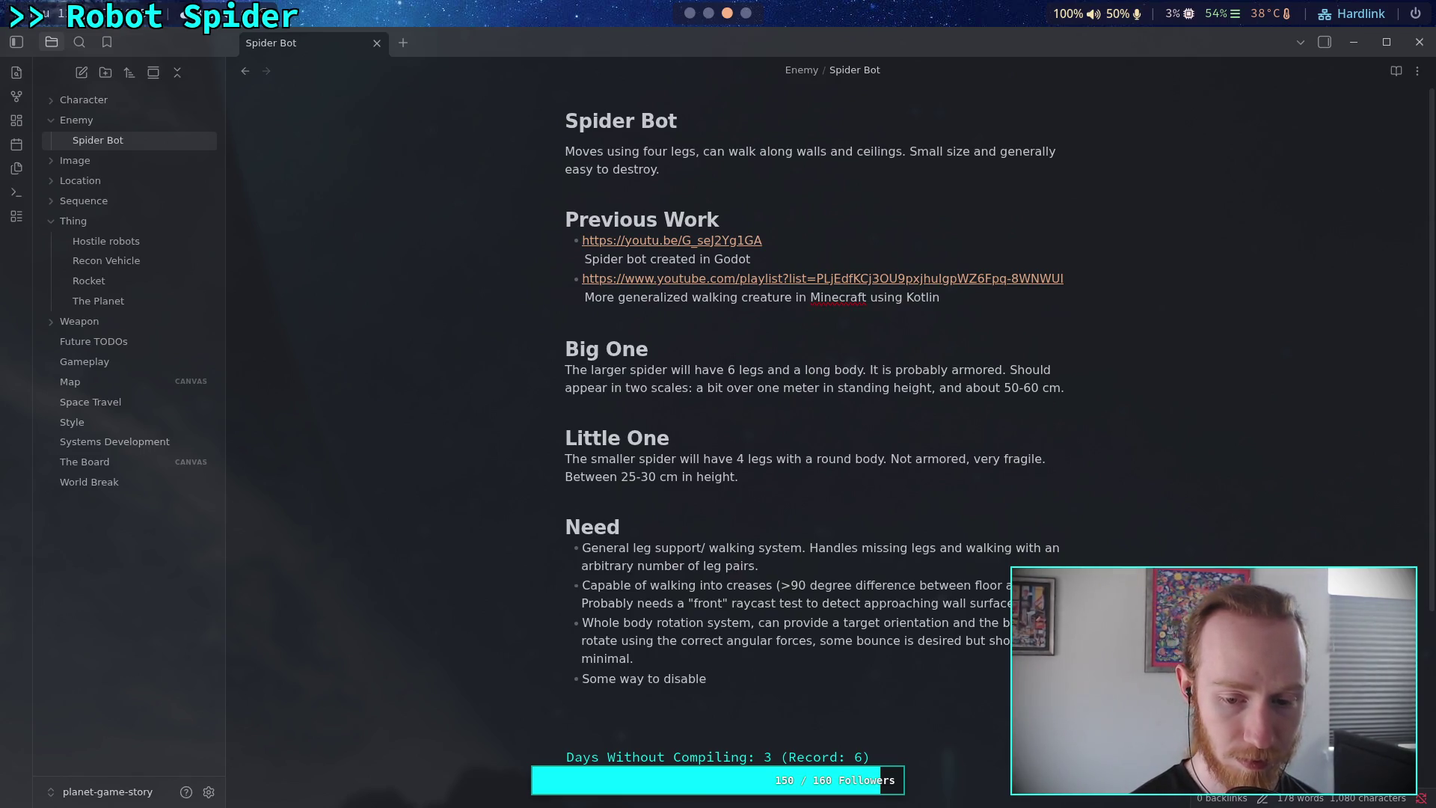
{"action": "type", "text": "count"}
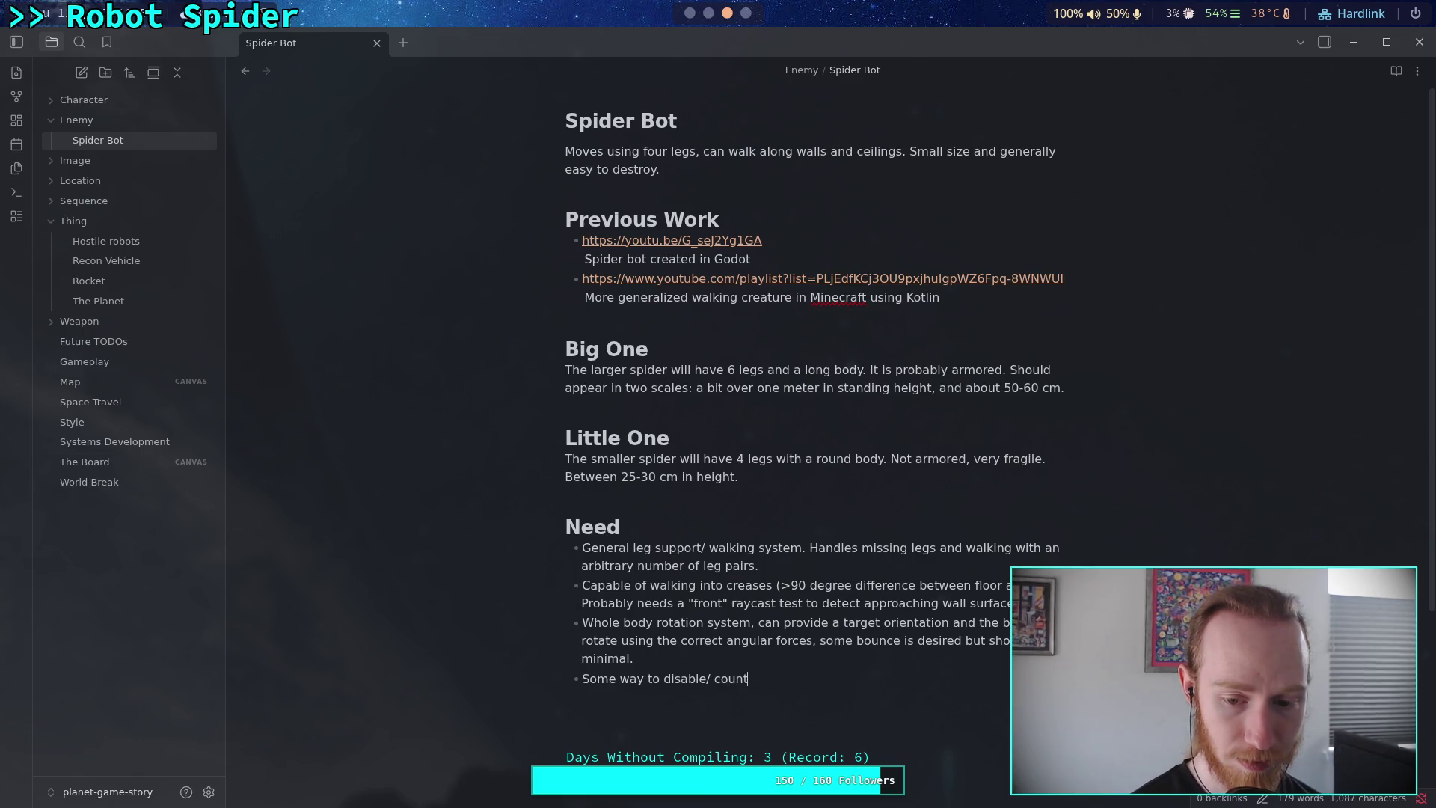
{"action": "type", "text": "eract "}
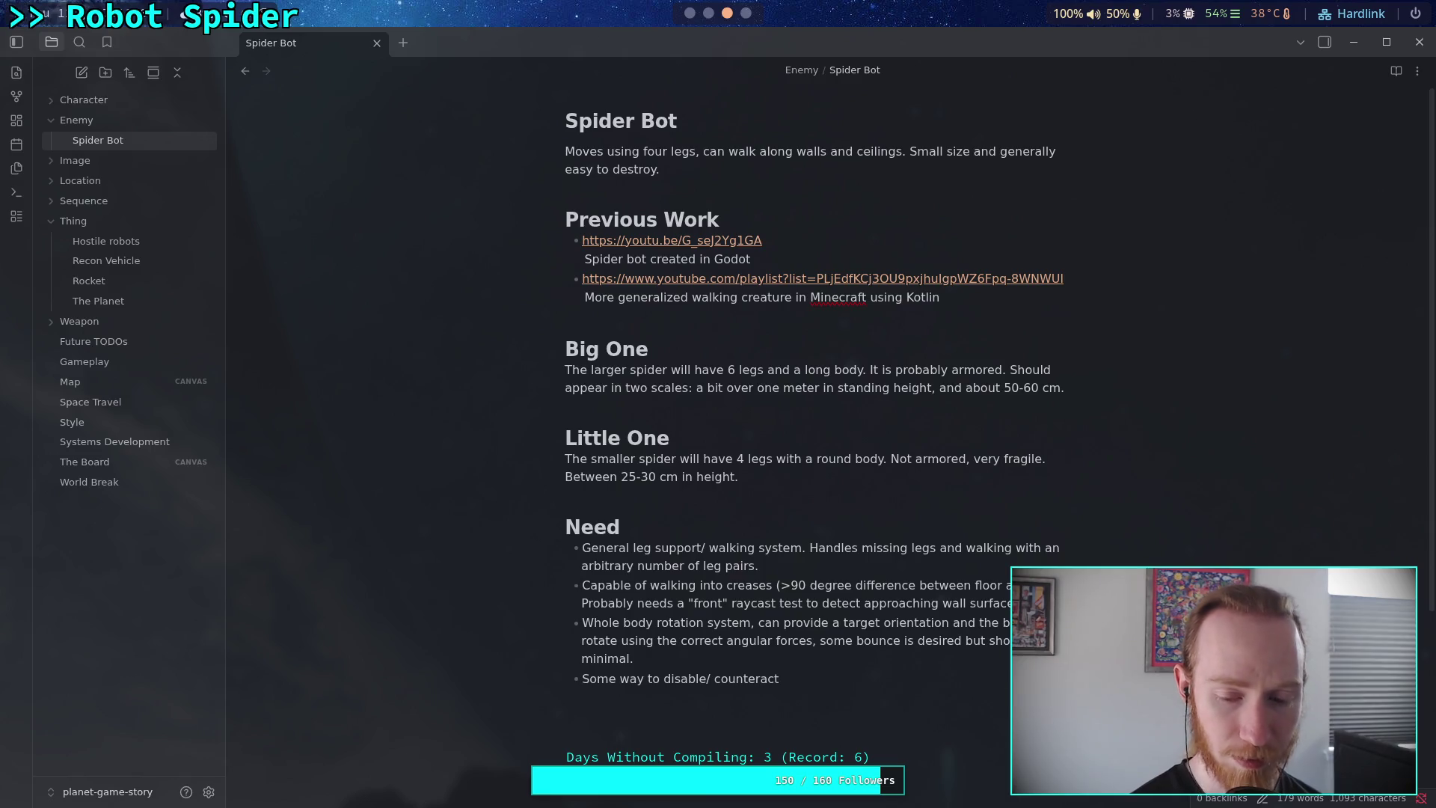
{"action": "type", "text": "gravity"}
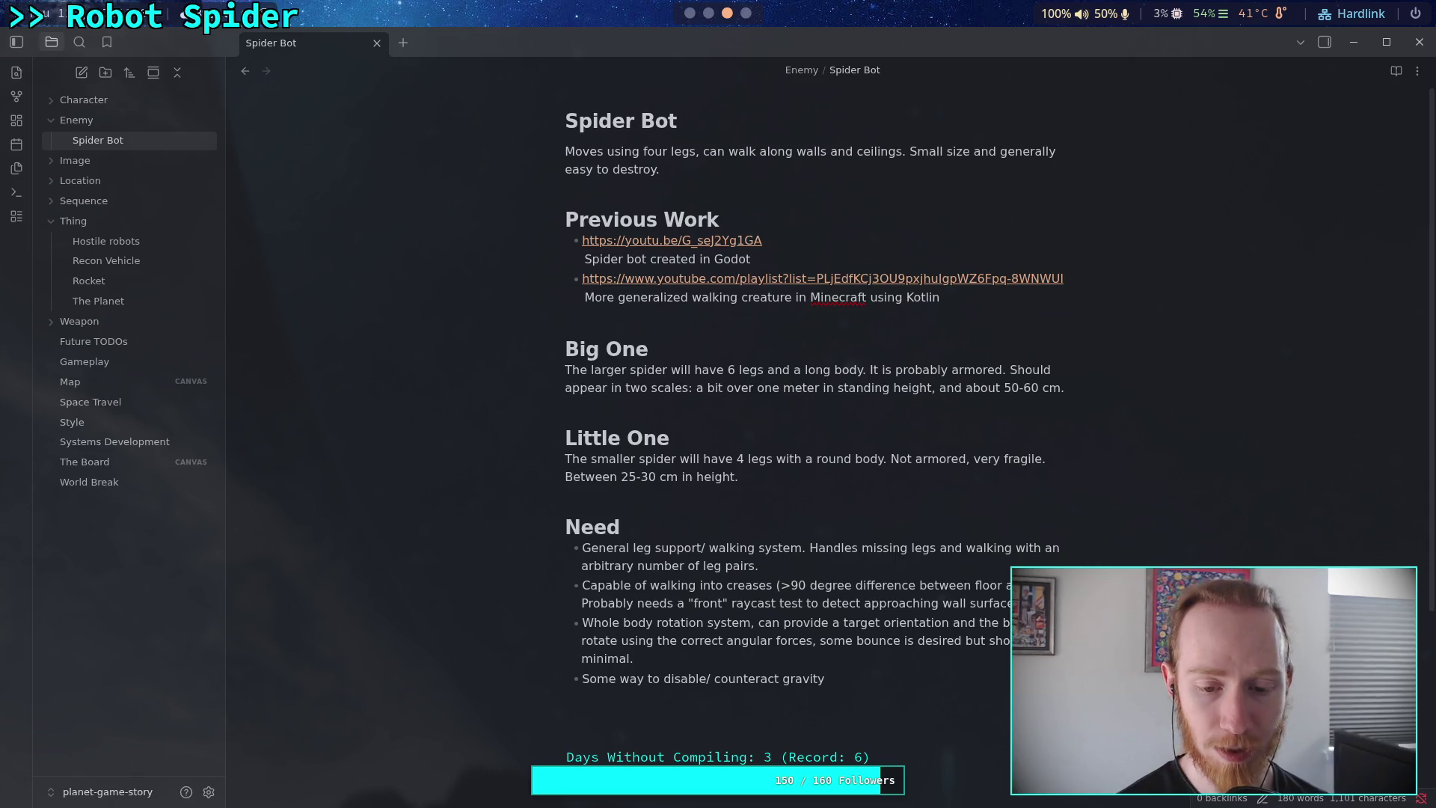
{"action": "type", "text": ", possibly depending on legs"}
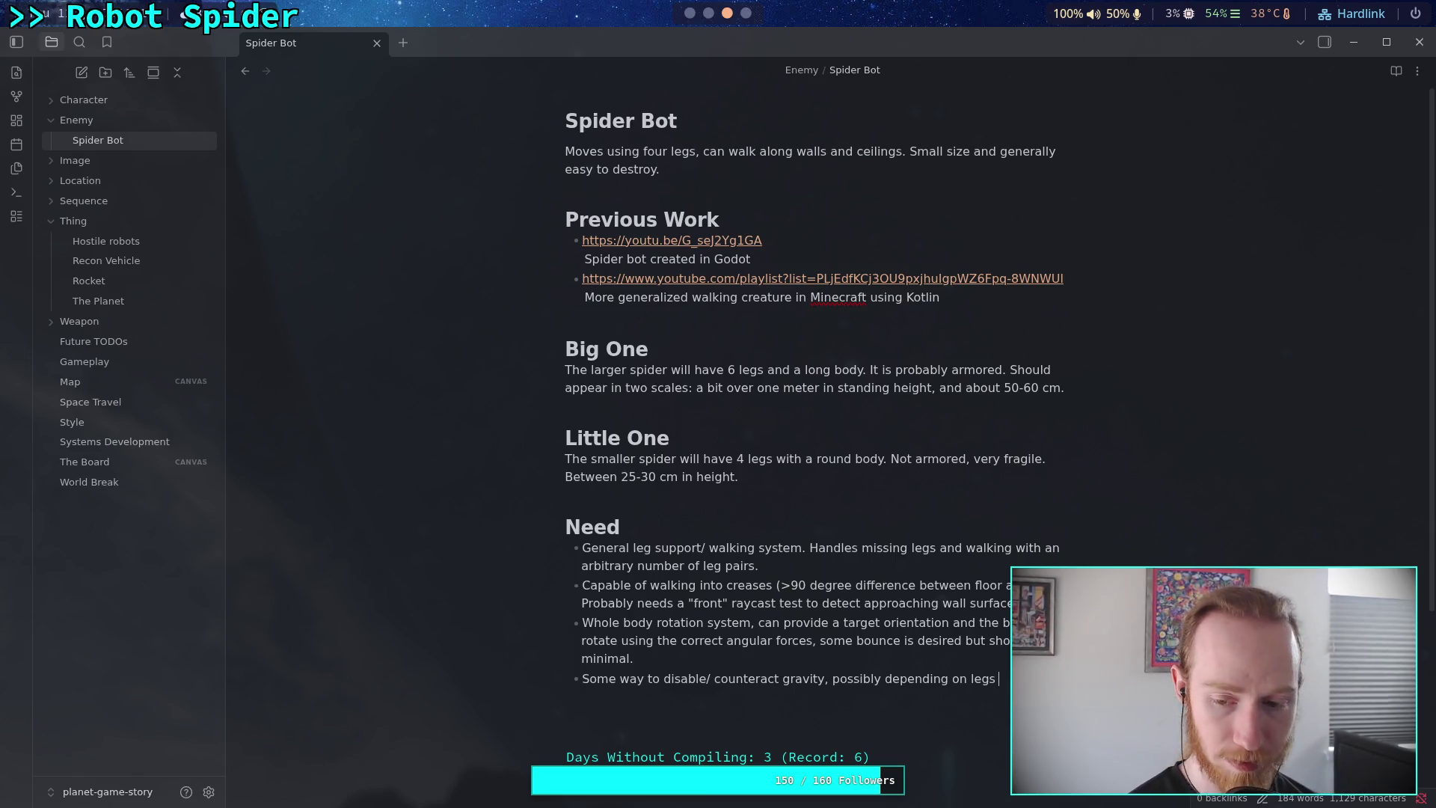
{"action": "key", "text": "BackSpace"}
{"action": "key", "text": "BackSpace"}
{"action": "key", "text": "BackSpace"}
{"action": "type", "text": "ground"}
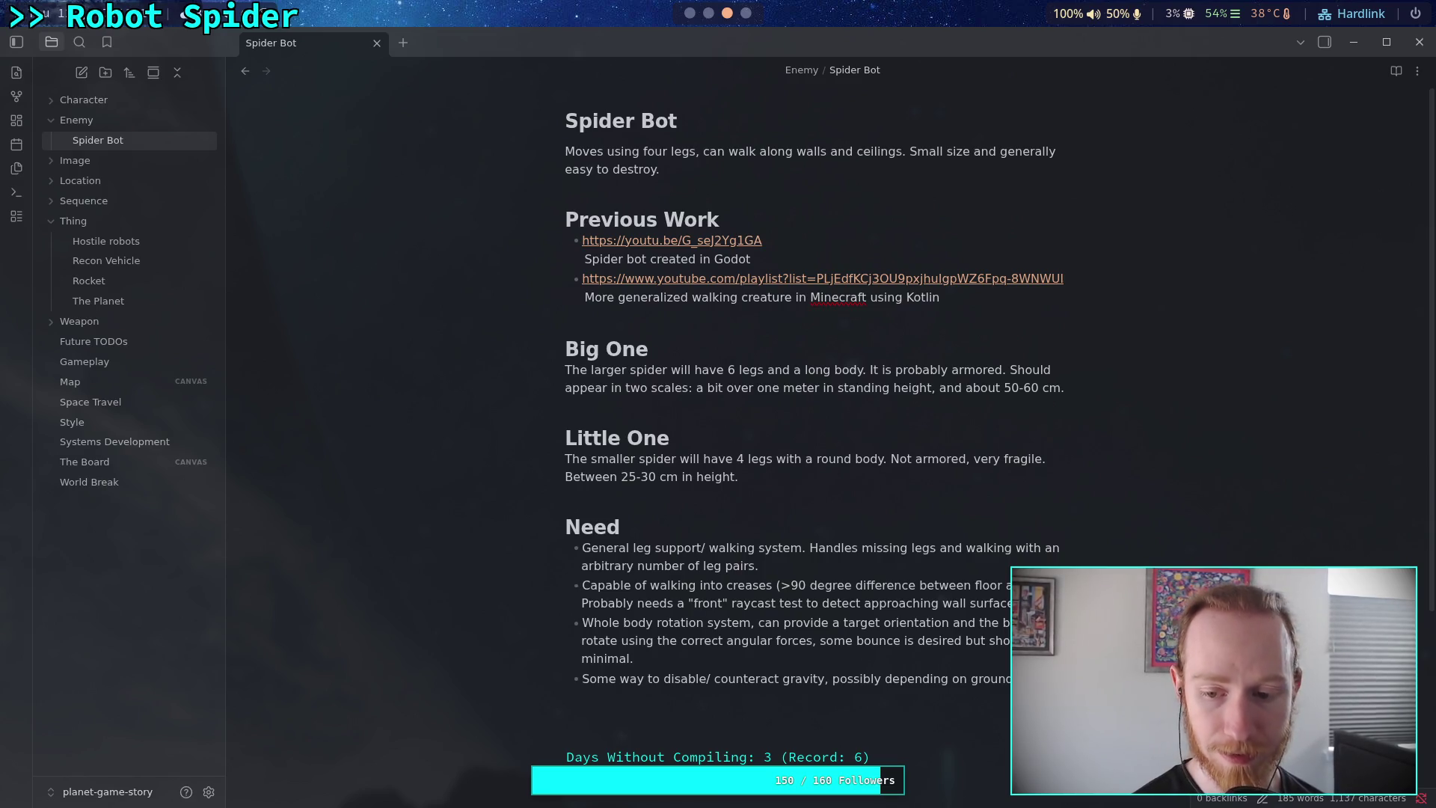
{"action": "type", "text": " s"}
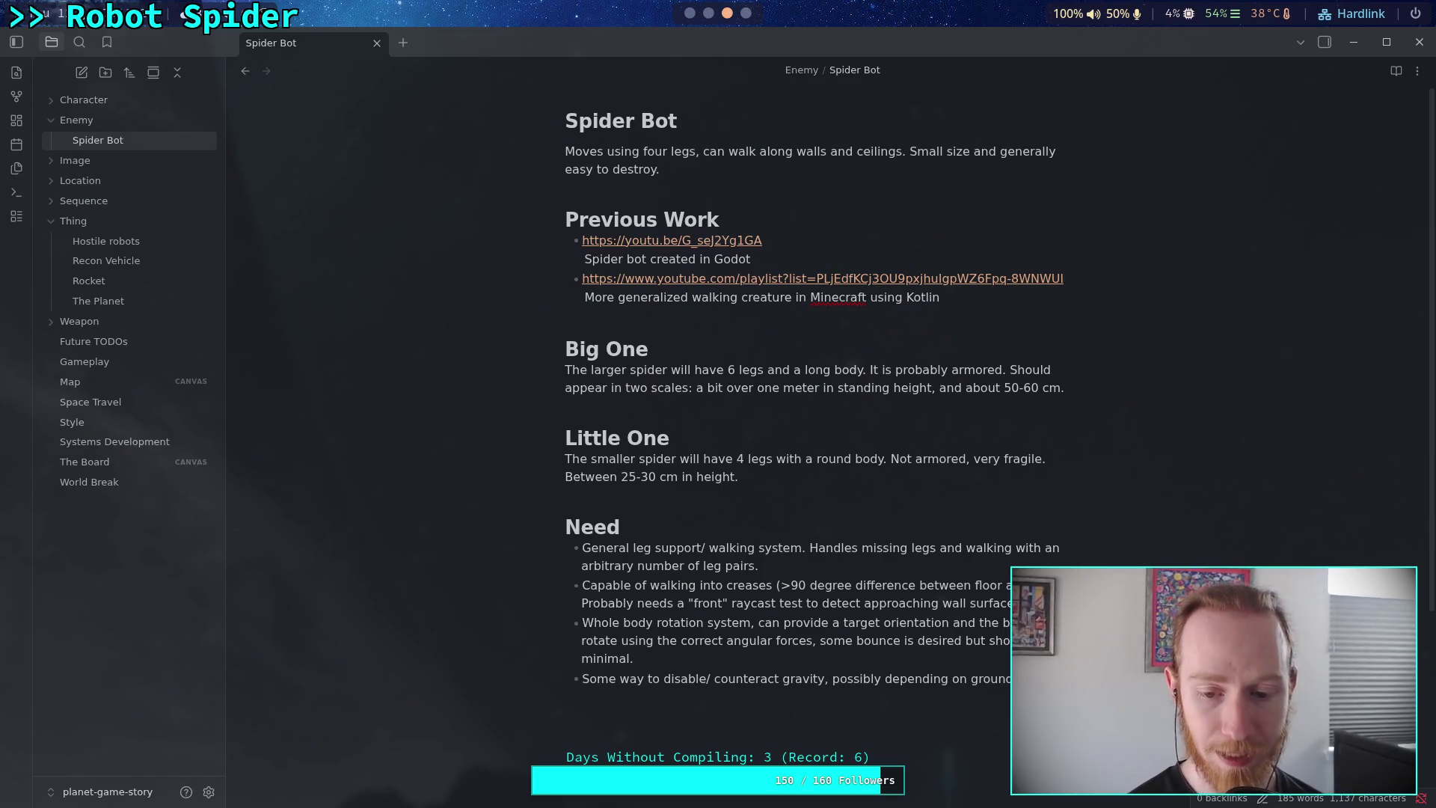
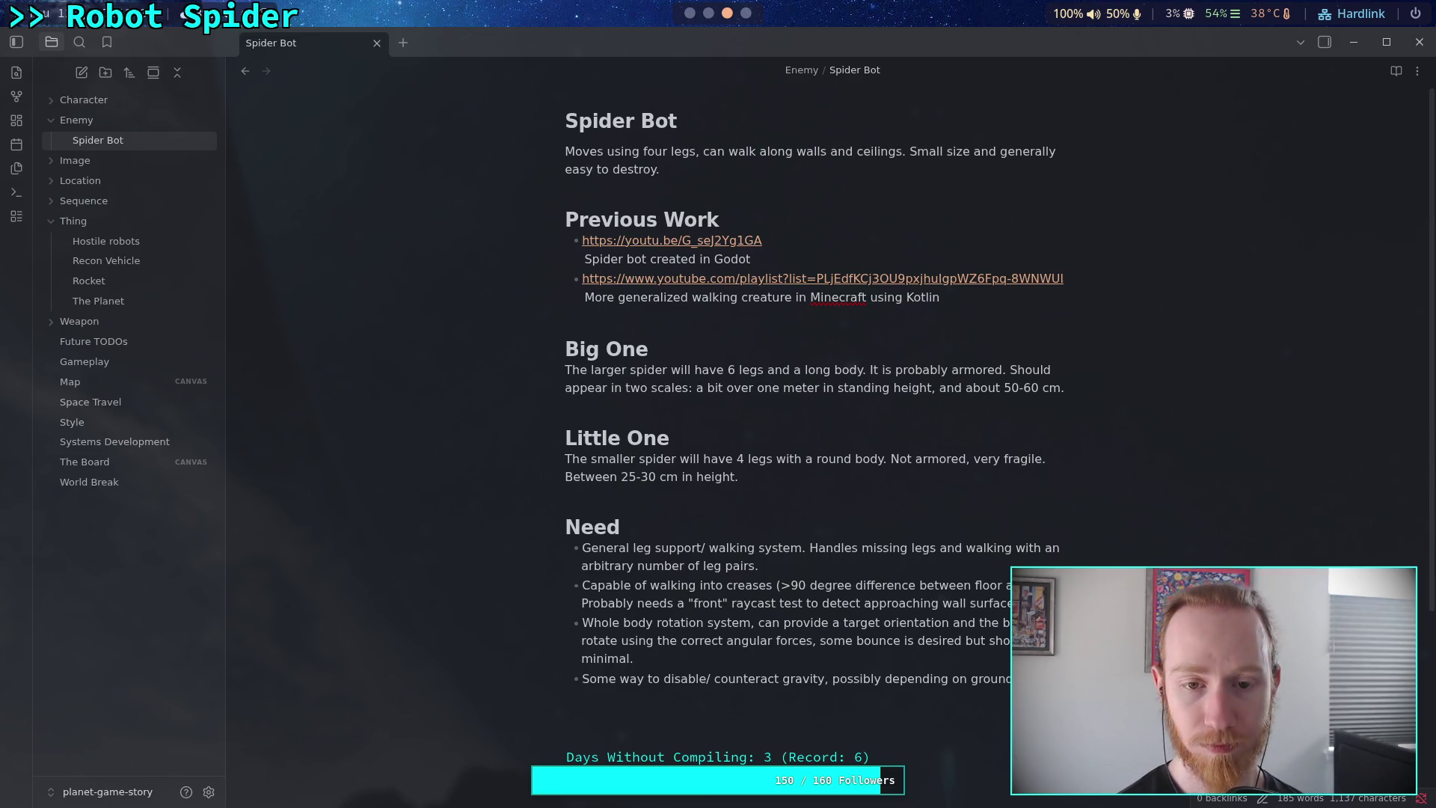
In Future TODOs, add the task 'Rewrite stopping friction, it has some problems and seems to break down in a lot of edge cases'.
{"action": "left_click", "coordinate": [138, 343]}
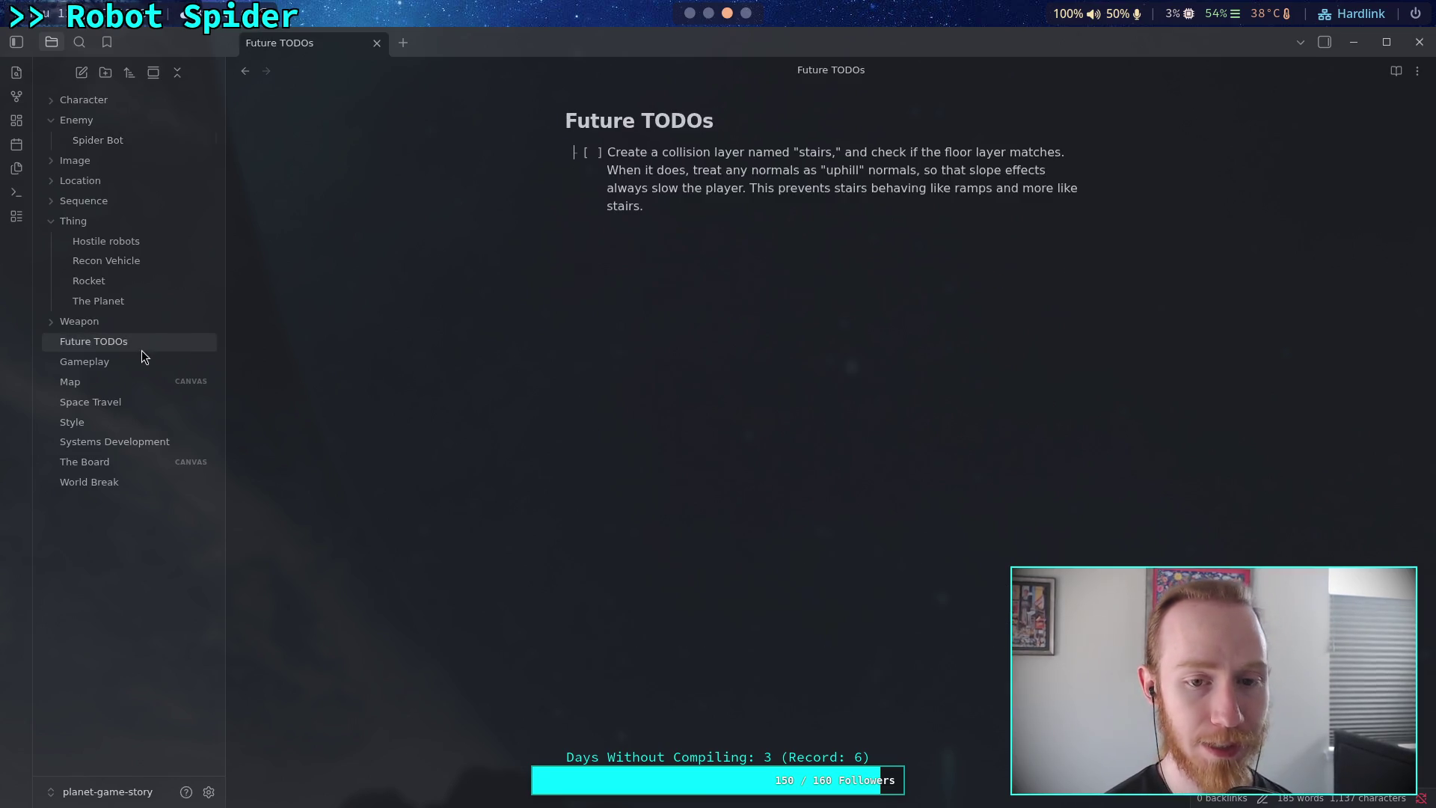
{"action": "left_click", "coordinate": [781, 220]}
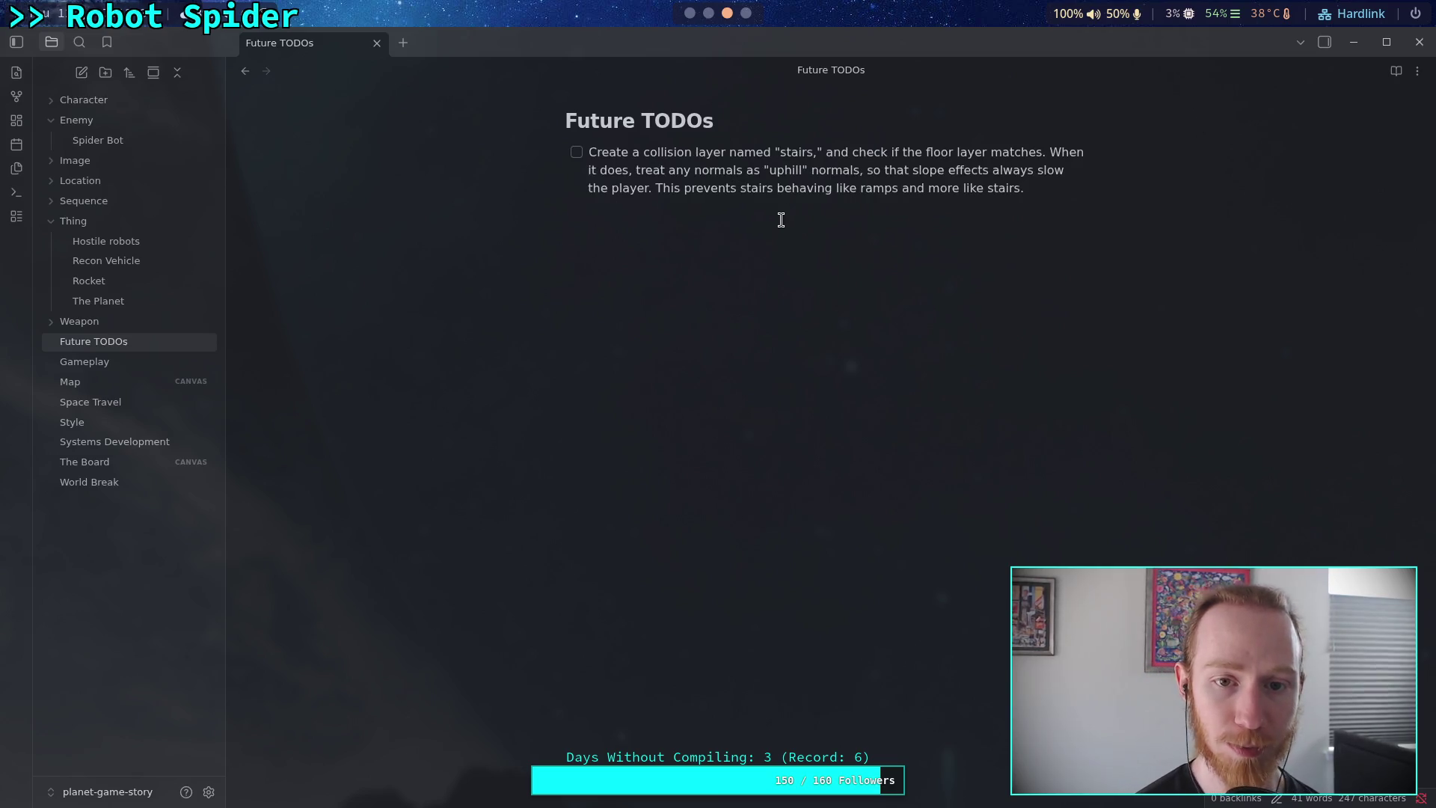
{"action": "type", "text": "- [ ] "}
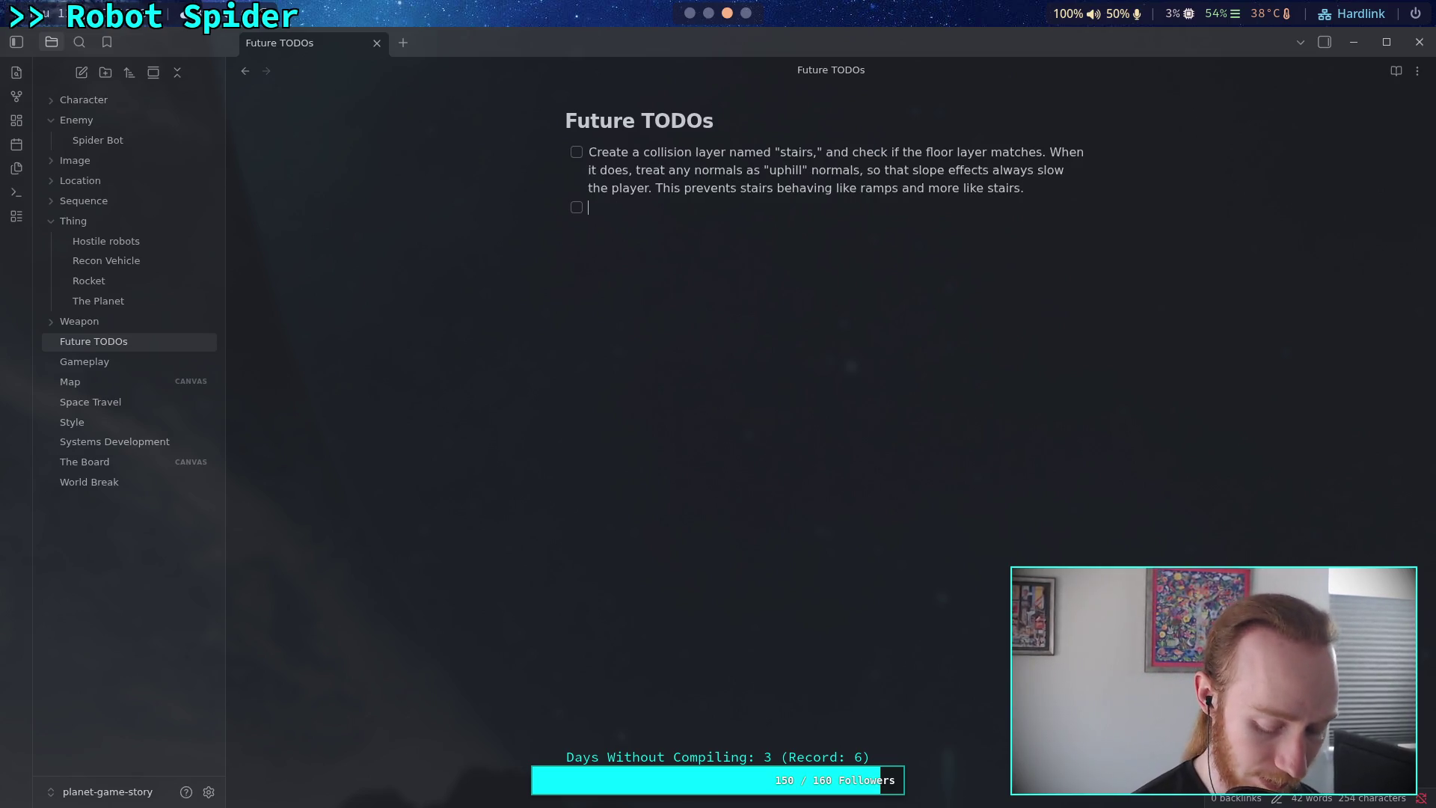
{"action": "type", "text": "Ith"}
{"action": "key", "text": "BackSpace"}
{"action": "key", "text": "BackSpace"}
{"action": "type", "text": "Re"}
{"action": "key", "text": "BackSpace"}
{"action": "key", "text": "BackSpace"}
{"action": "type", "text": "Rewrite stopping"}
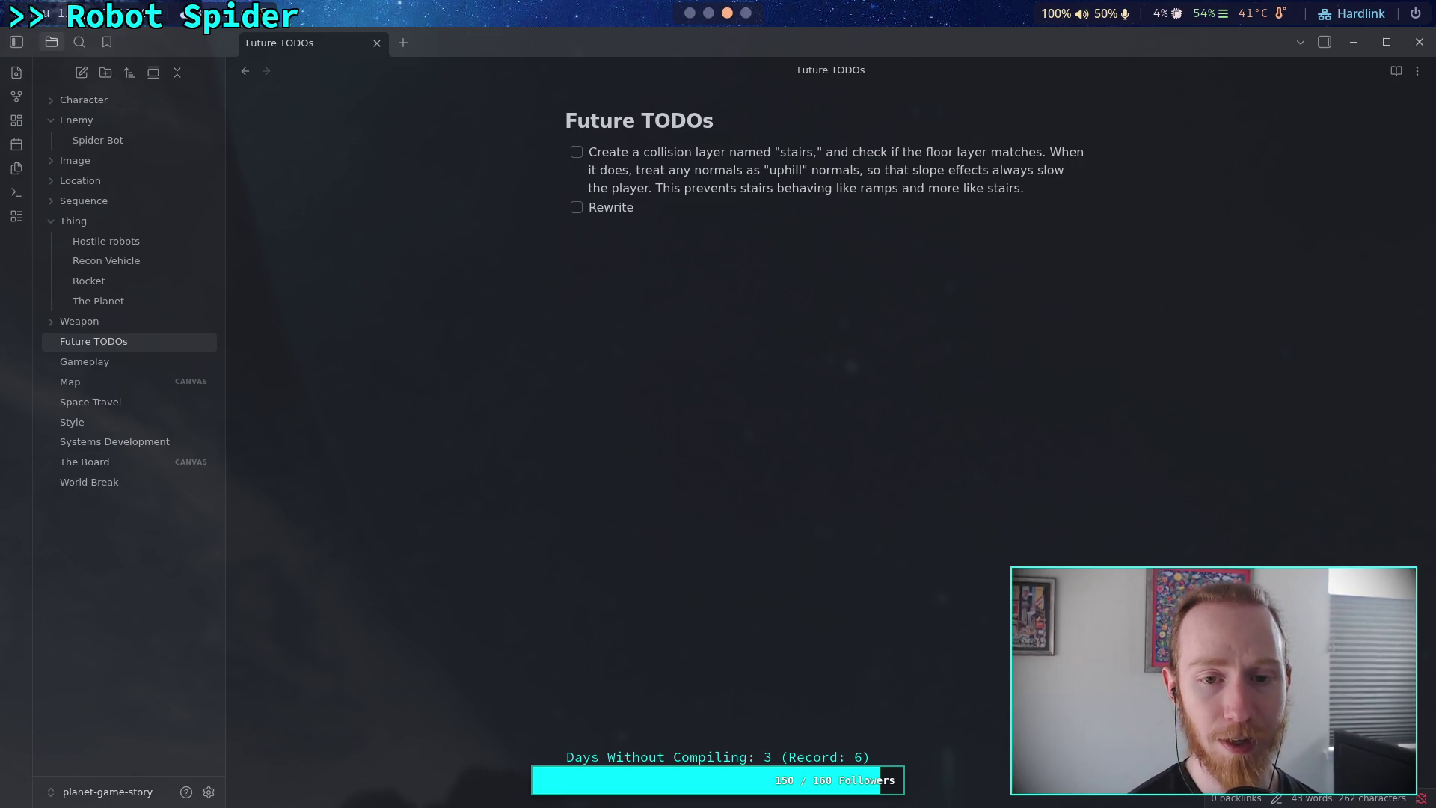
{"action": "type", "text": " fr"}
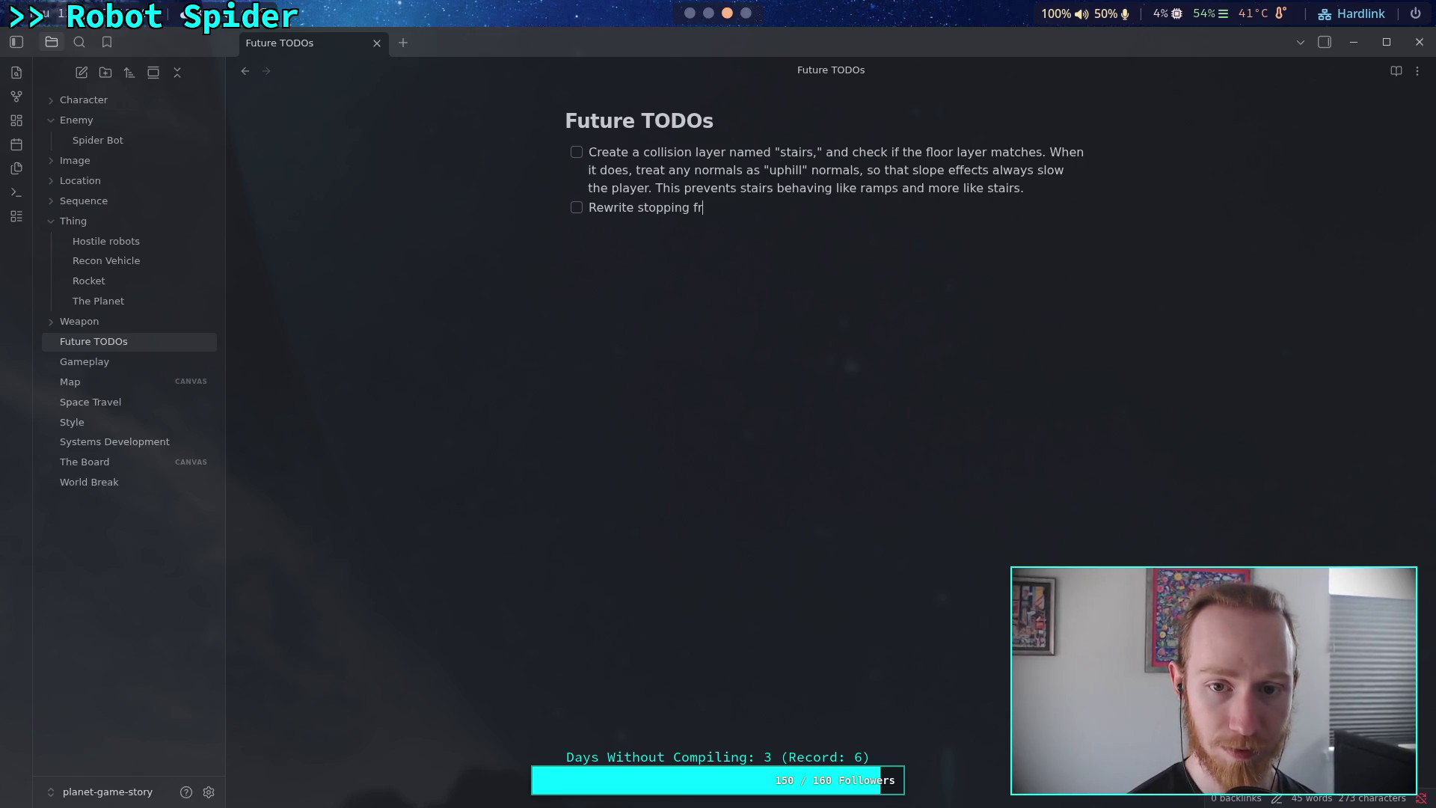
{"action": "type", "text": "iction, it hasn"}
{"action": "key", "text": "BackSpace"}
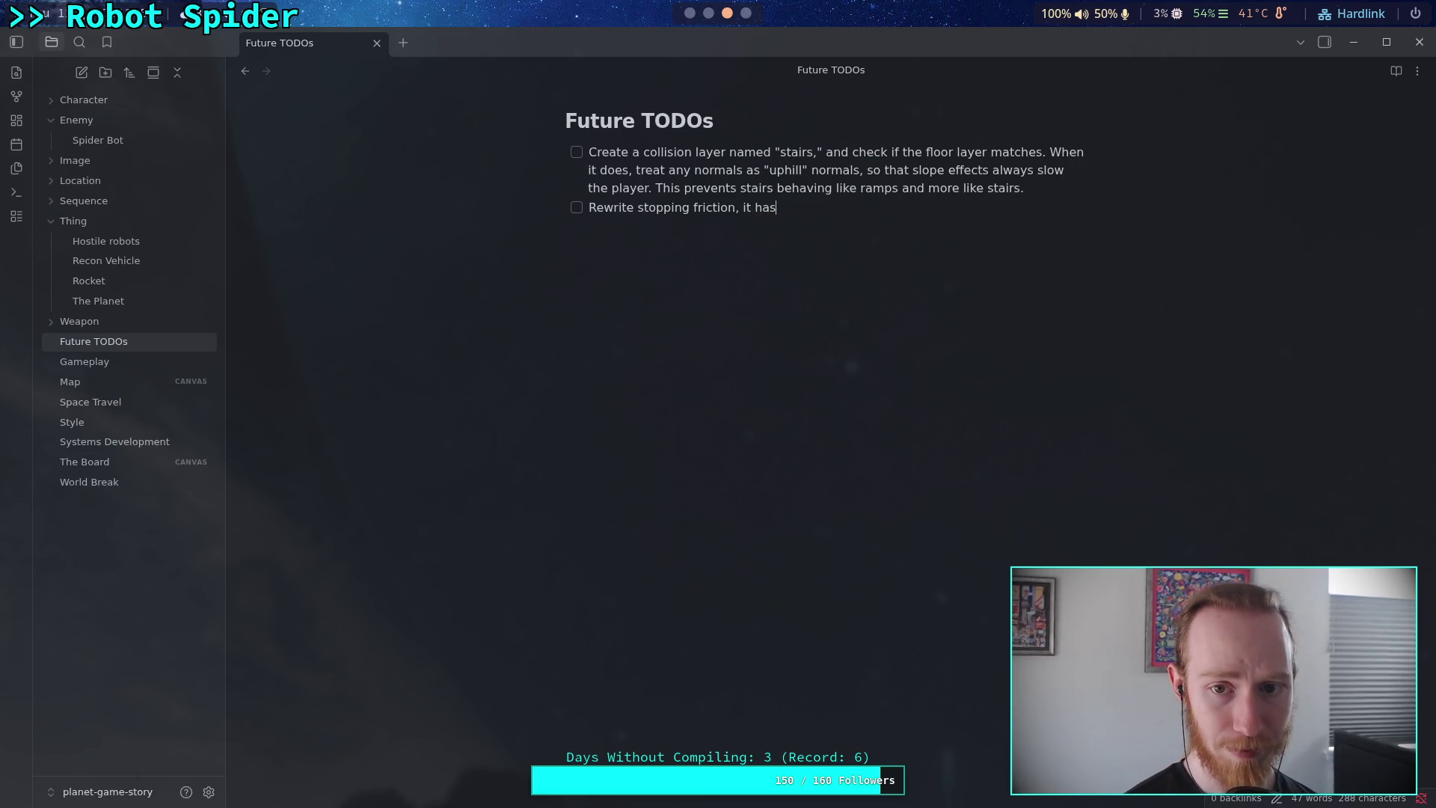
{"action": "type", "text": " some"}
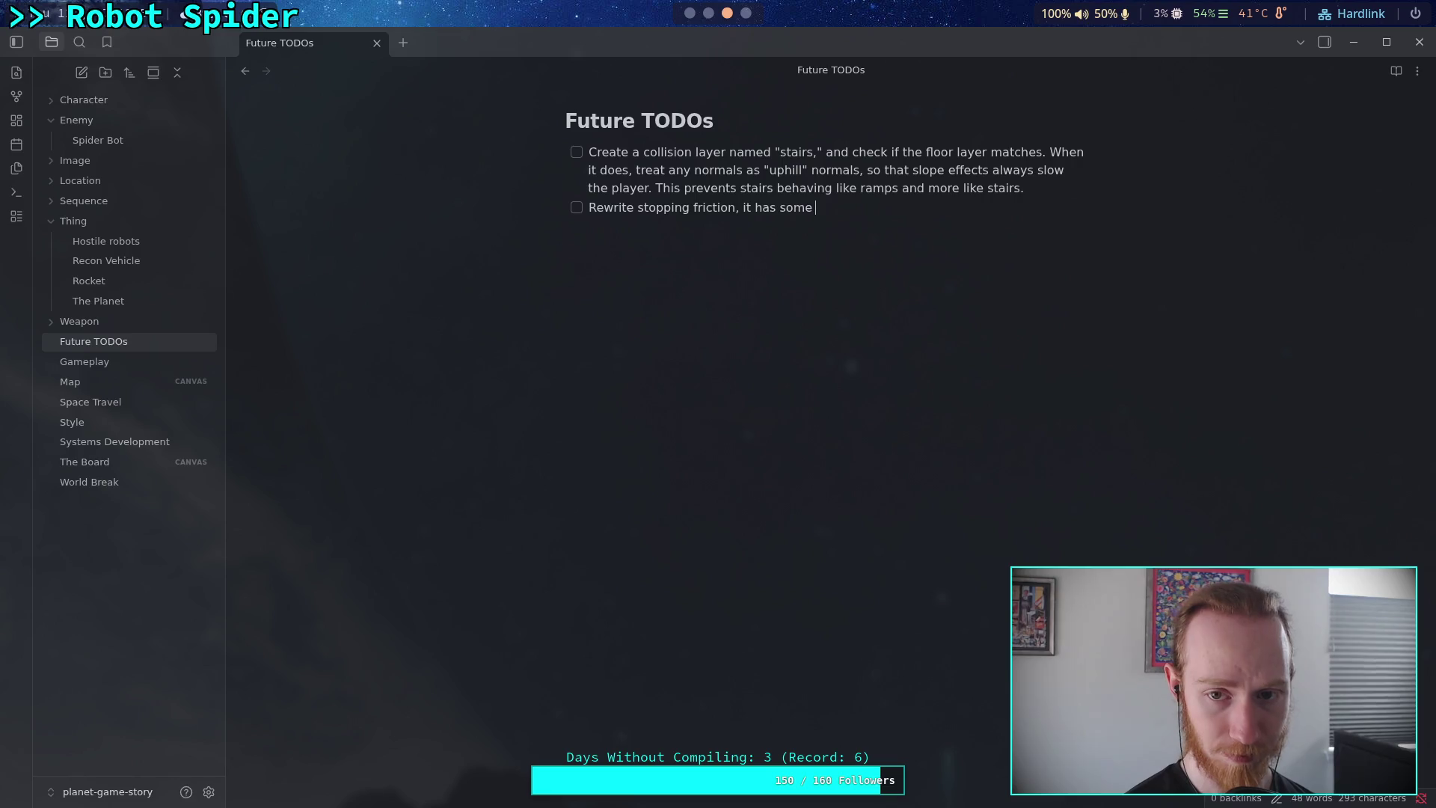
{"action": "type", "text": " pr"}
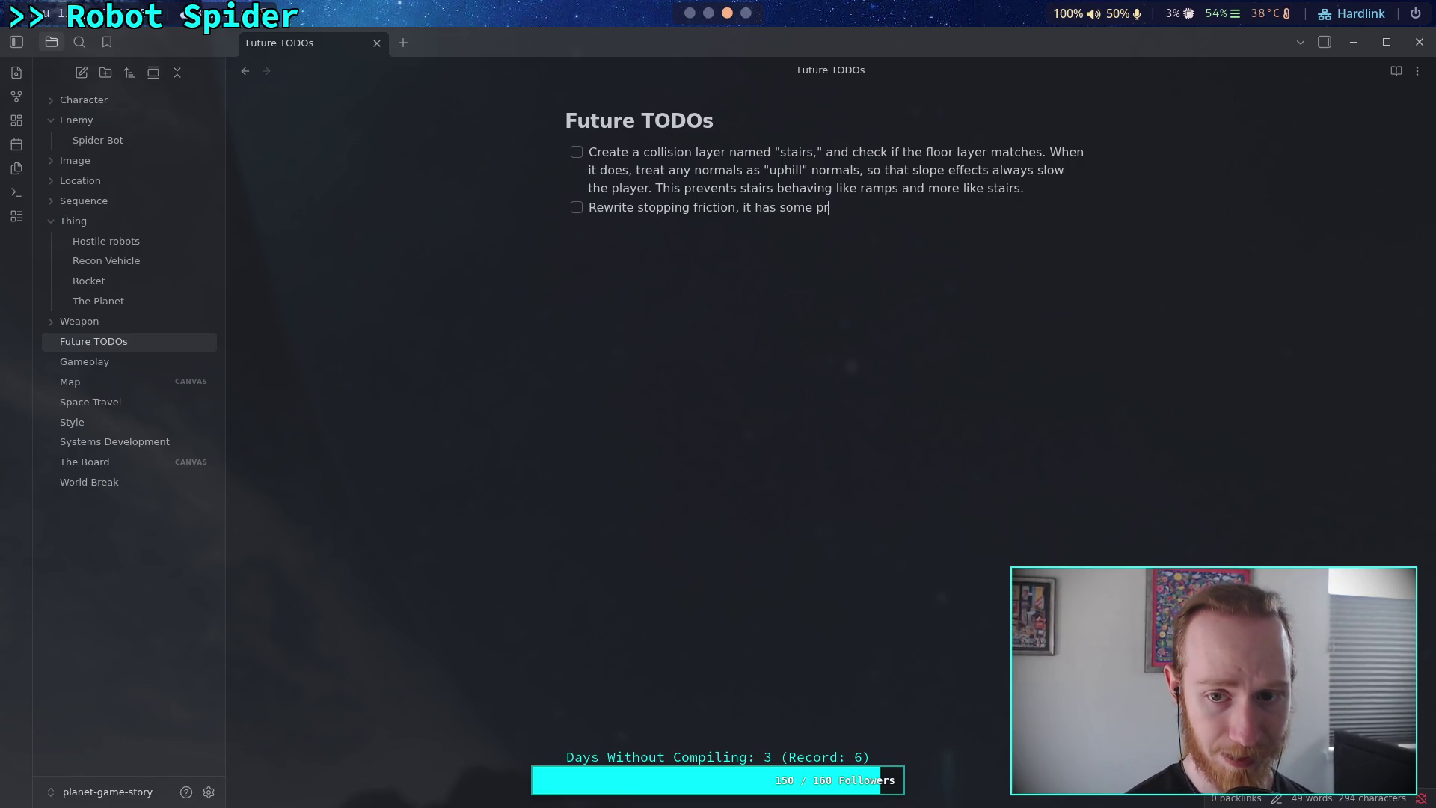
{"action": "type", "text": "oblems and "}
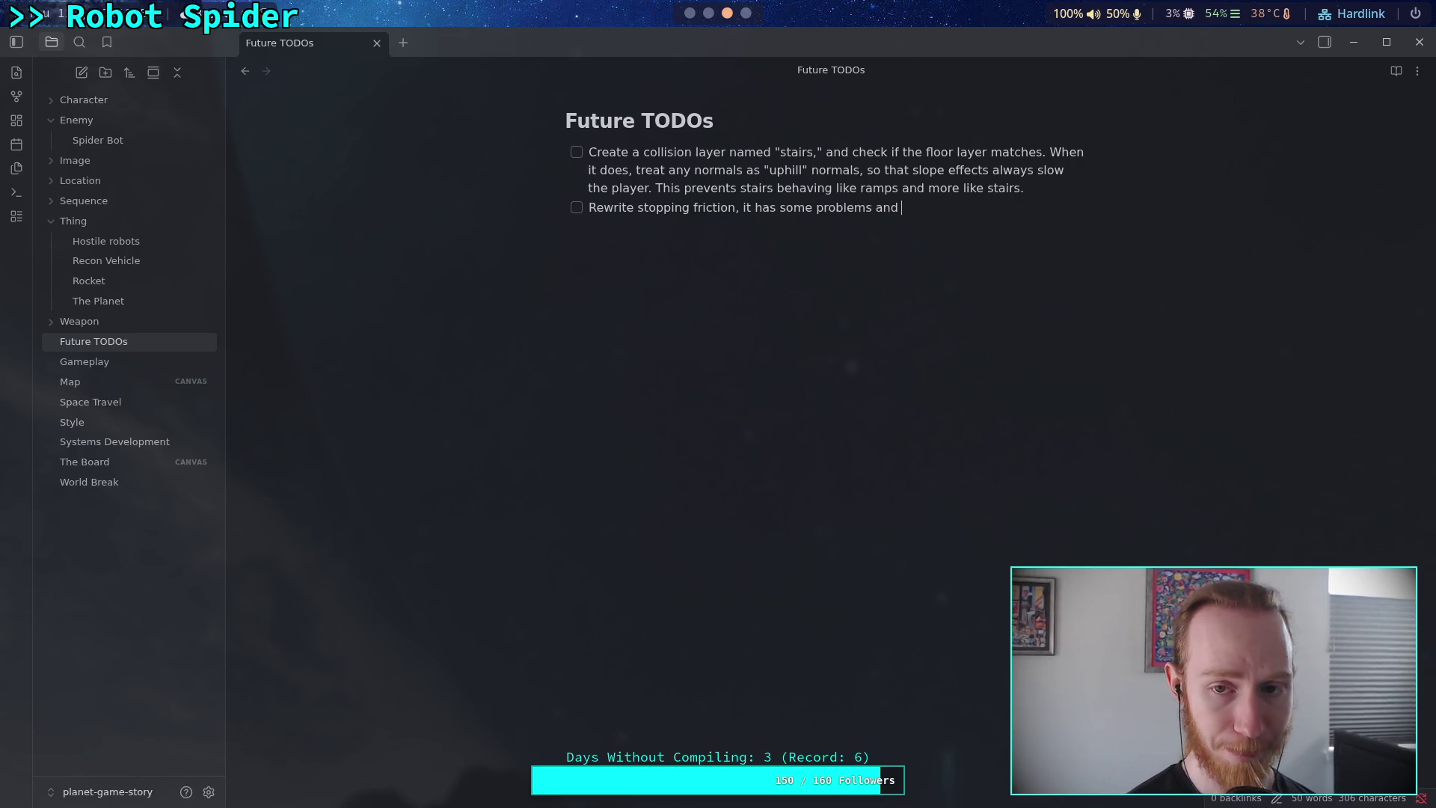
{"action": "type", "text": "see"}
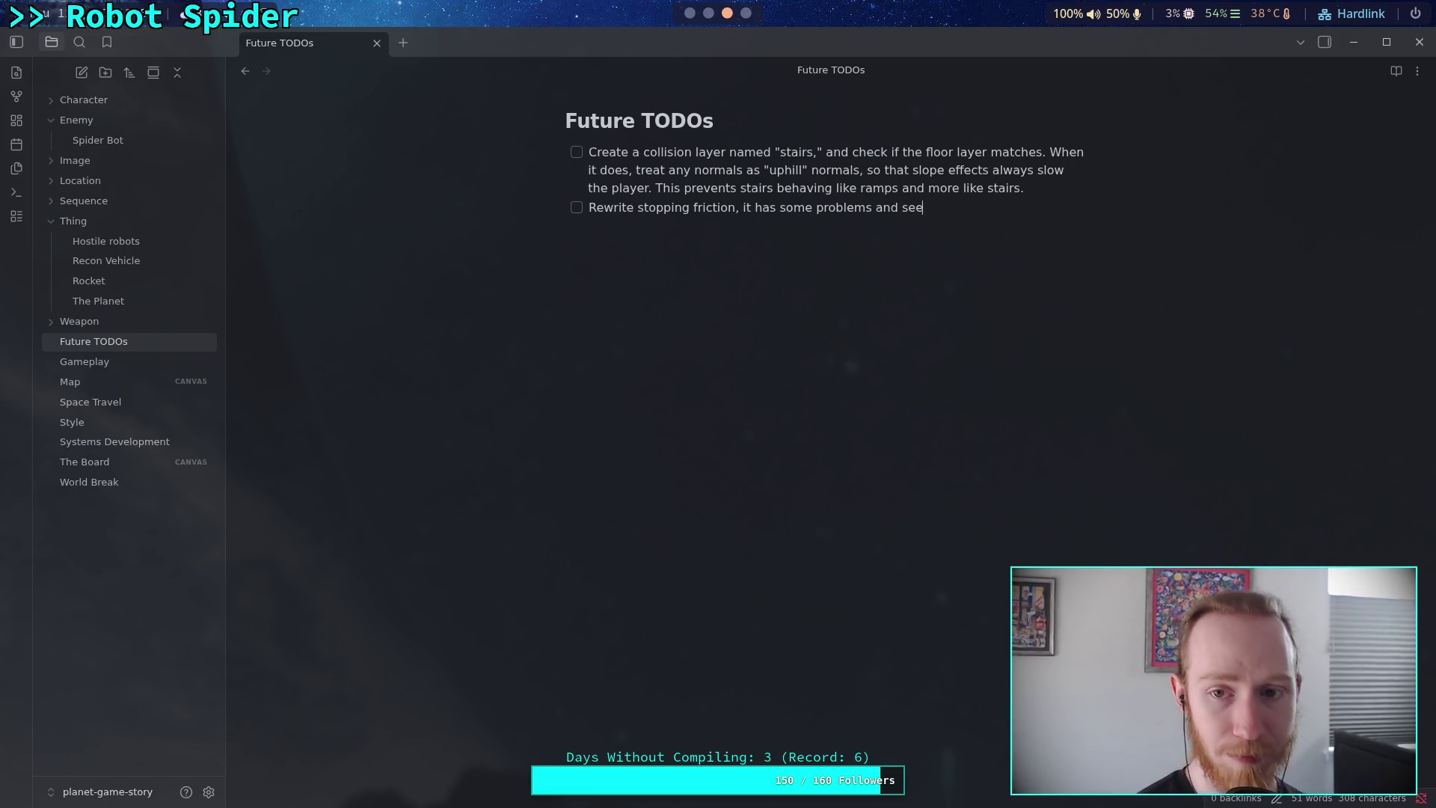
{"action": "type", "text": "ms to break "}
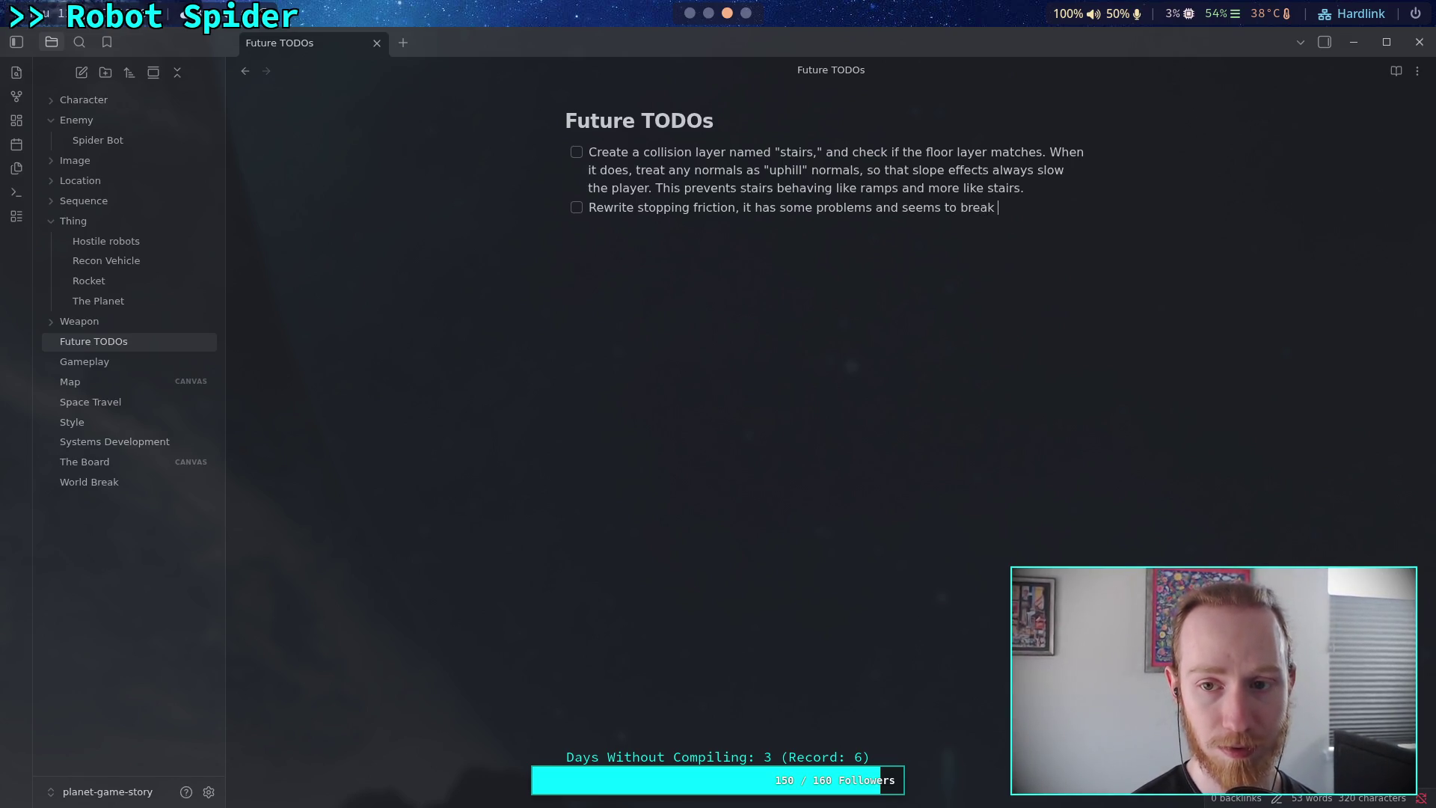
{"action": "type", "text": "down in a lot"}
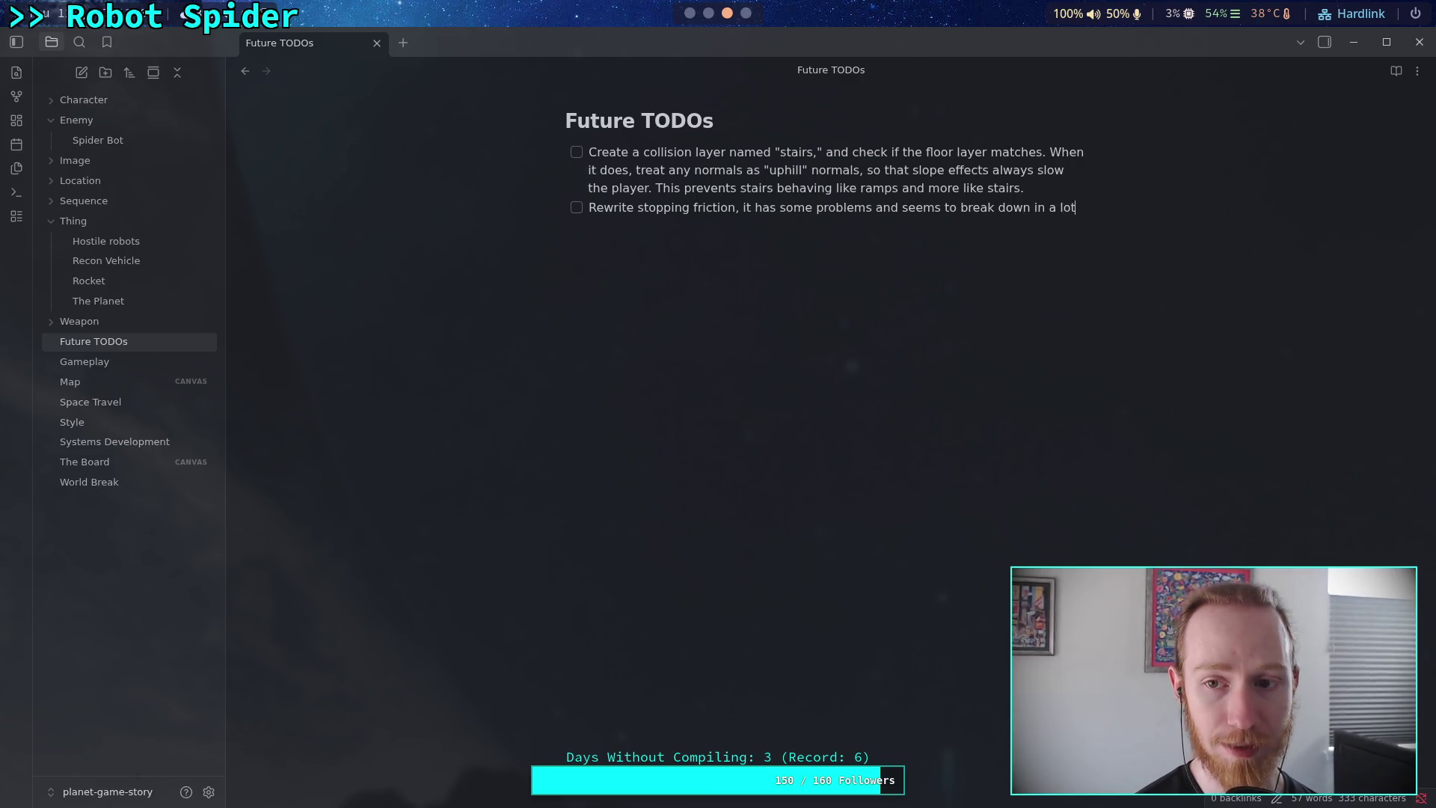
{"action": "type", "text": " of edg"}
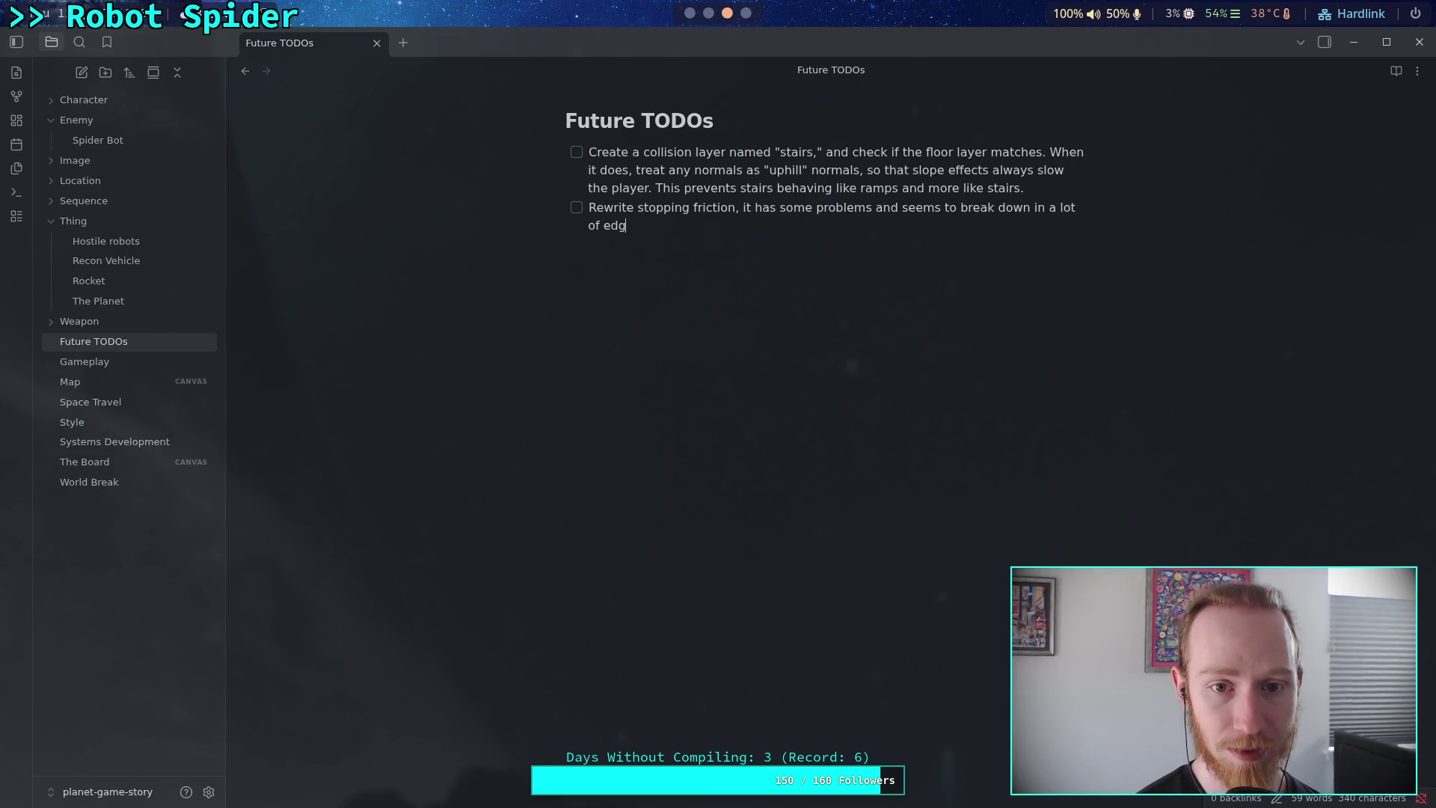
{"action": "type", "text": "e cases."}
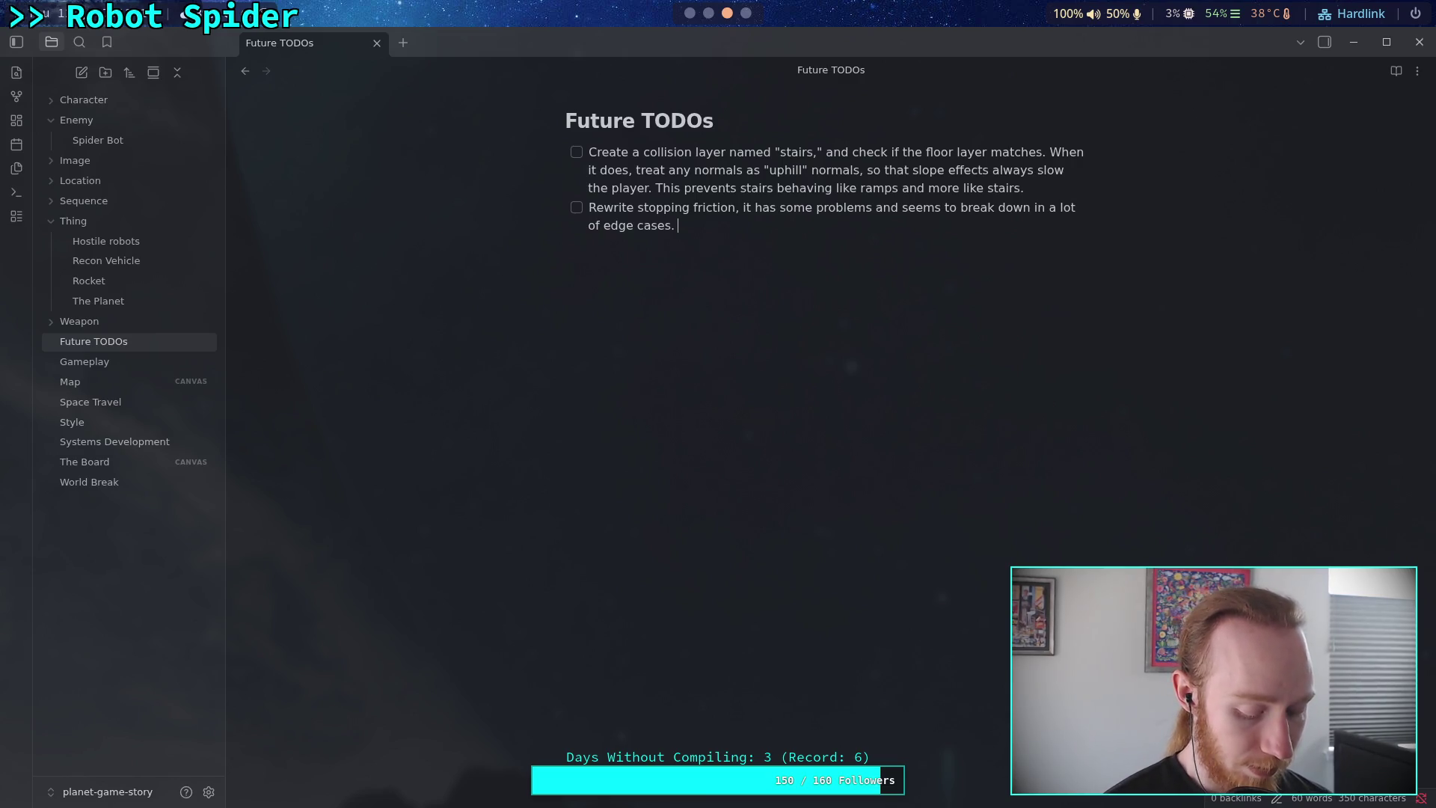
Continue the task with 'Must handle arbitrary orientations, velocities, and slopes. Most likely use local up velocities relative to ground up'.
{"action": "type", "text": "Must handle arbitrary orientations and slop"}
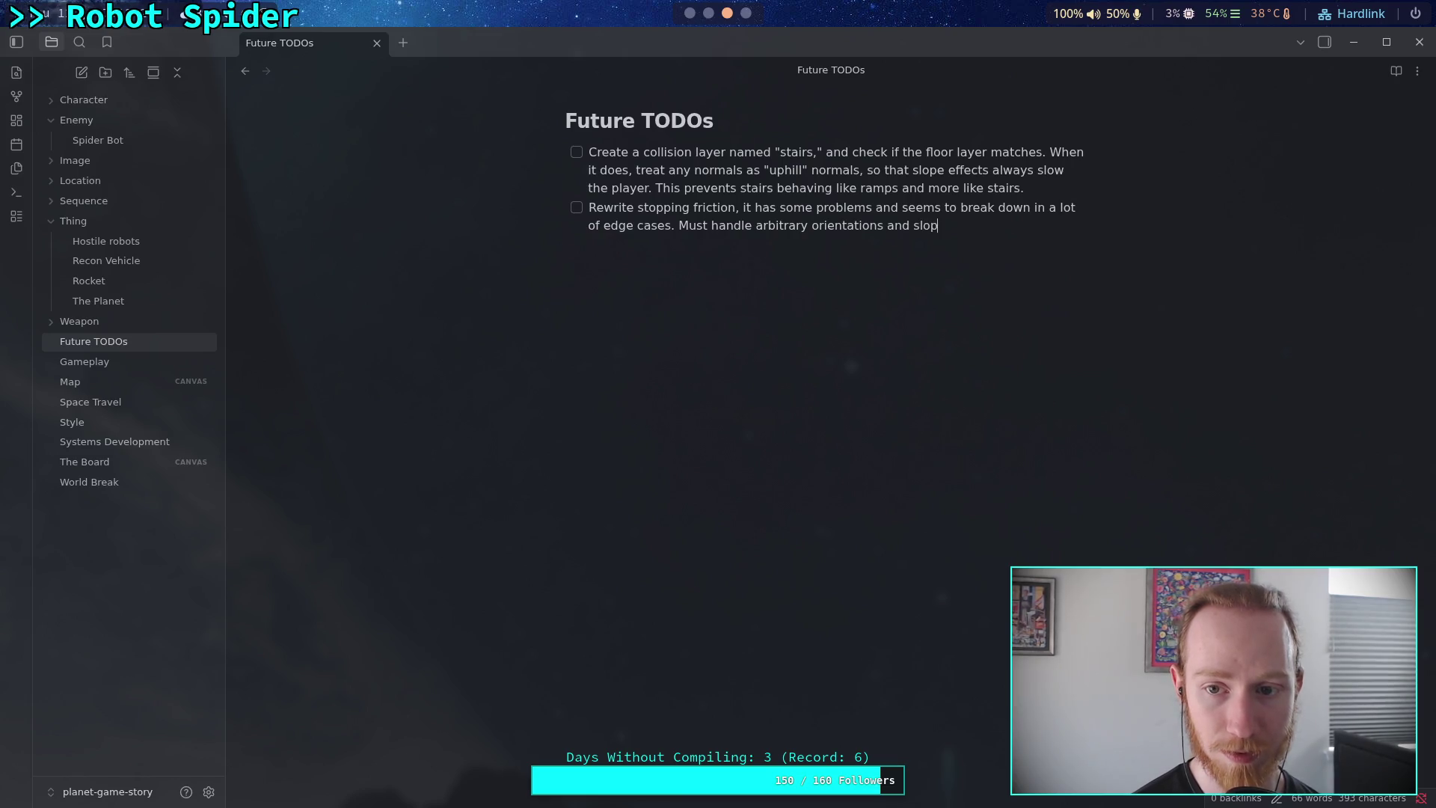
{"action": "type", "text": "es"}
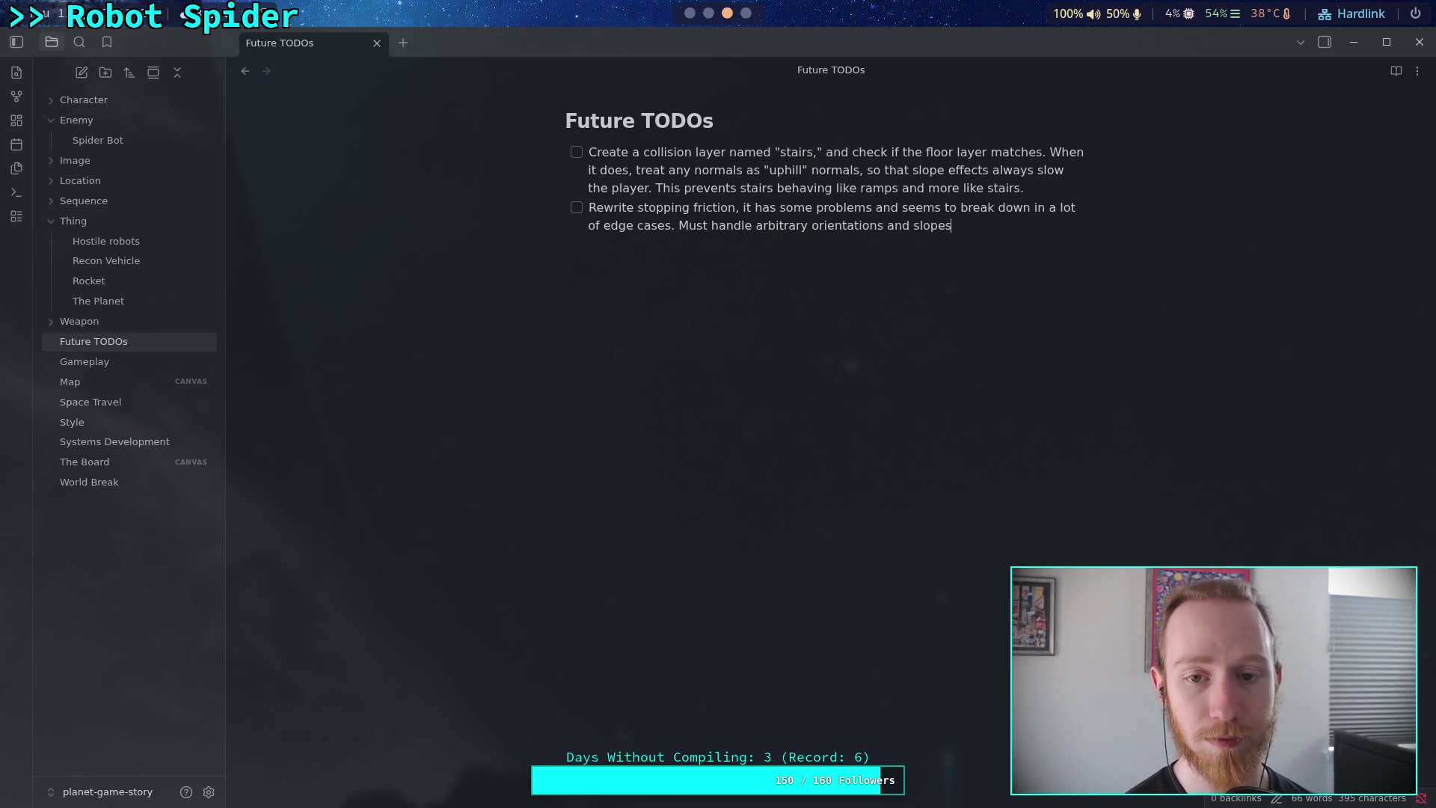
{"action": "key", "text": "BackSpace"}
{"action": "key", "text": "BackSpace"}
{"action": "key", "text": "BackSpace"}
{"action": "type", "text": ", "}
{"action": "type", "text": "velociti"}
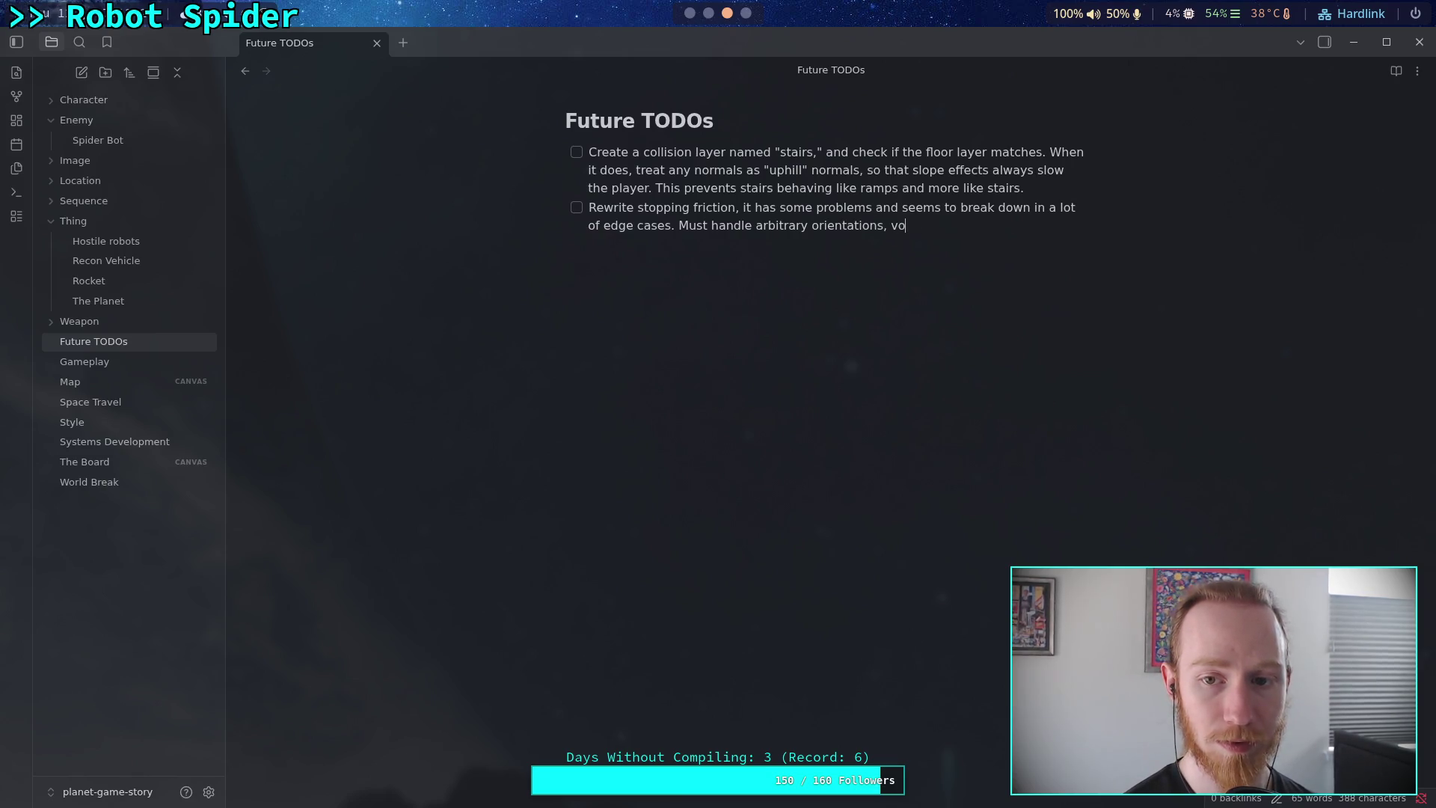
{"action": "type", "text": "es,"}
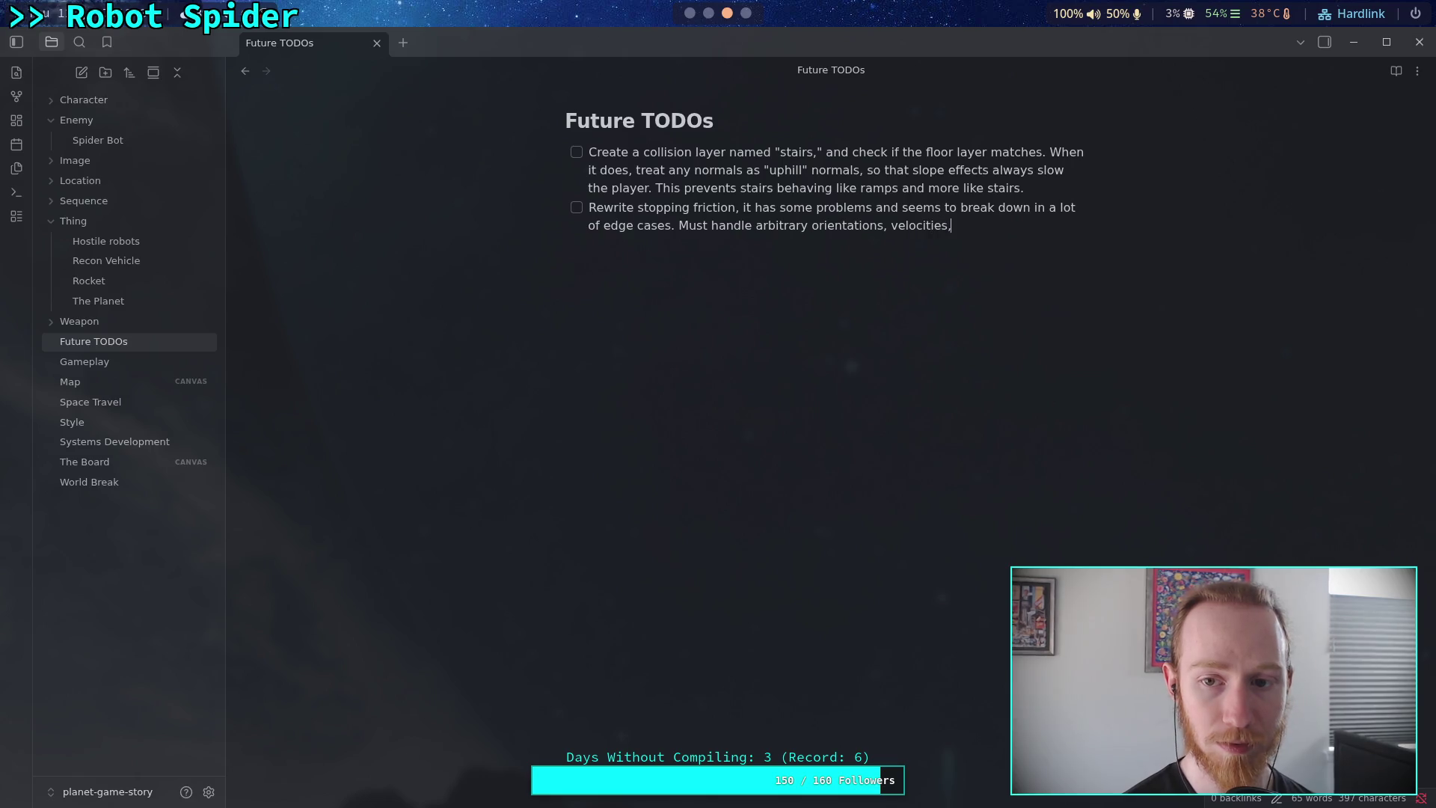
{"action": "type", "text": " and slopse"}
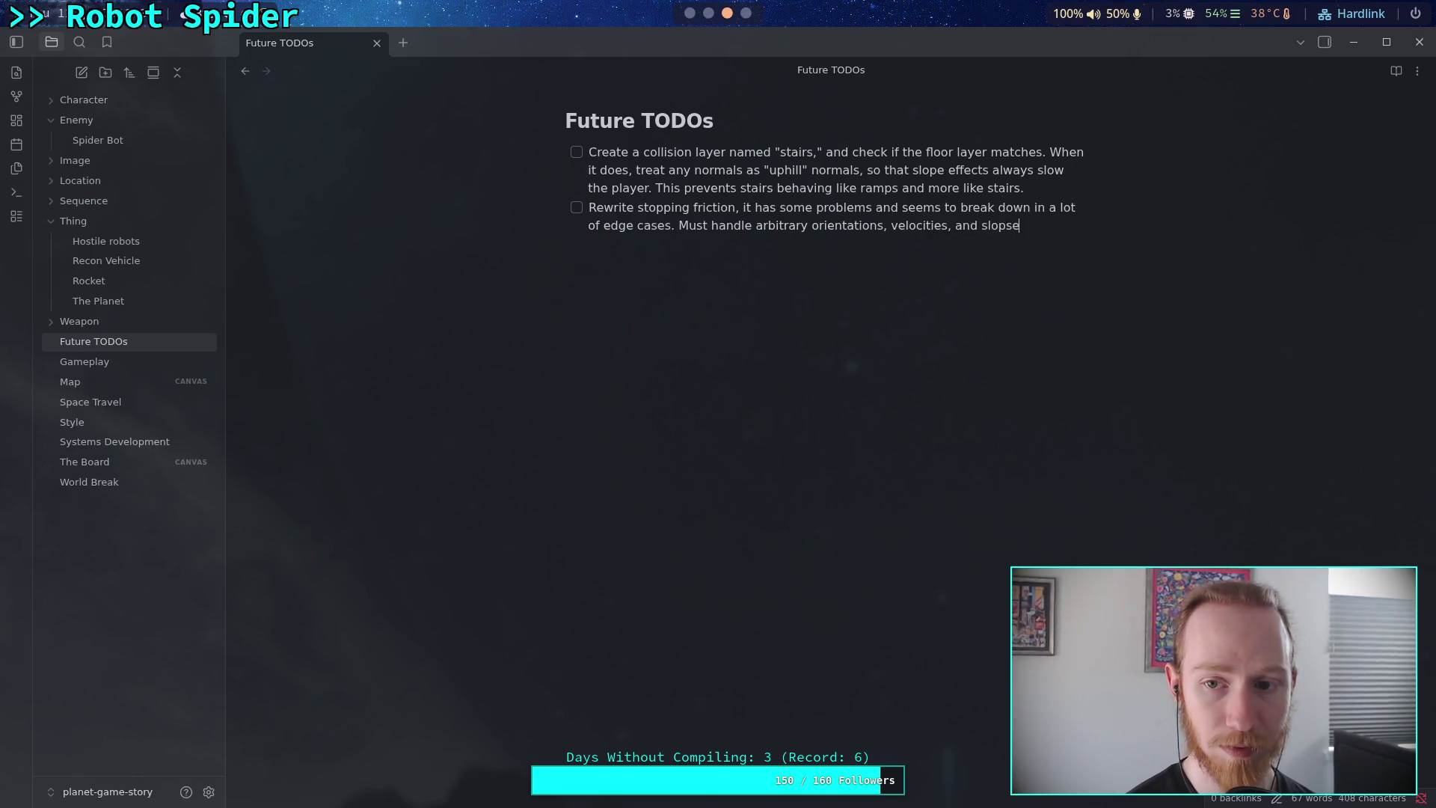
{"action": "key", "text": "BackSpace"}
{"action": "key", "text": "BackSpace"}
{"action": "type", "text": "es. Most likely"}
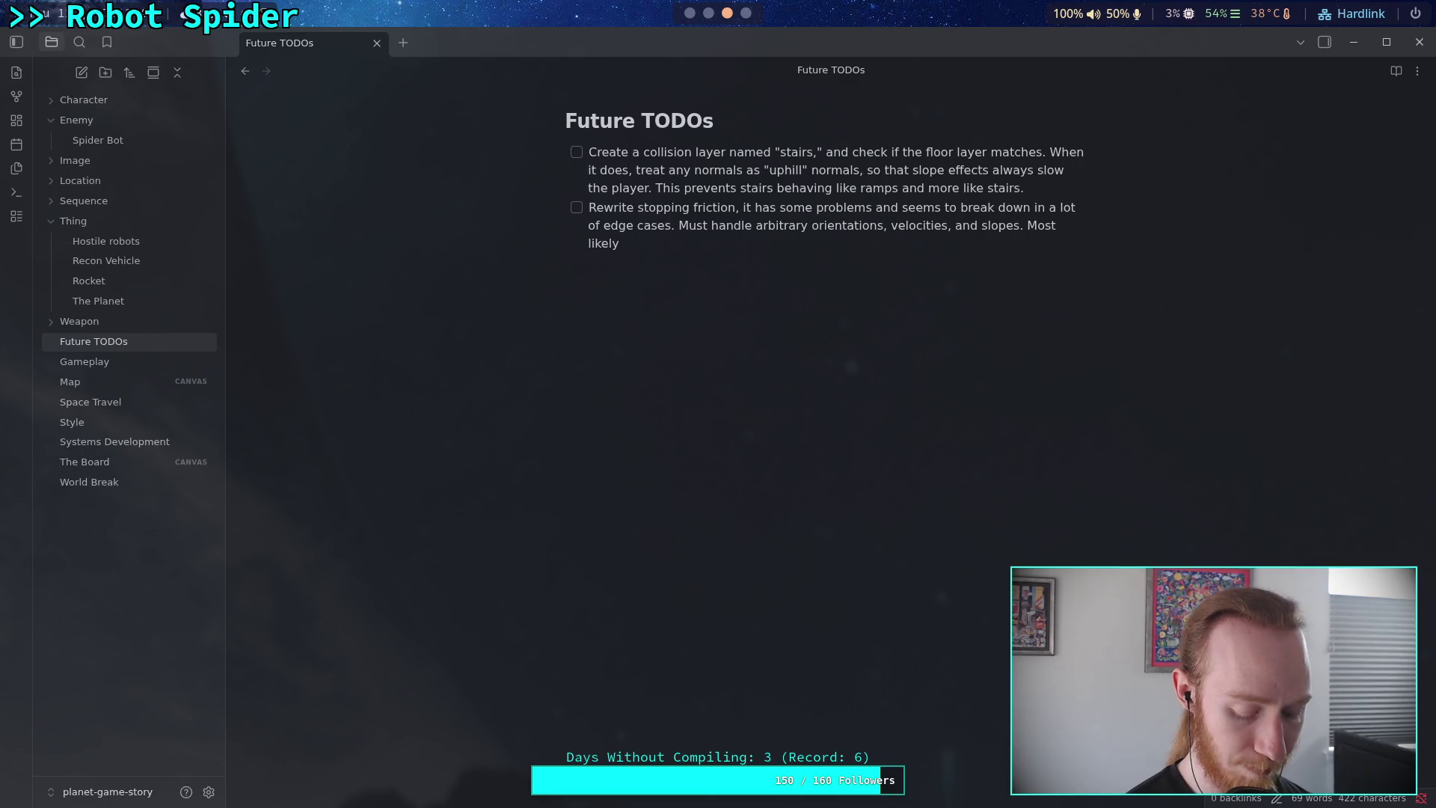
{"action": "type", "text": "use local up "}
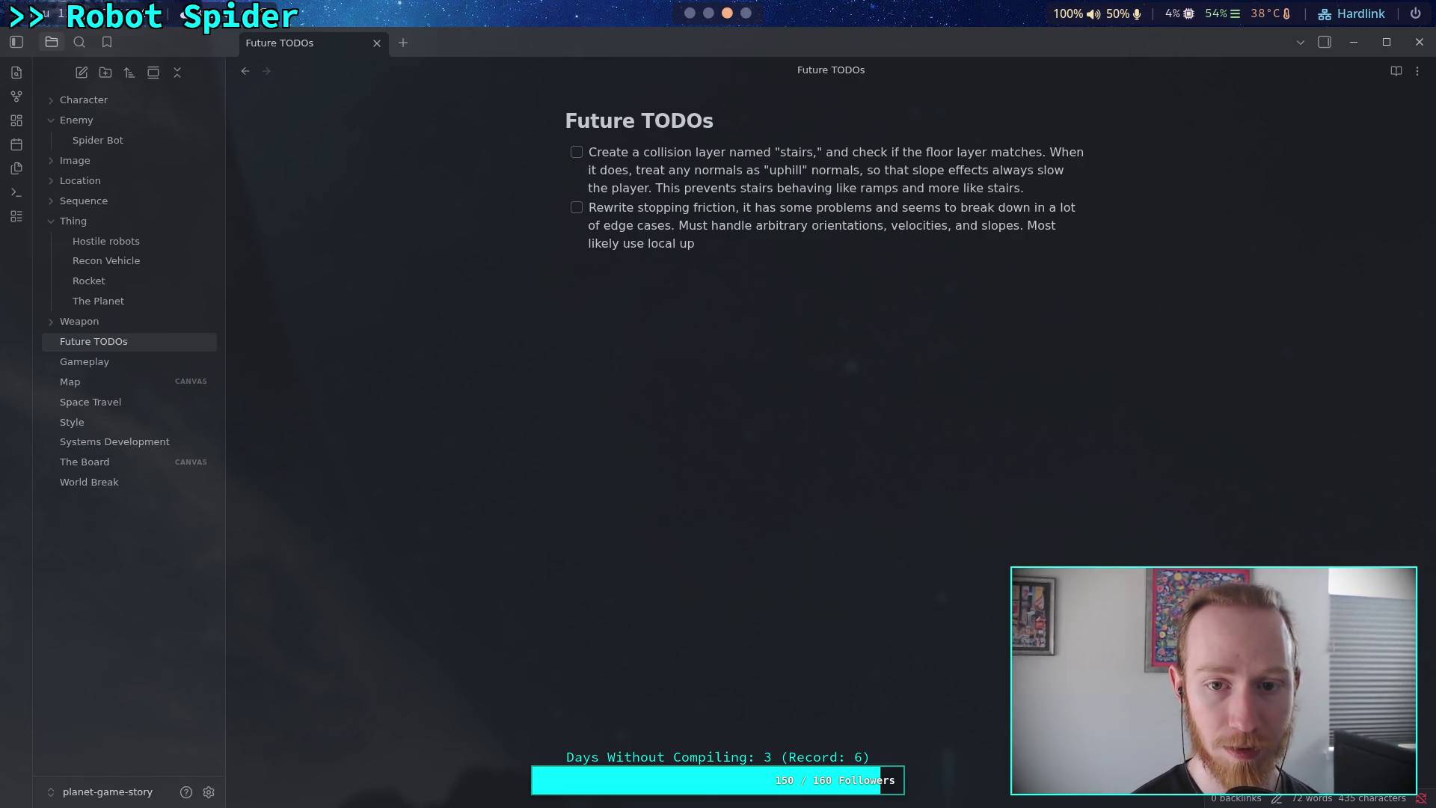
{"action": "type", "text": "rela"}
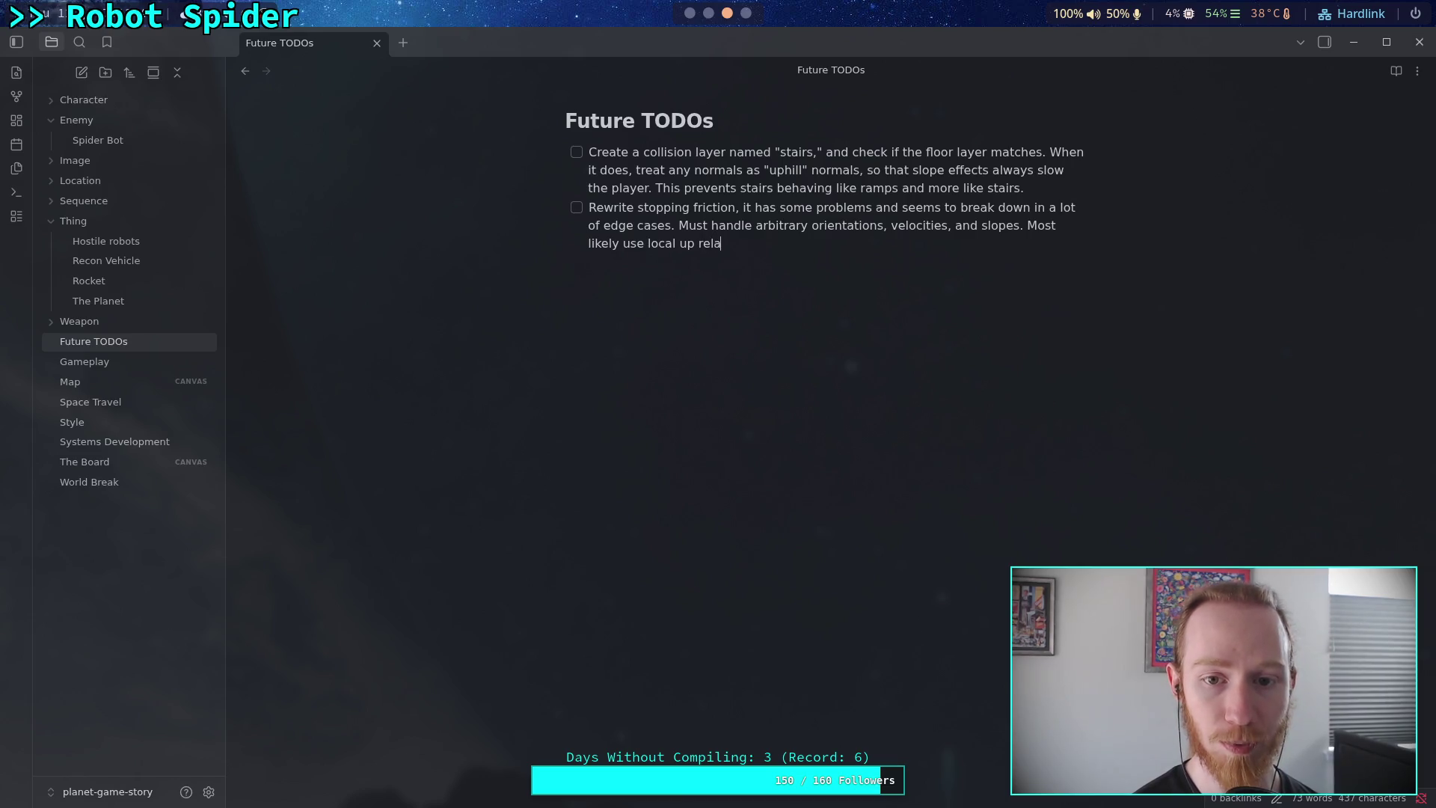
{"action": "type", "text": "tive to ground up,"}
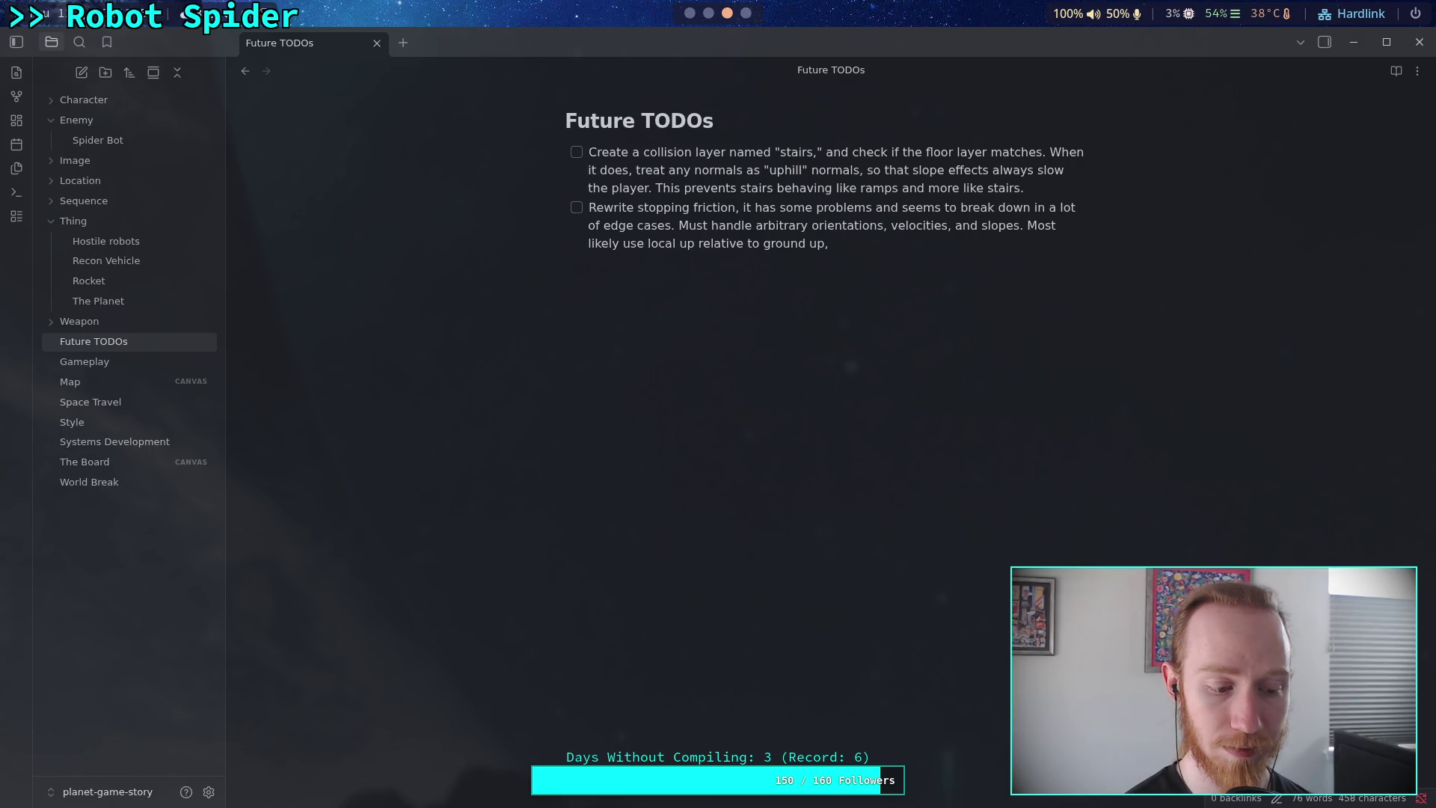
{"action": "type", "text": " stop"}
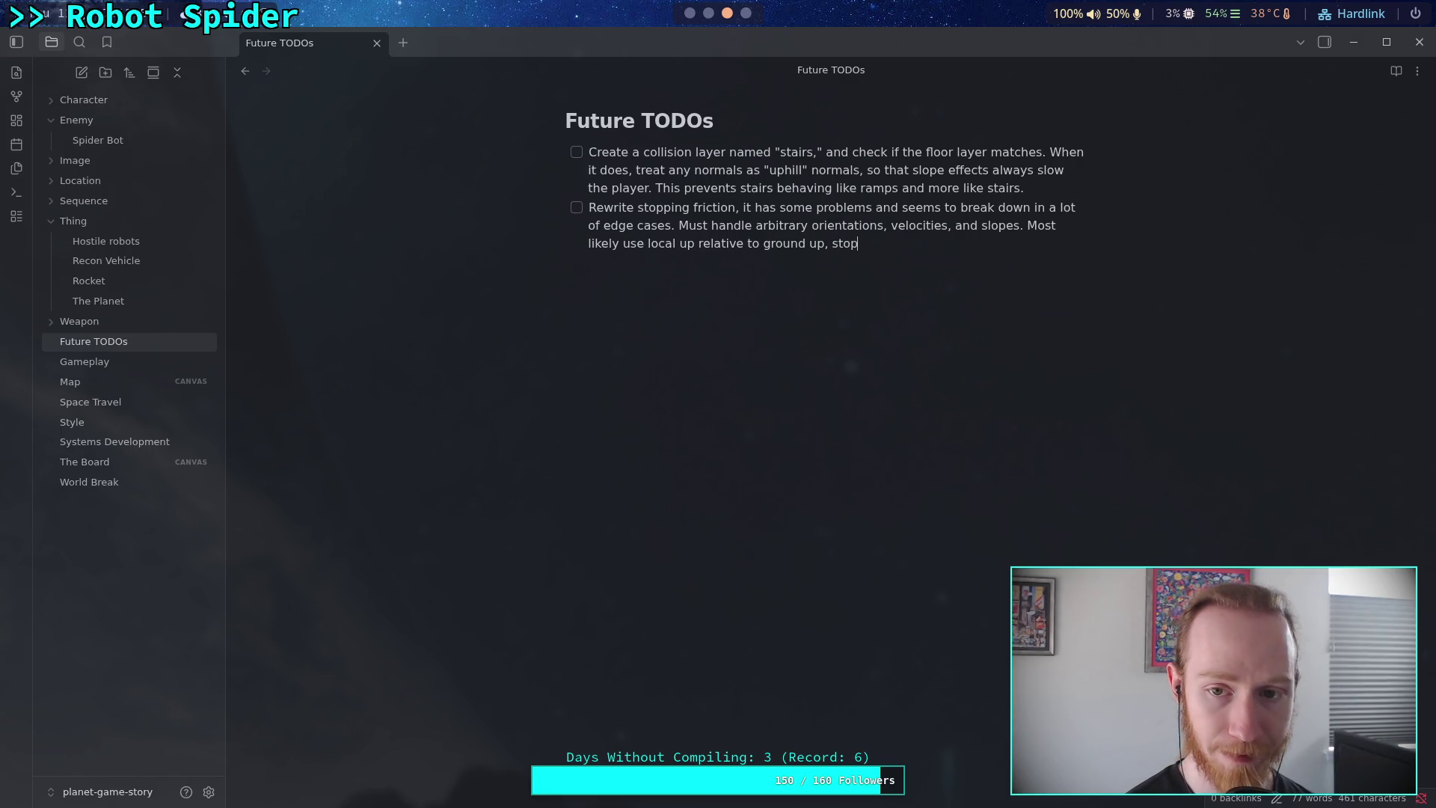
{"action": "type", "text": "ping alo"}
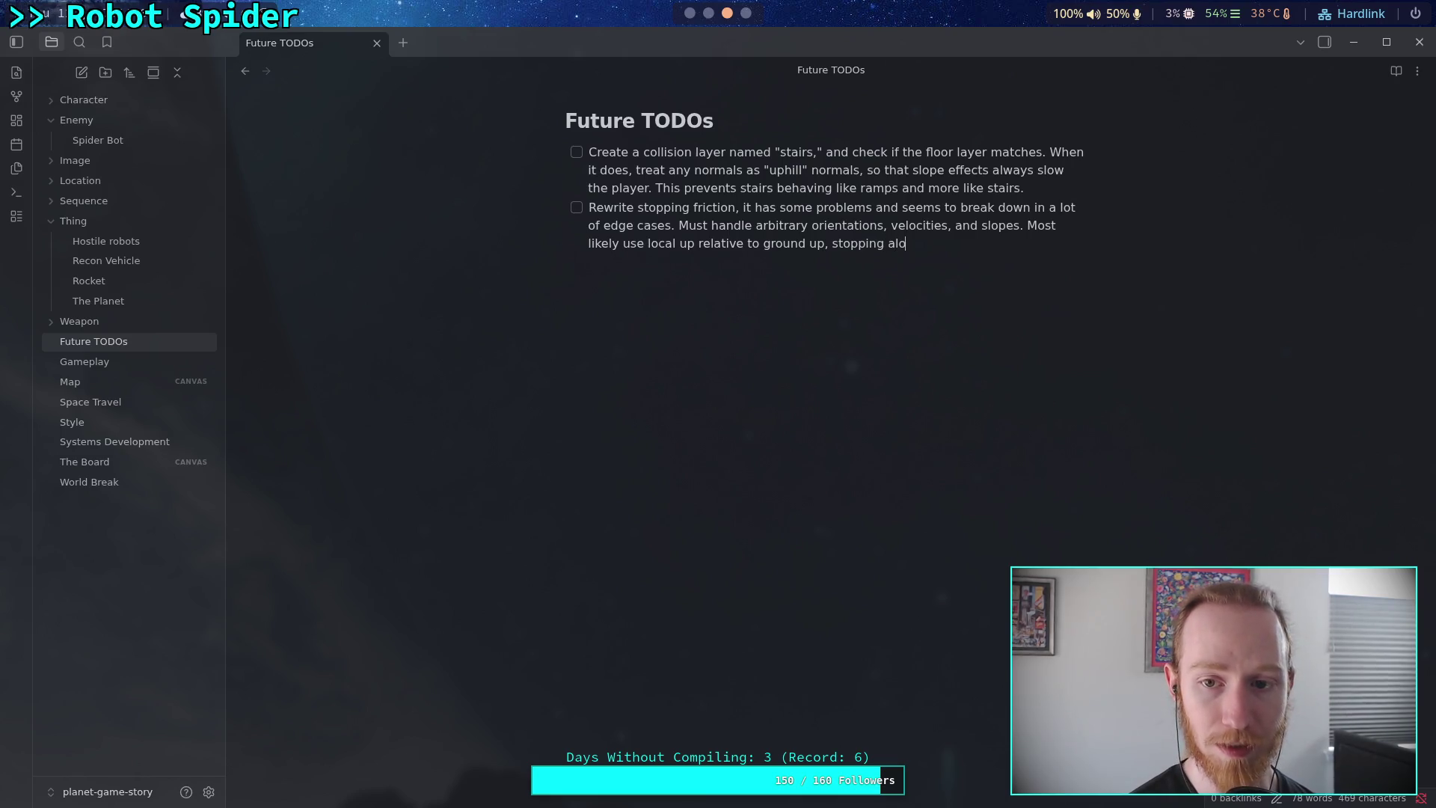
{"action": "type", "text": "ng ground d"}
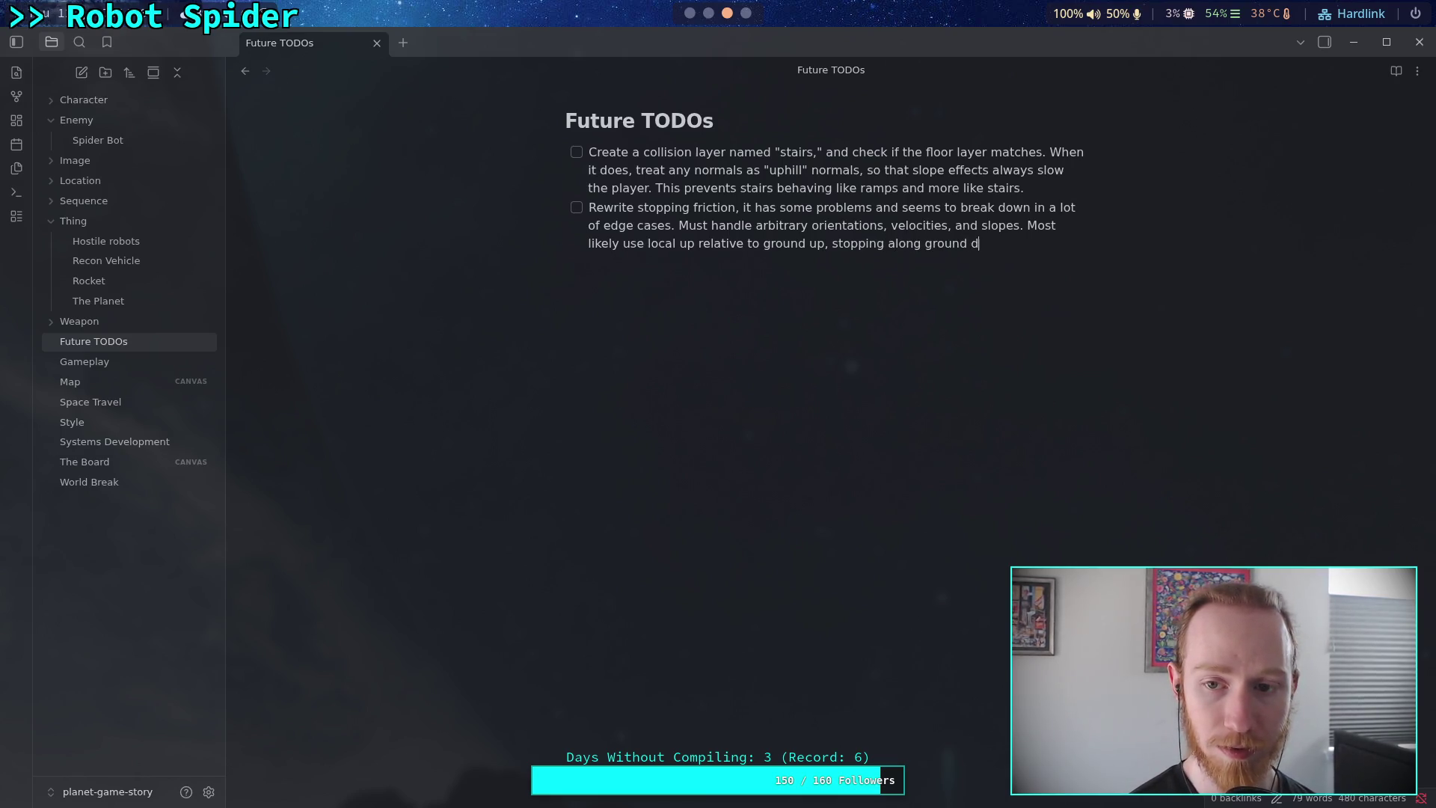
{"action": "type", "text": "irection"}
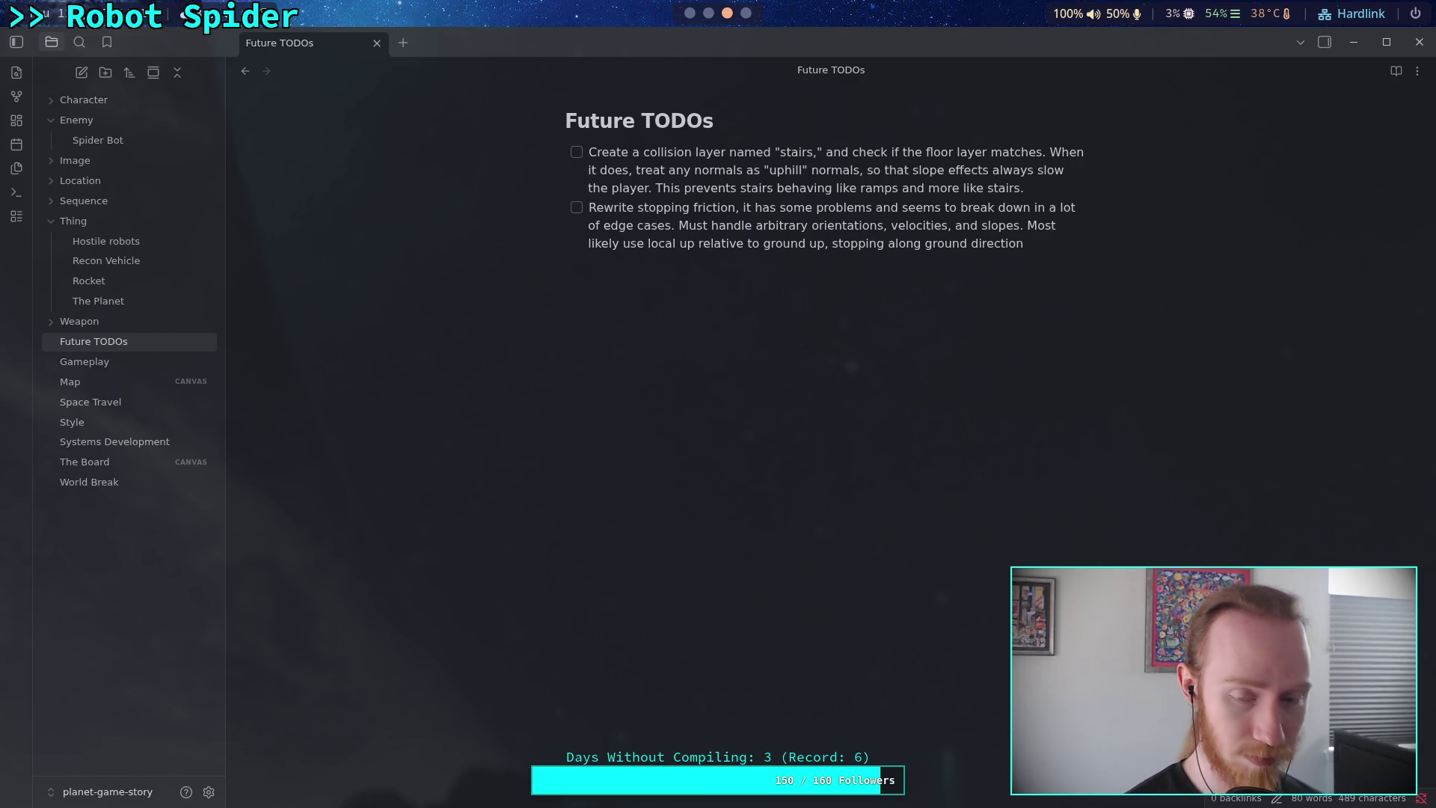
{"action": "type", "text": "velocities"}
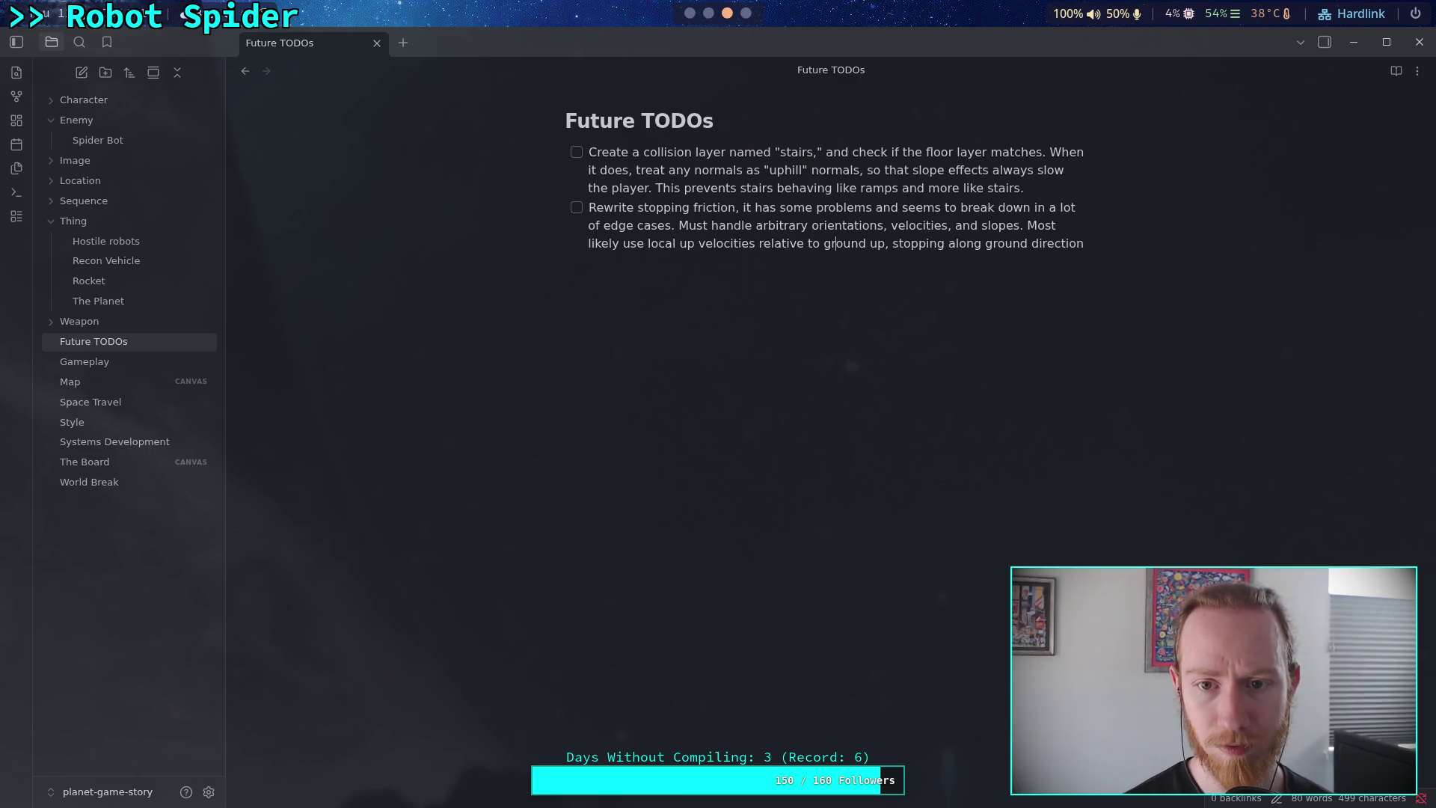
Change 'relative to' to 'relative in relation' in the stopping-friction task.
{"action": "left_click", "coordinate": [805, 243]}
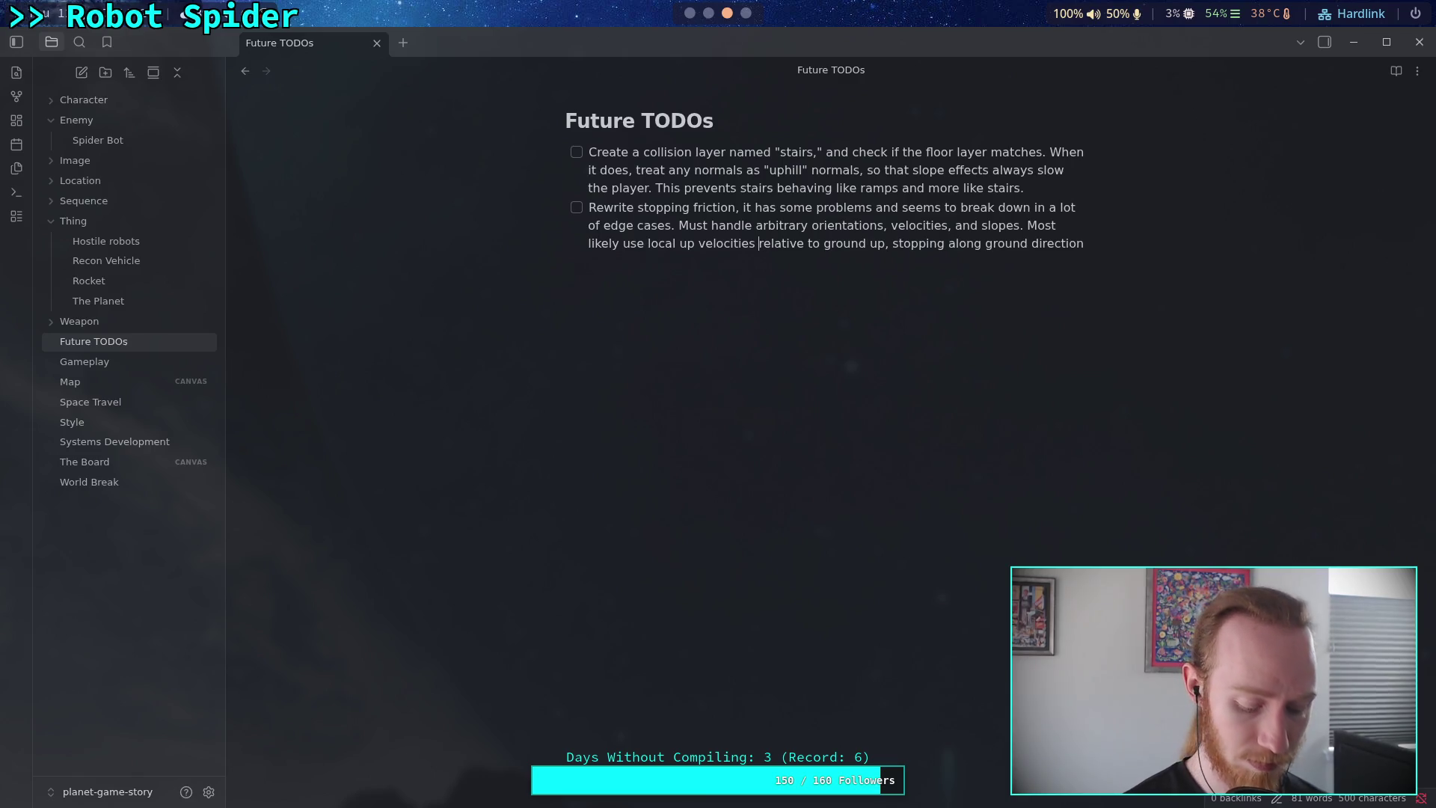
{"action": "type", "text": "scaled to r"}
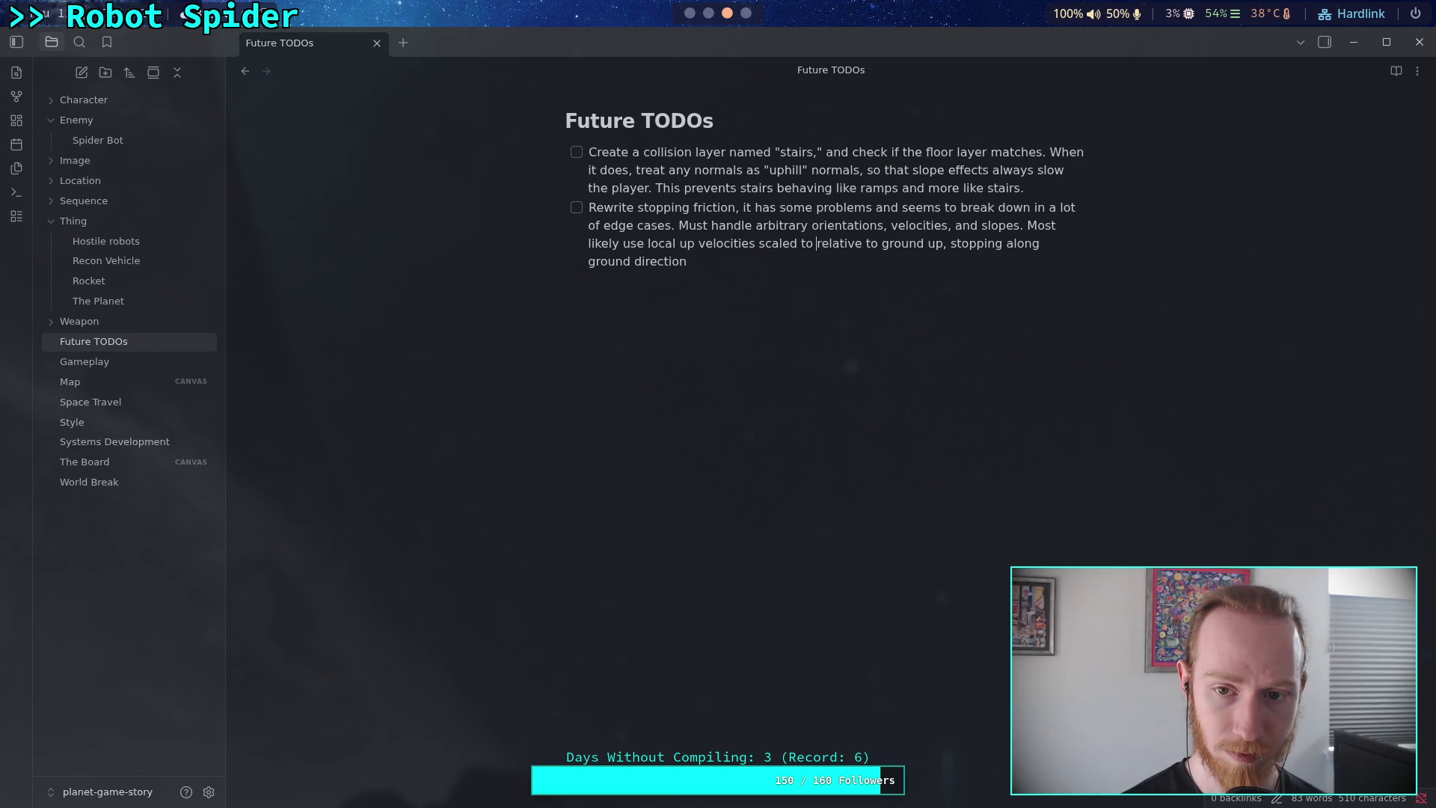
{"action": "type", "text": "elati"}
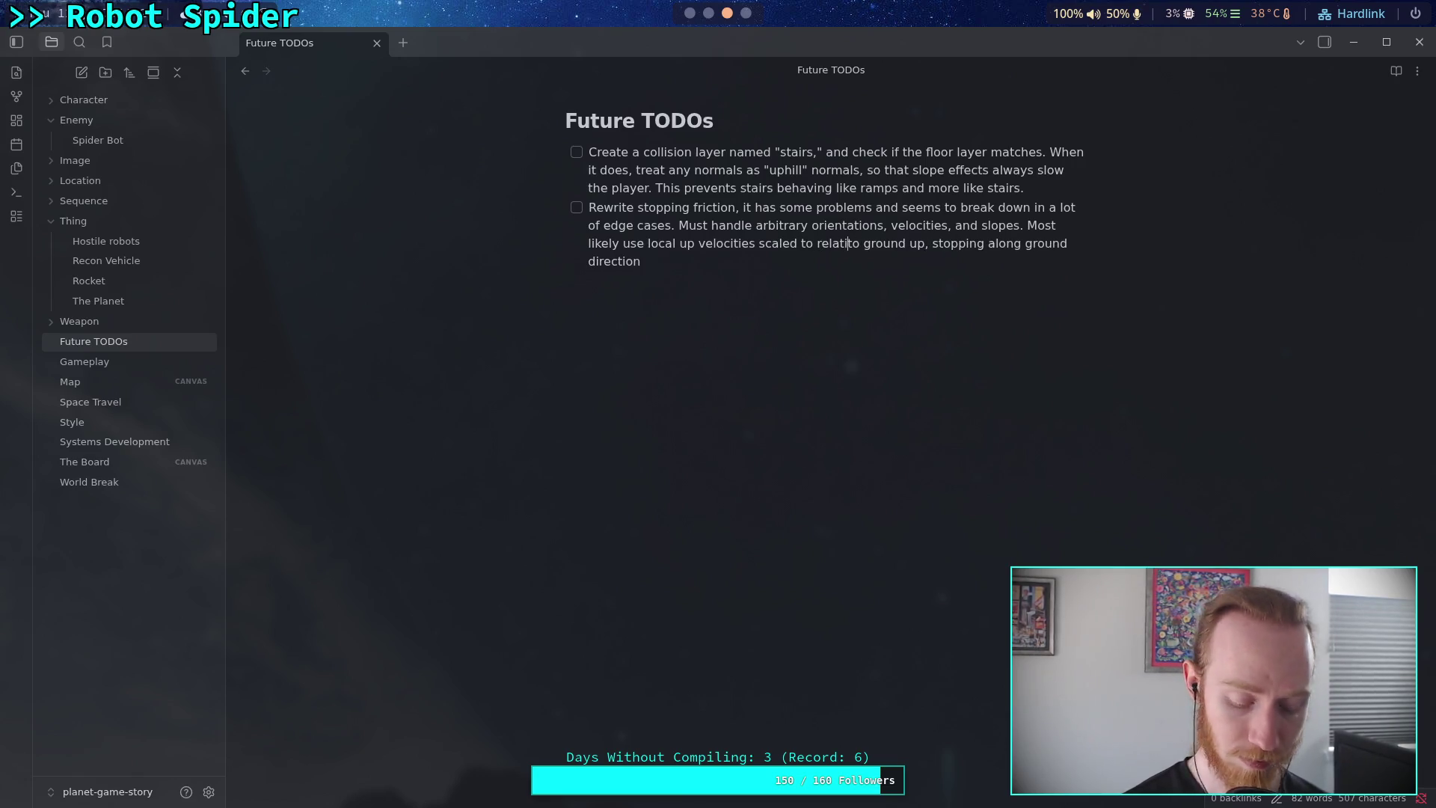
{"action": "type", "text": "on"}
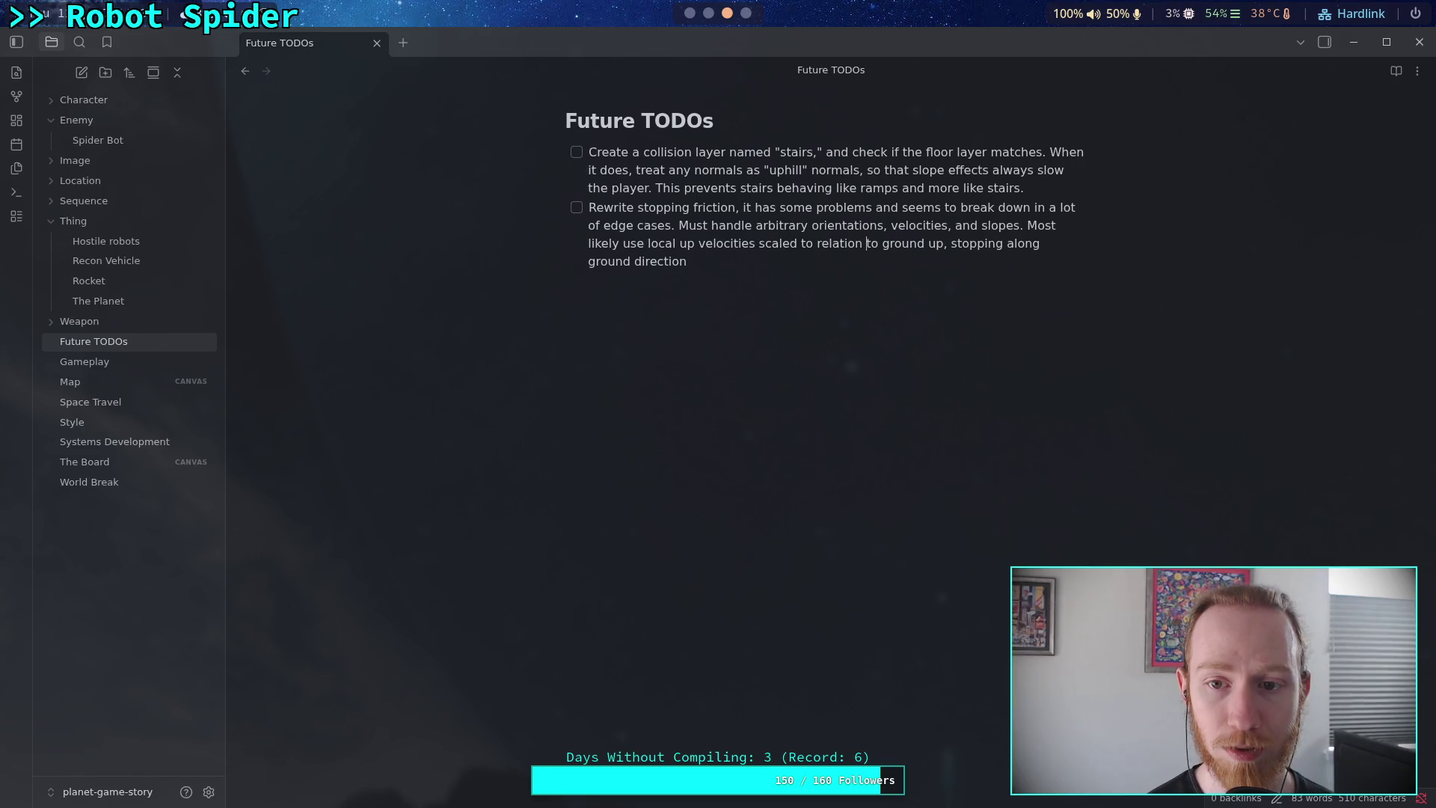
{"action": "key", "text": "BackSpace"}
{"action": "key", "text": "BackSpace"}
{"action": "type", "text": "in"}
Add 'ground lateral velocity and local vertical velocity... I hope you know what I mean.', then open Spider Bot.
{"action": "left_click", "coordinate": [881, 243]}
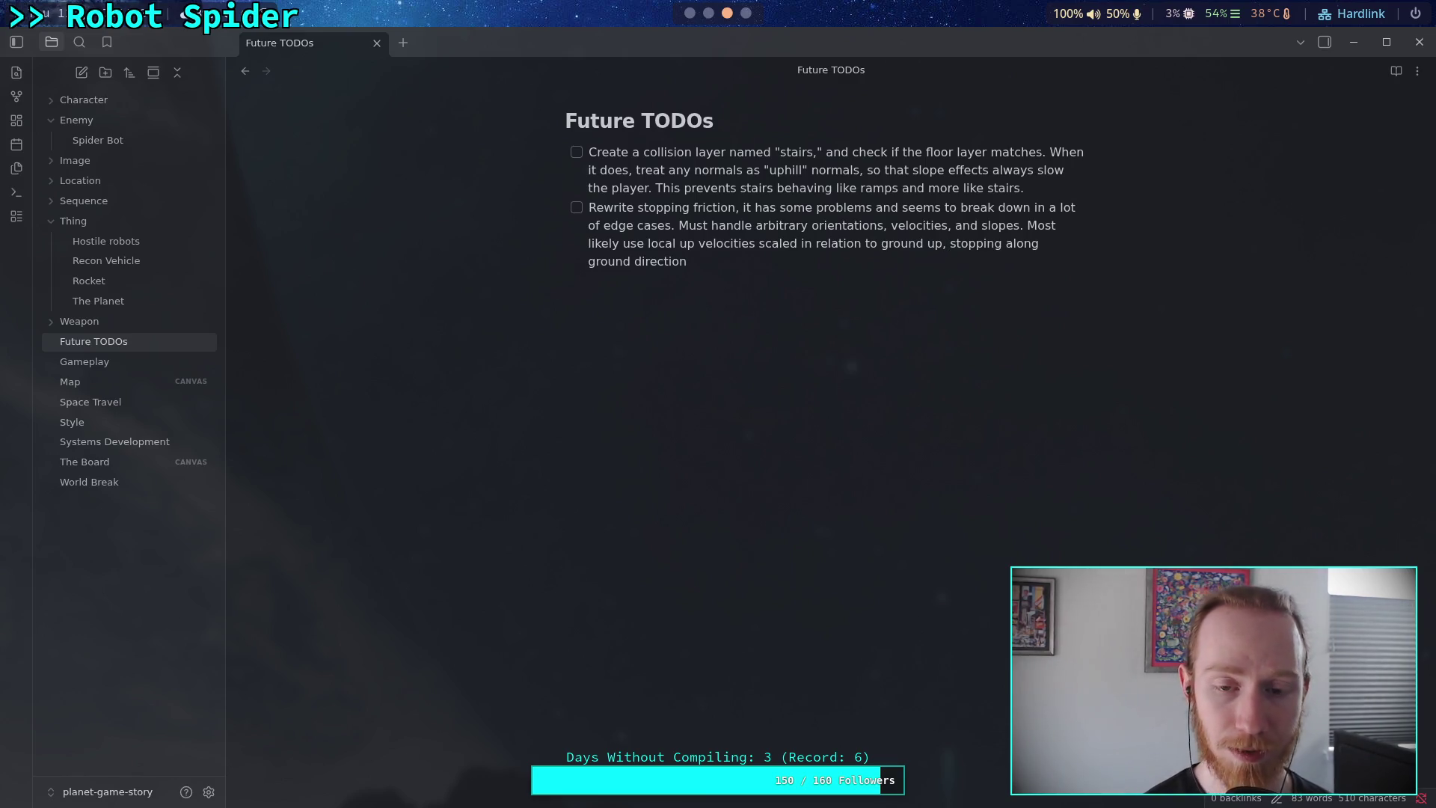
{"action": "type", "text": " and "}
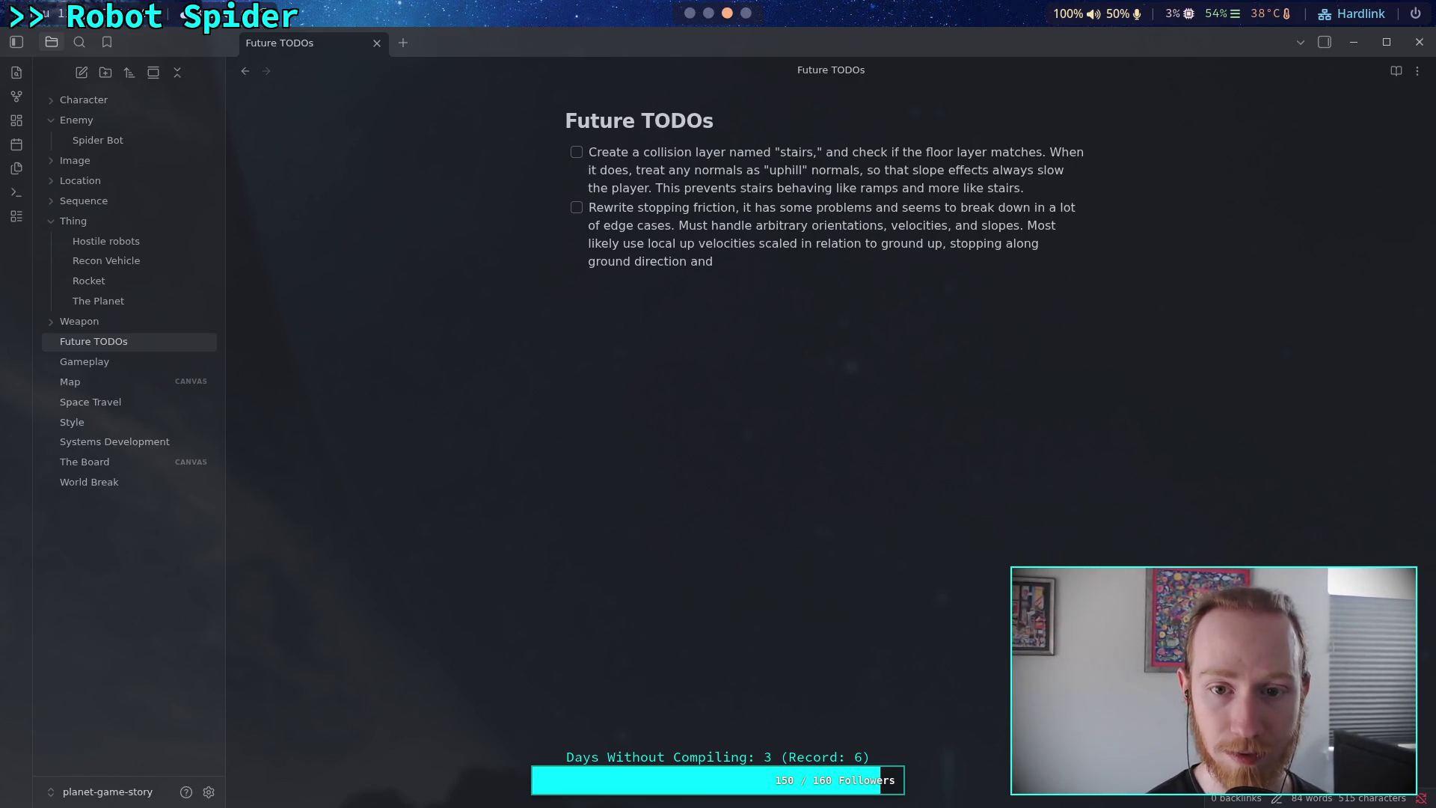
{"action": "type", "text": "up"}
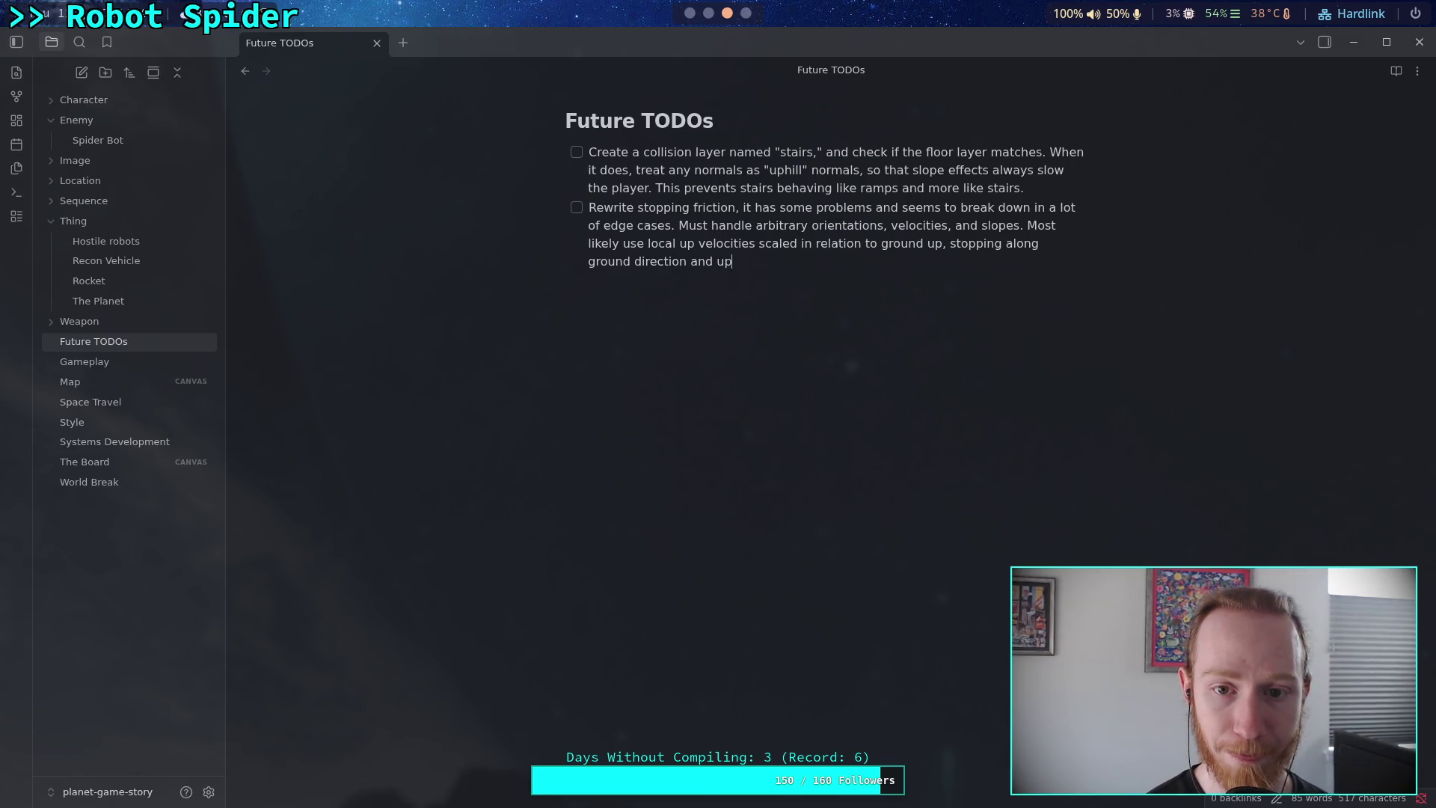
{"action": "key", "text": "BackSpace"}
{"action": "key", "text": "BackSpace"}
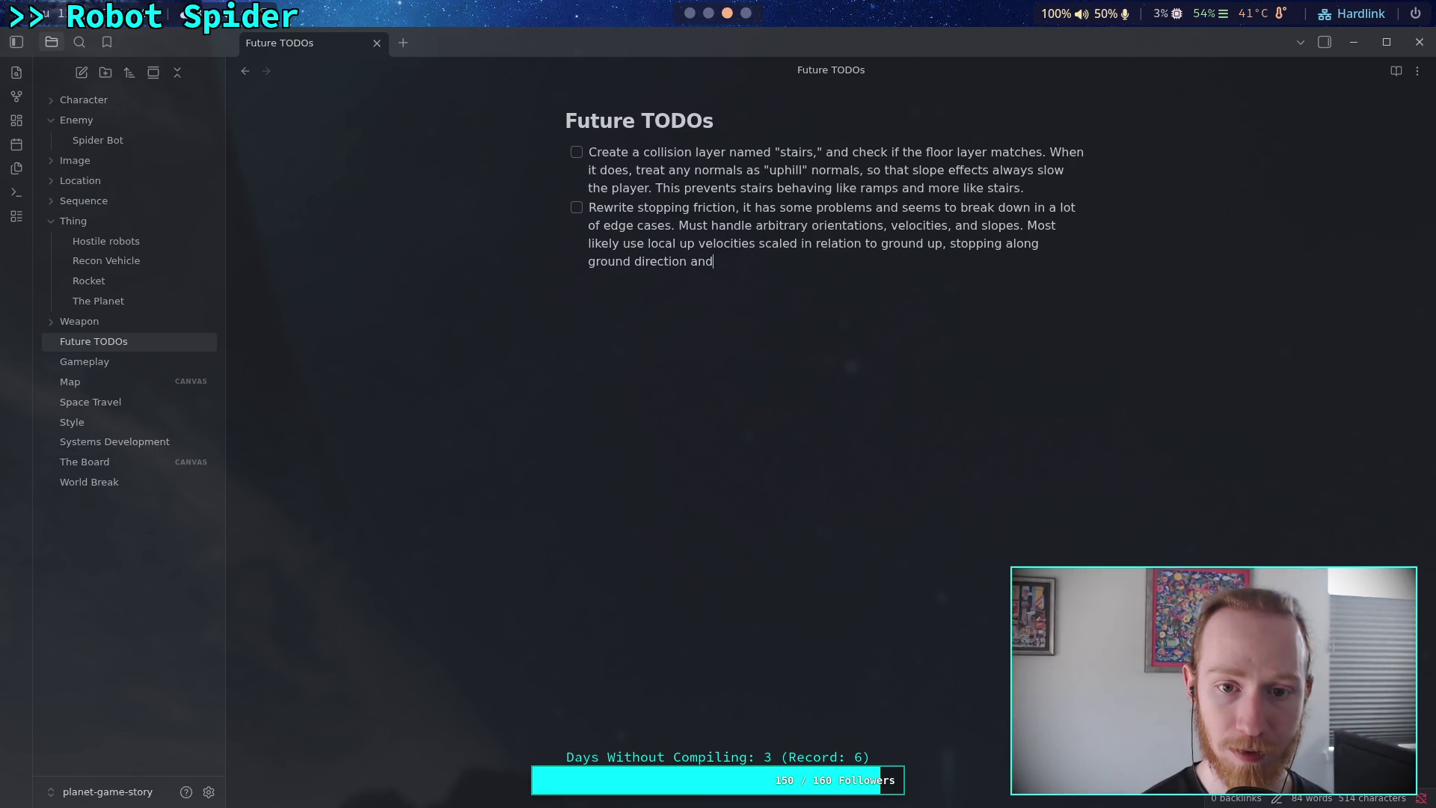
{"action": "key", "text": "BackSpace"}
{"action": "key", "text": "BackSpace"}
{"action": "key", "text": "BackSpace"}
{"action": "type", "text": "d lateral"}
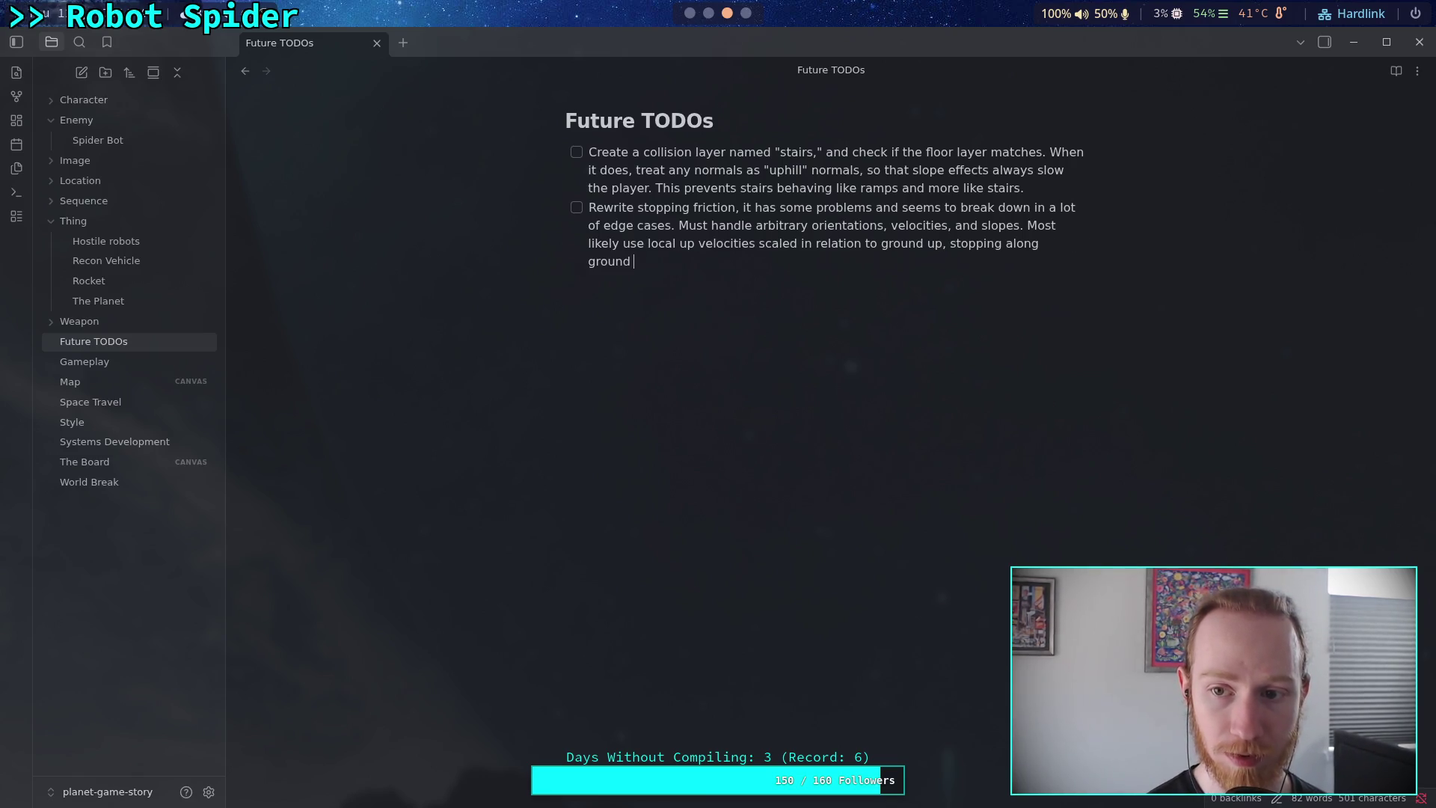
{"action": "type", "text": " veloc"}
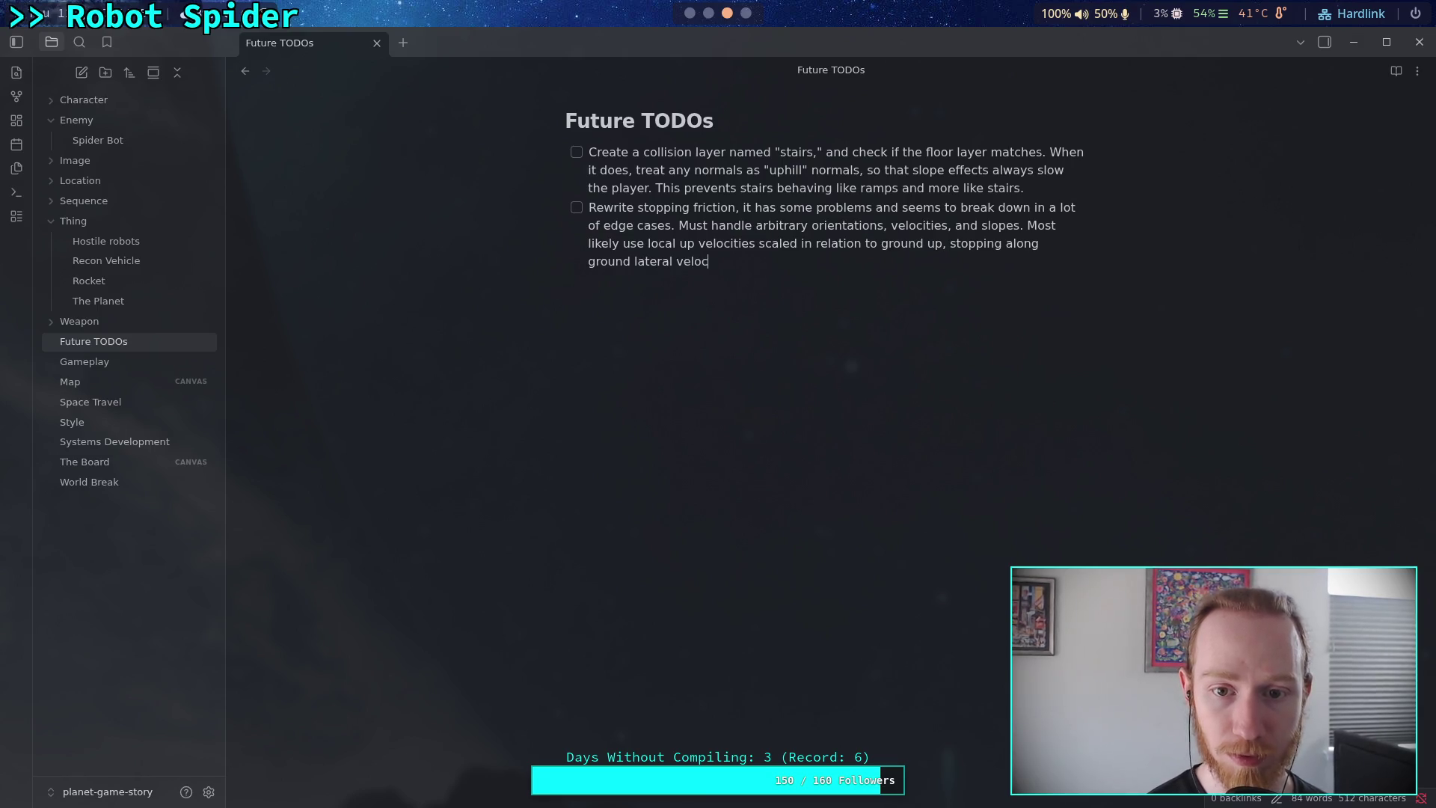
{"action": "type", "text": "ity and local"}
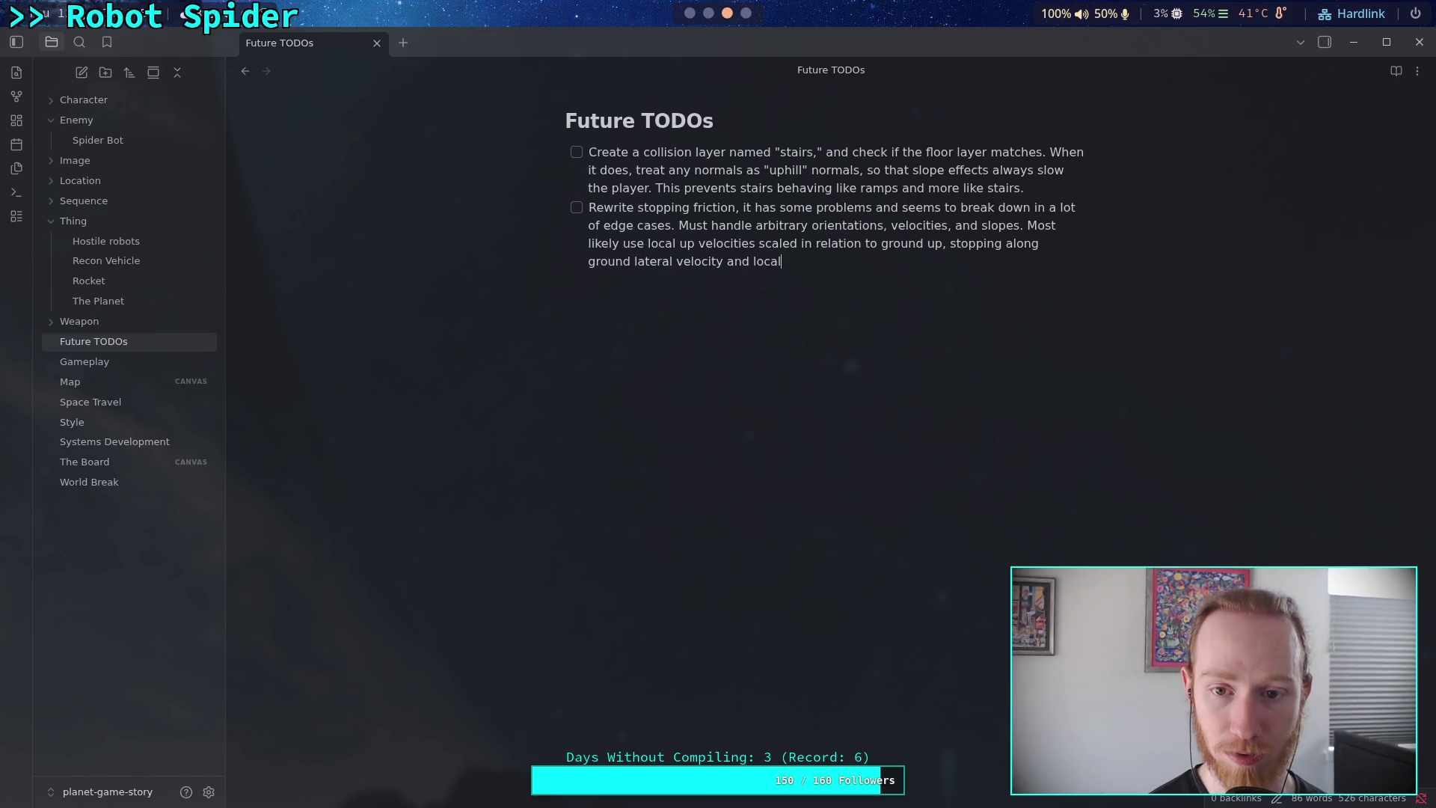
{"action": "type", "text": " vertica"}
{"action": "type", "text": "l velocity"}
{"action": "type", "text": ", "}
{"action": "type", "text": "or o"}
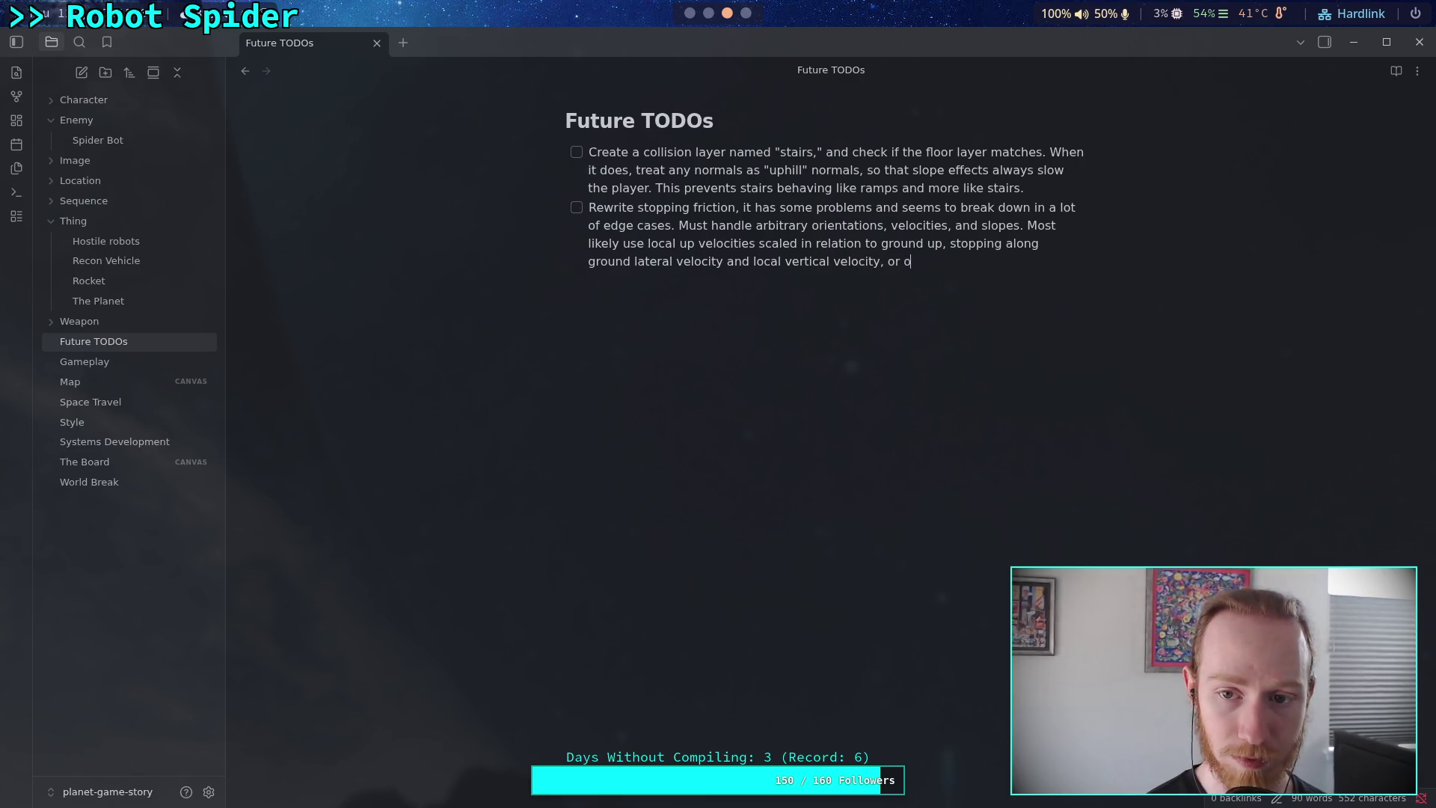
{"action": "key", "text": "BackSpace"}
{"action": "type", "text": "something like "}
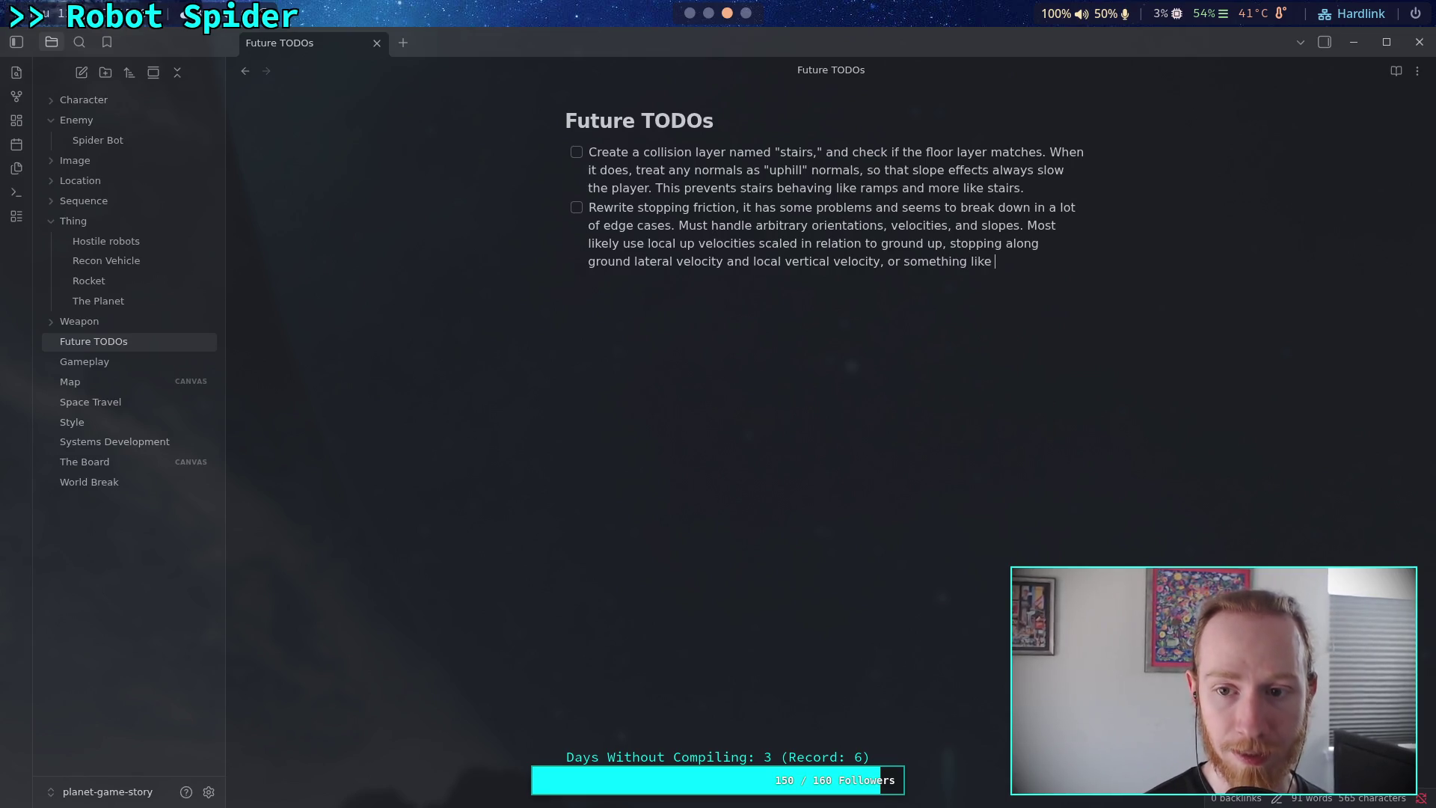
{"action": "type", "text": "that i hope "}
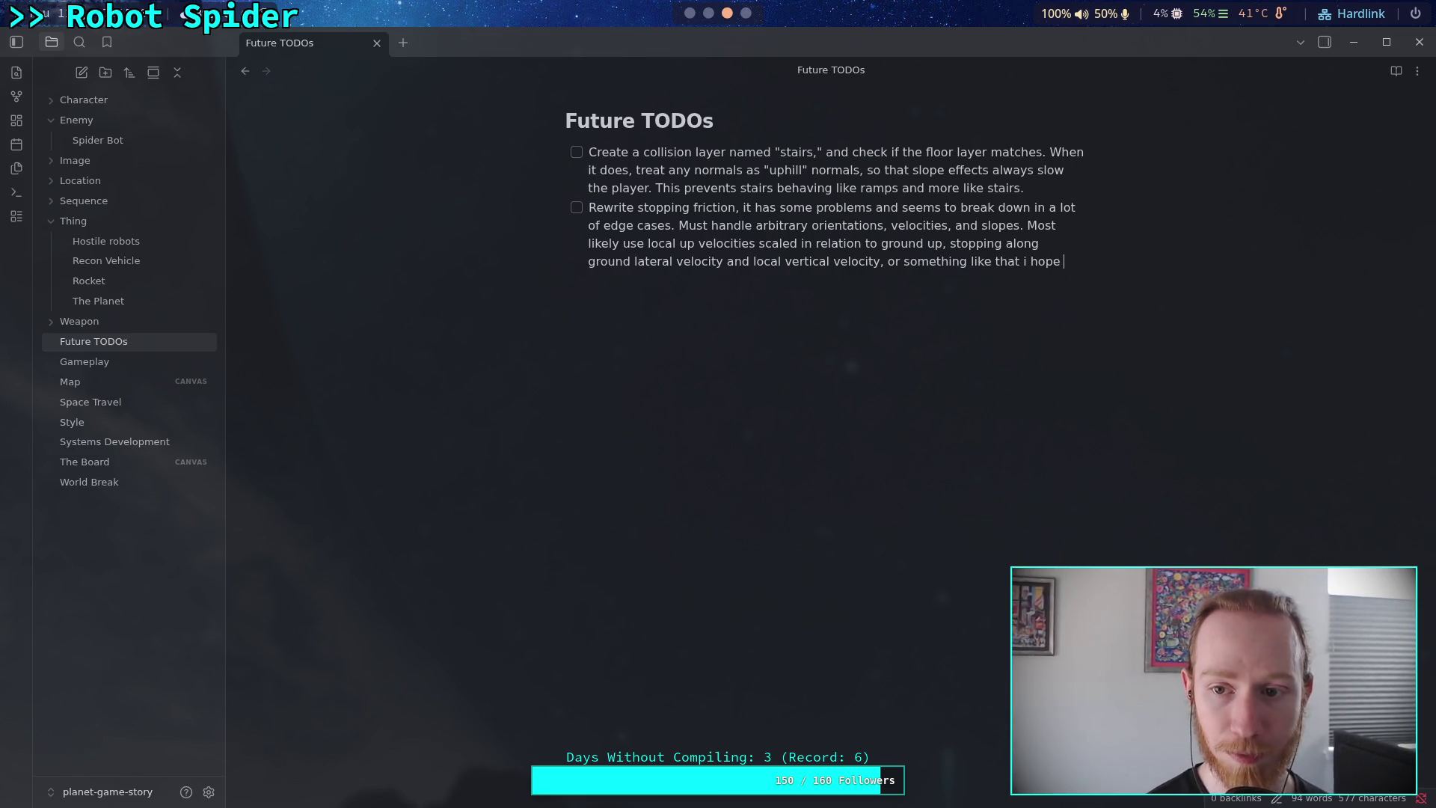
{"action": "type", "text": "you know what"}
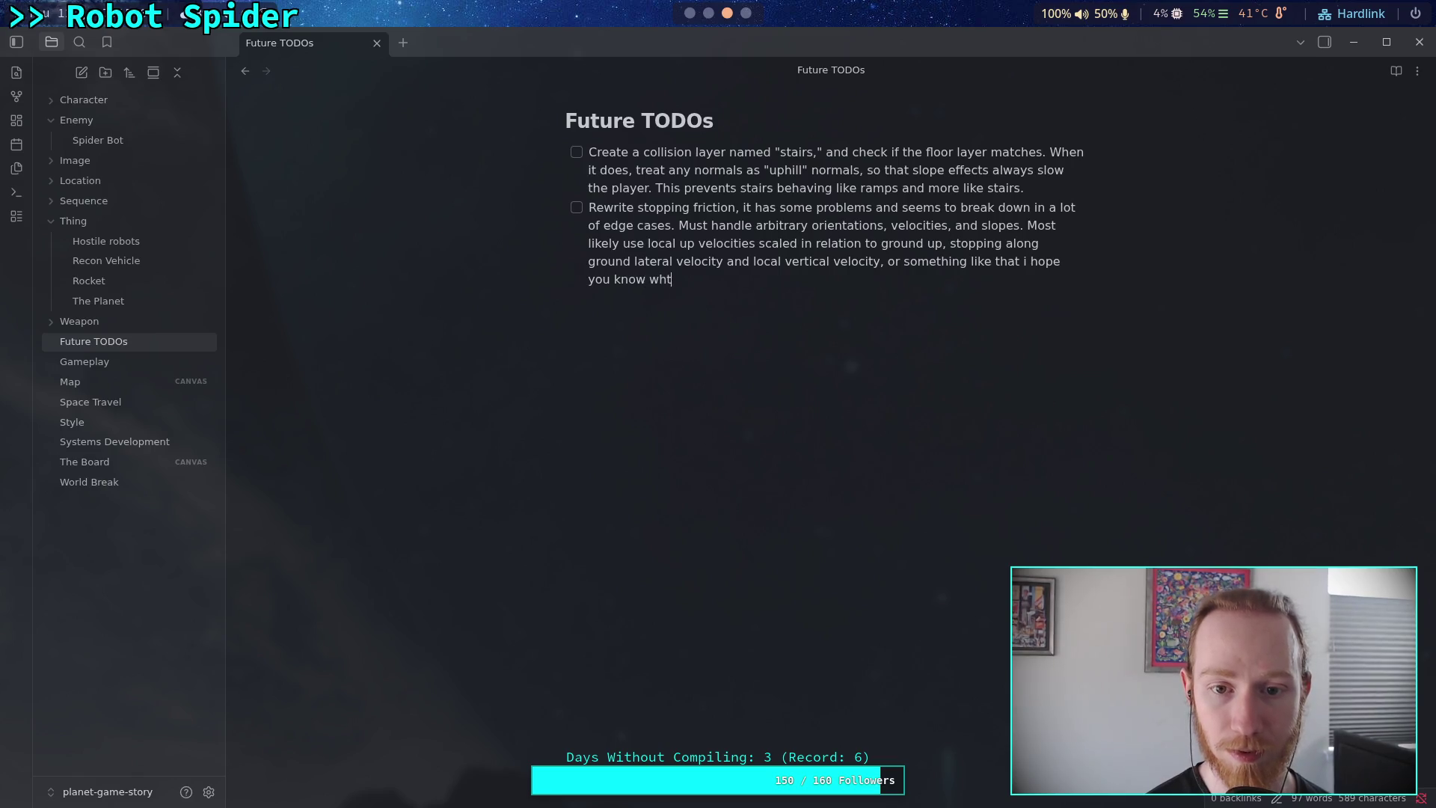
{"action": "key", "text": "BackSpace"}
{"action": "key", "text": "BackSpace"}
{"action": "type", "text": "at I mean."}
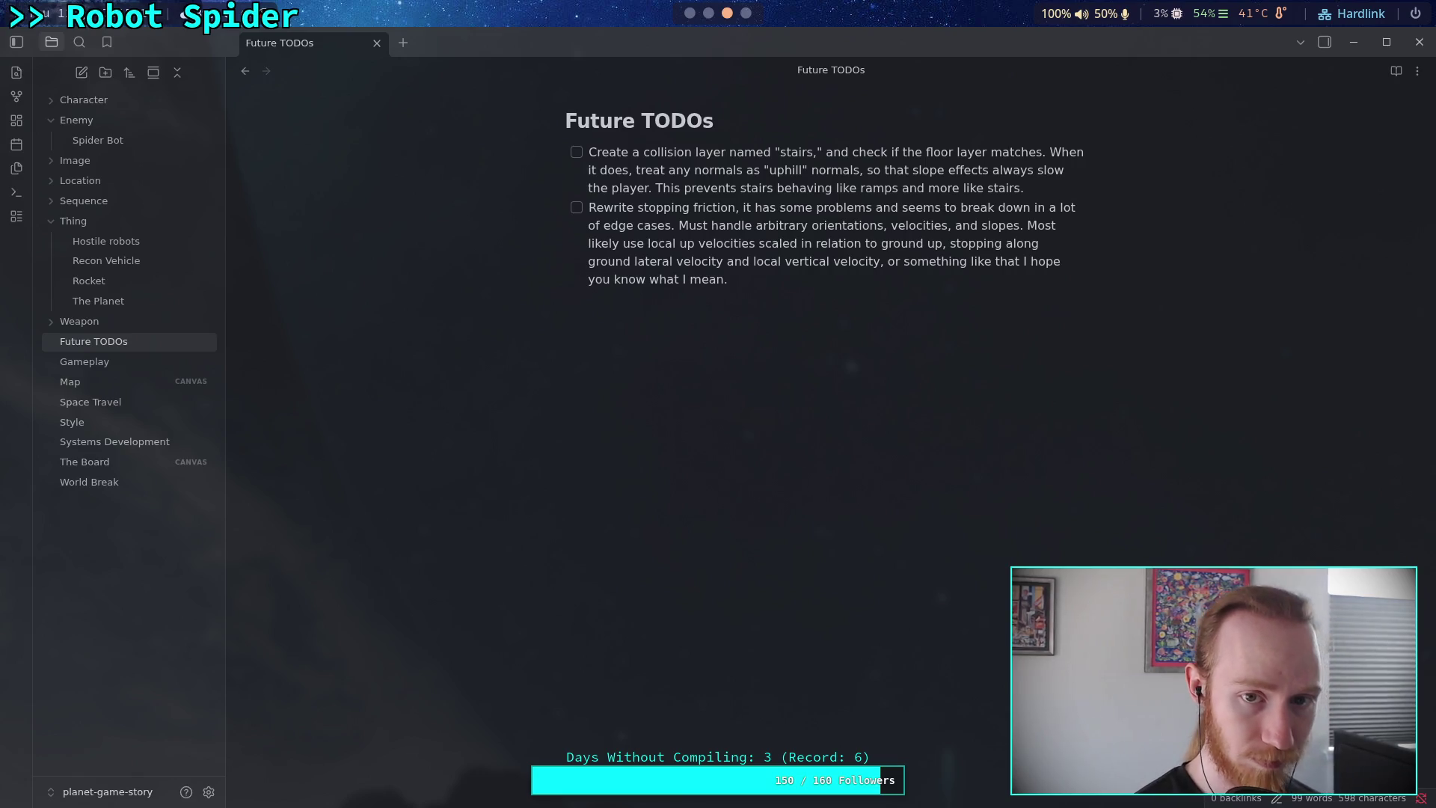
{"action": "key", "text": "Return"}
{"action": "key", "text": "Return"}
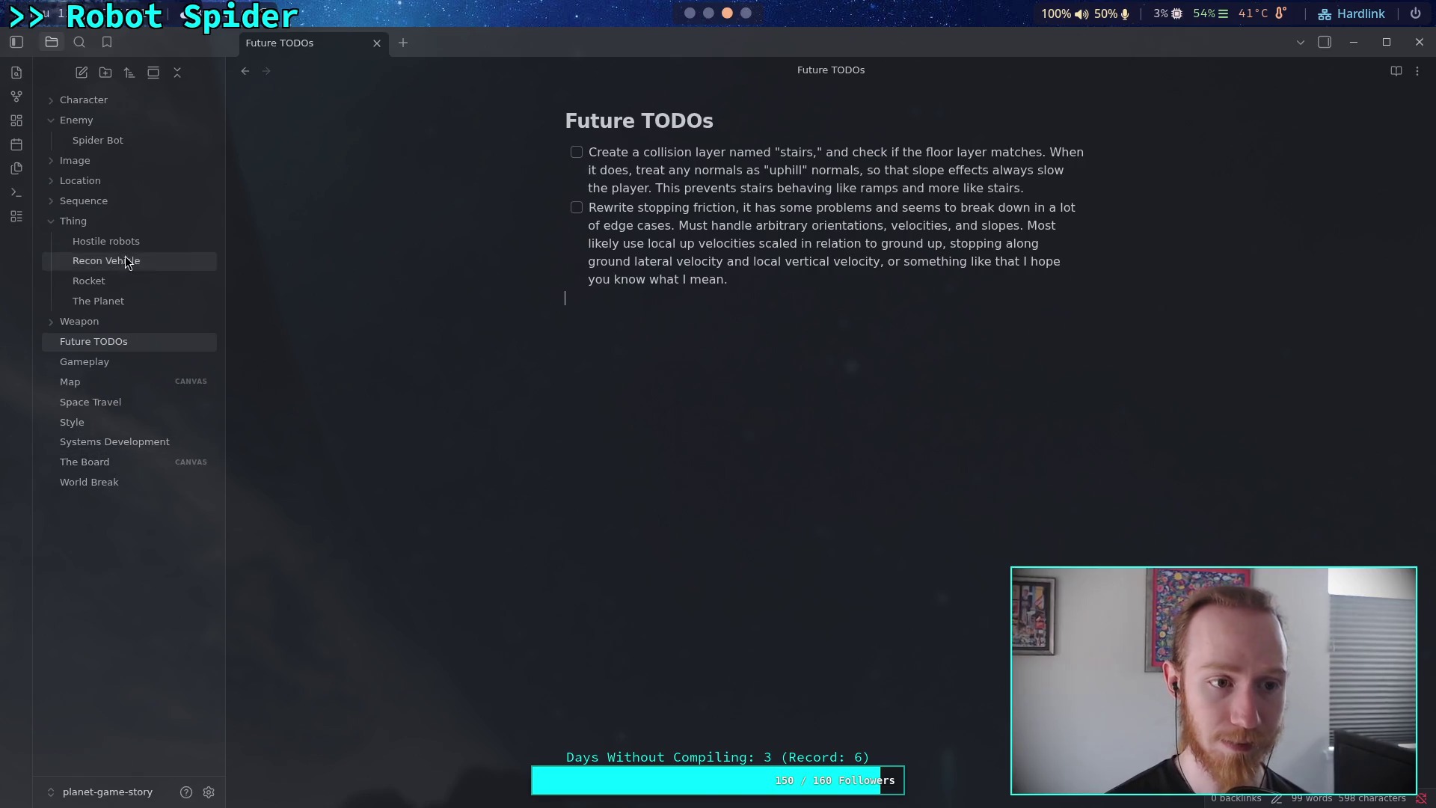
{"action": "left_click", "coordinate": [146, 150]}
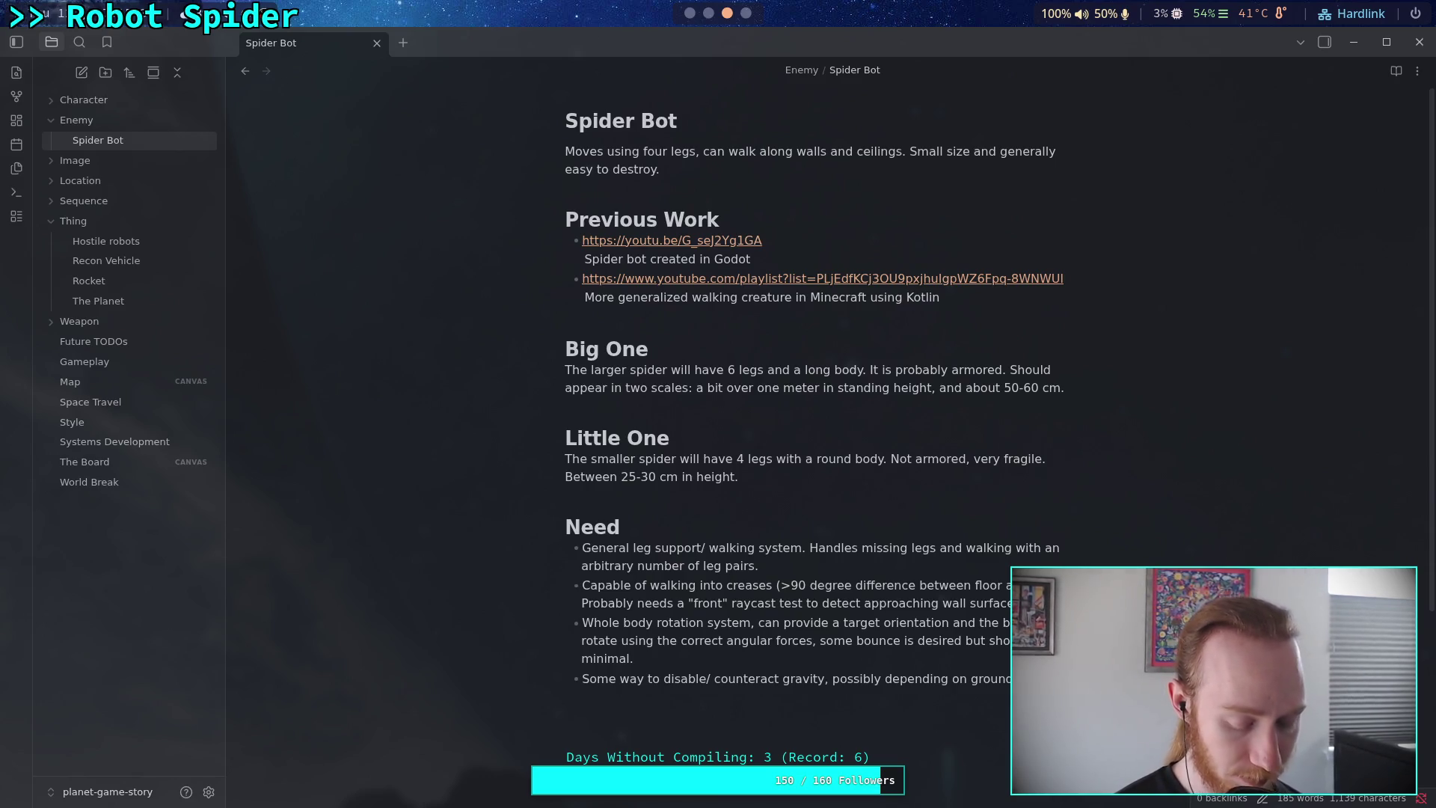
End the last Need bullet with 'overcomplicated' and add that word to the spell-check dictionary.
{"action": "type", "text": "overcome"}
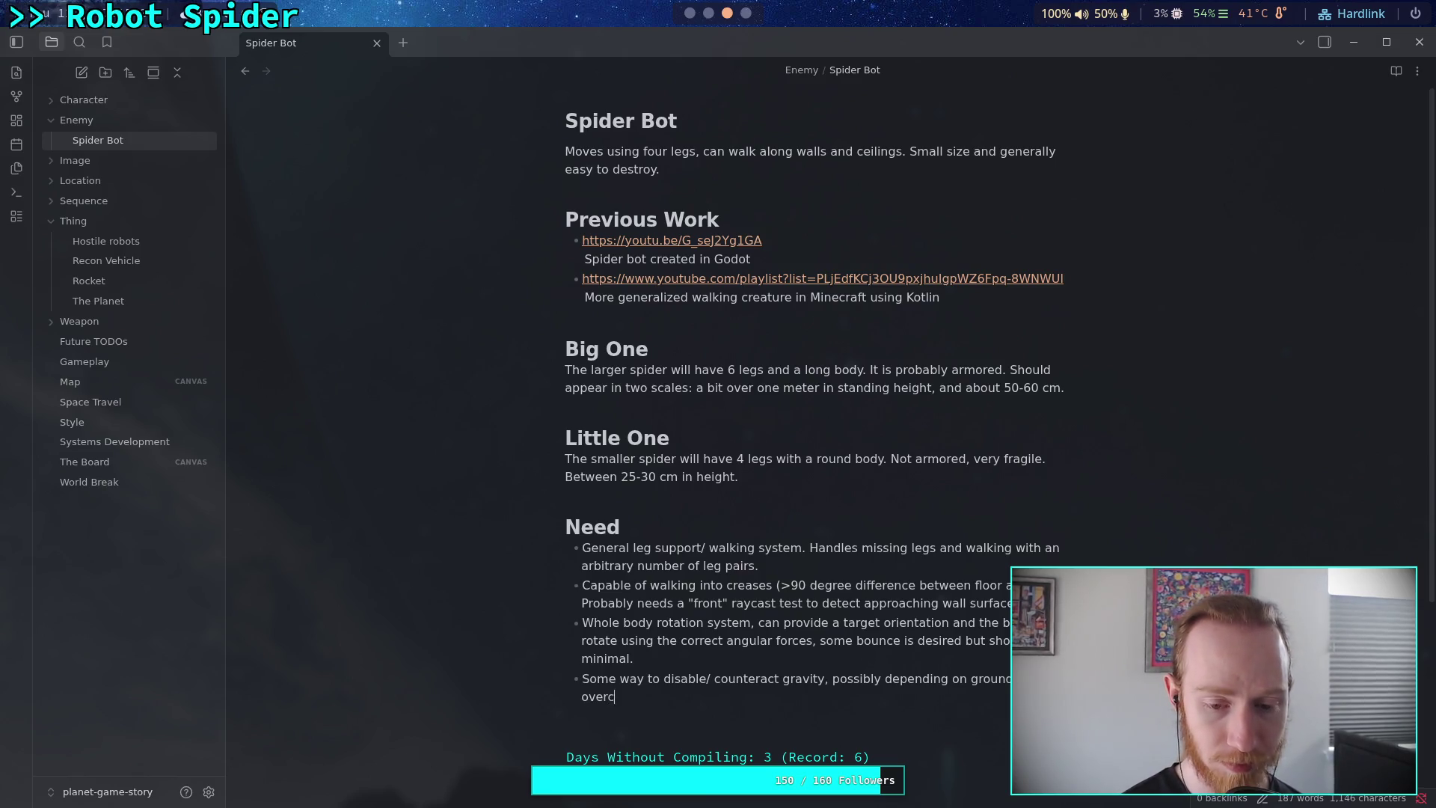
{"action": "key", "text": "BackSpace"}
{"action": "type", "text": "plic"}
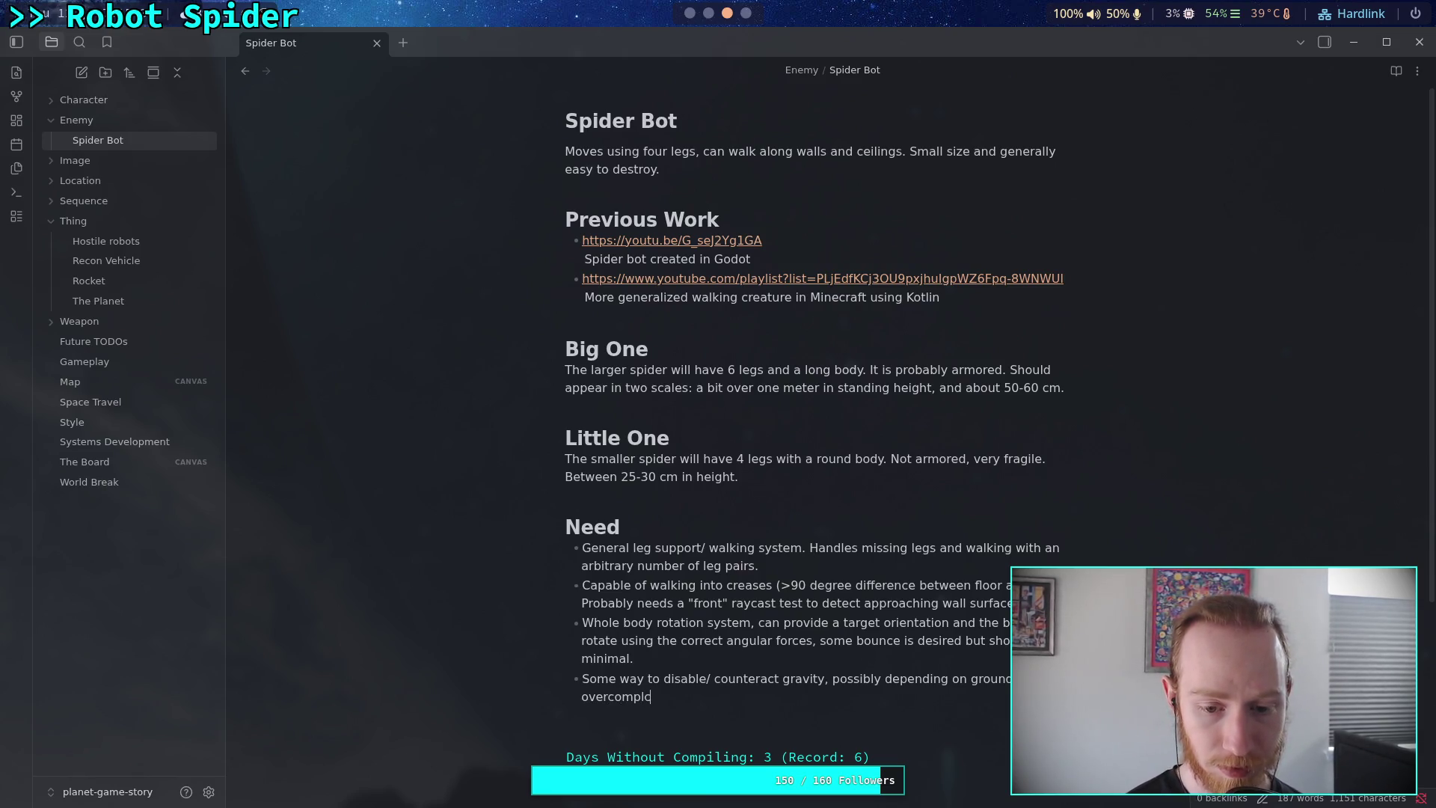
{"action": "type", "text": "ation"}
{"action": "key", "text": "BackSpace"}
{"action": "key", "text": "BackSpace"}
{"action": "key", "text": "BackSpace"}
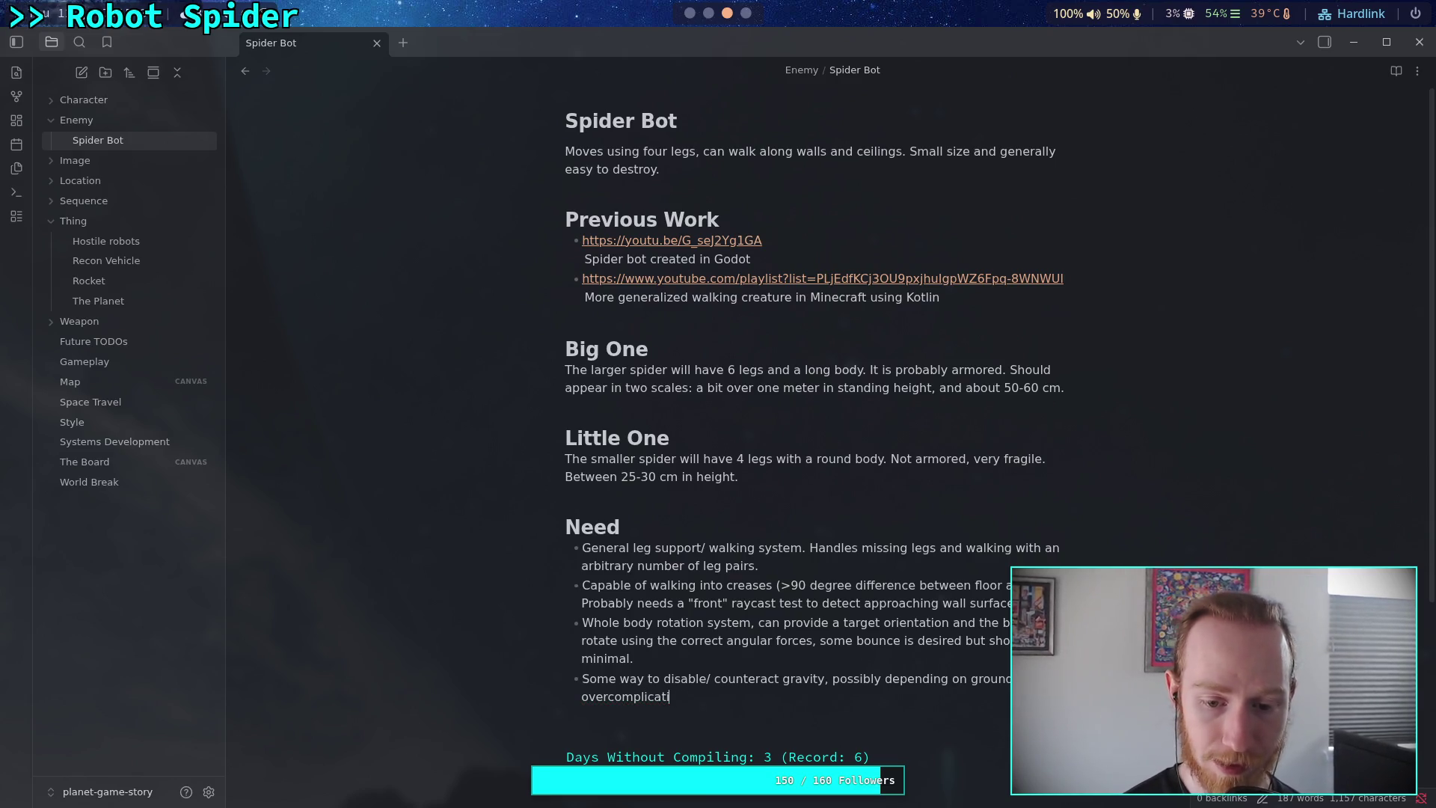
{"action": "type", "text": "ed"}
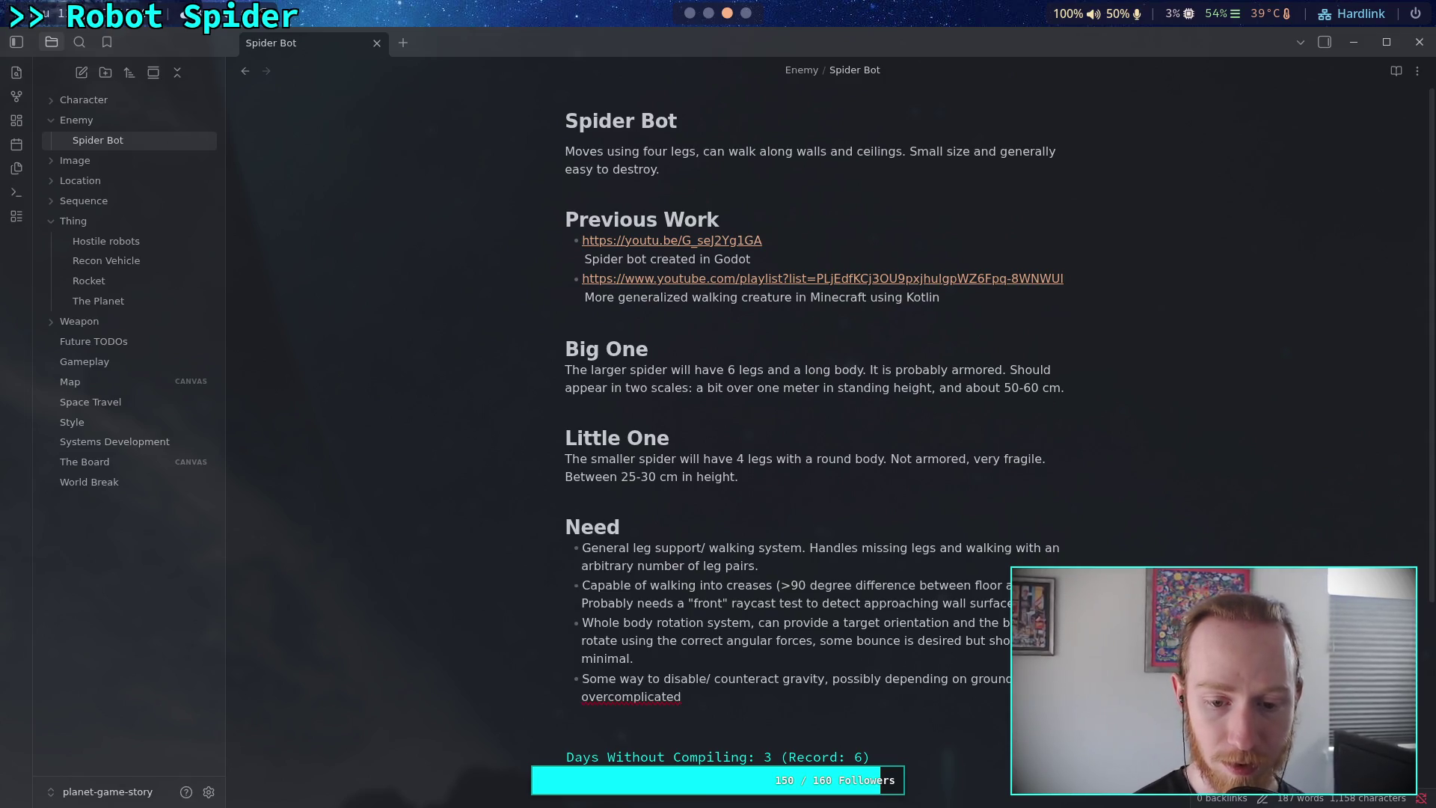
{"action": "right_click", "coordinate": [643, 701]}
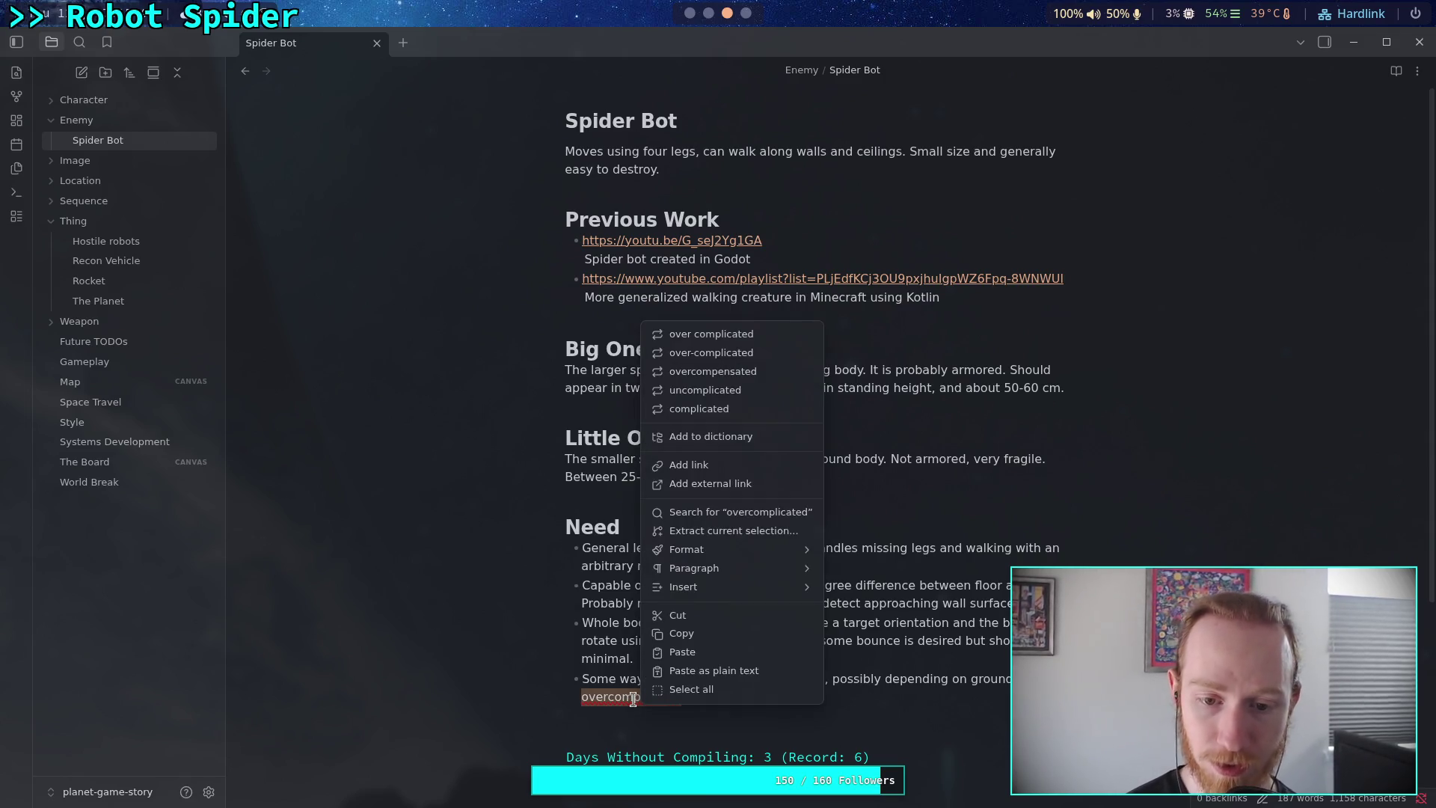
{"action": "left_click", "coordinate": [757, 438]}
Write 'solution is to draw a plane using the grounded legs, and intersect a ray from the "center of mass"' toward the polygon.
{"action": "type", "text": "se"}
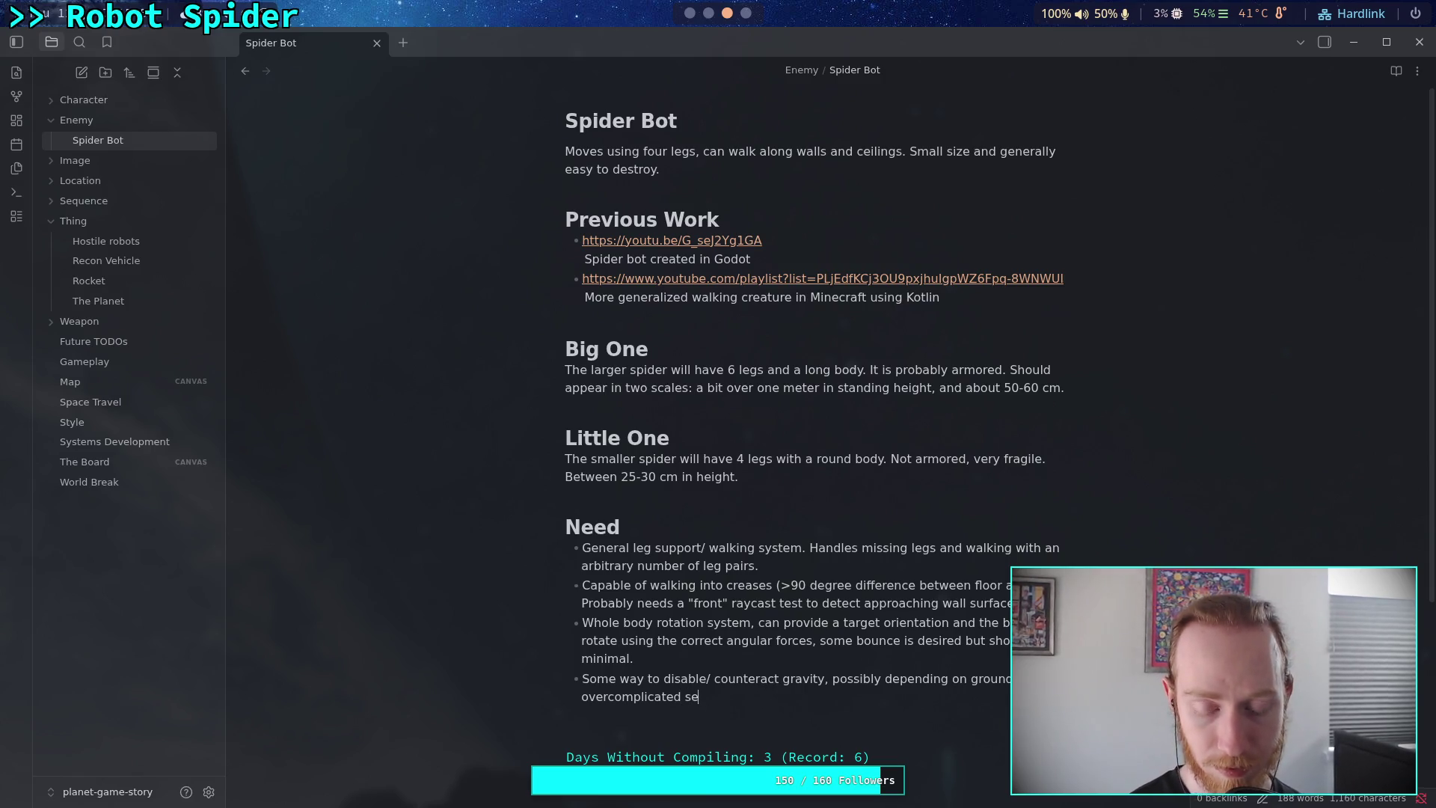
{"action": "key", "text": "BackSpace"}
{"action": "type", "text": "olution "}
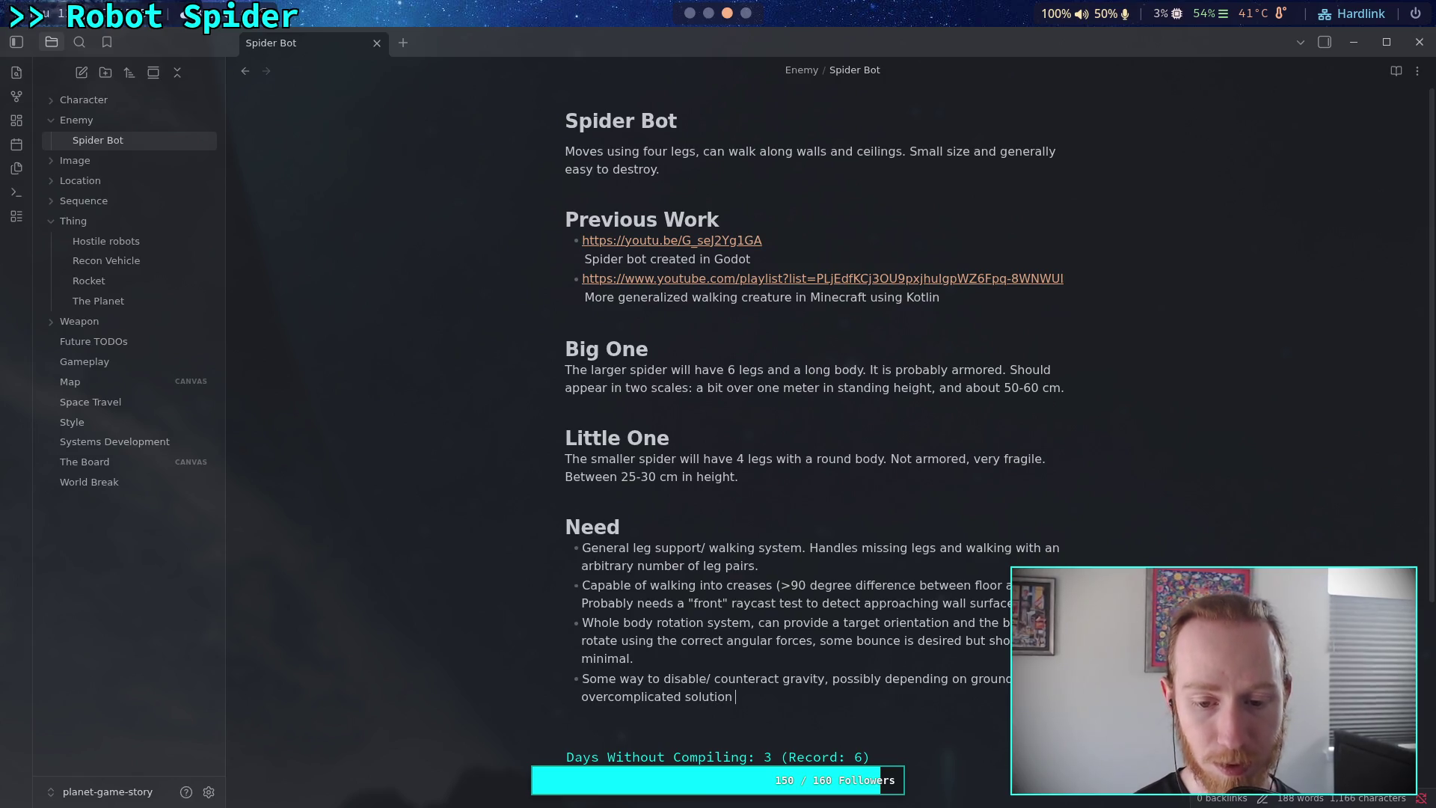
{"action": "type", "text": "is to"}
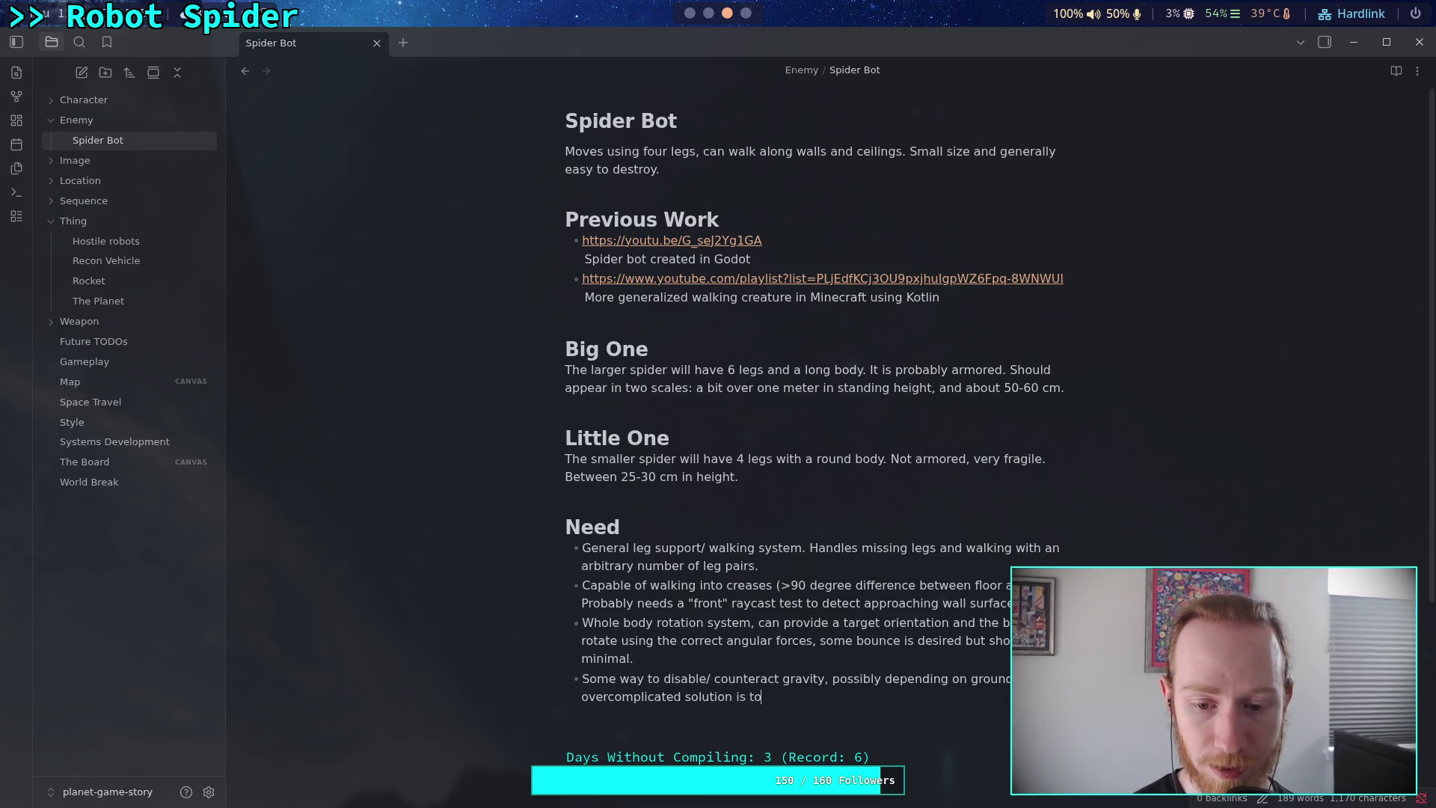
{"action": "scroll", "coordinate": [777, 531], "scroll_direction": "down", "scroll_amount": 4}
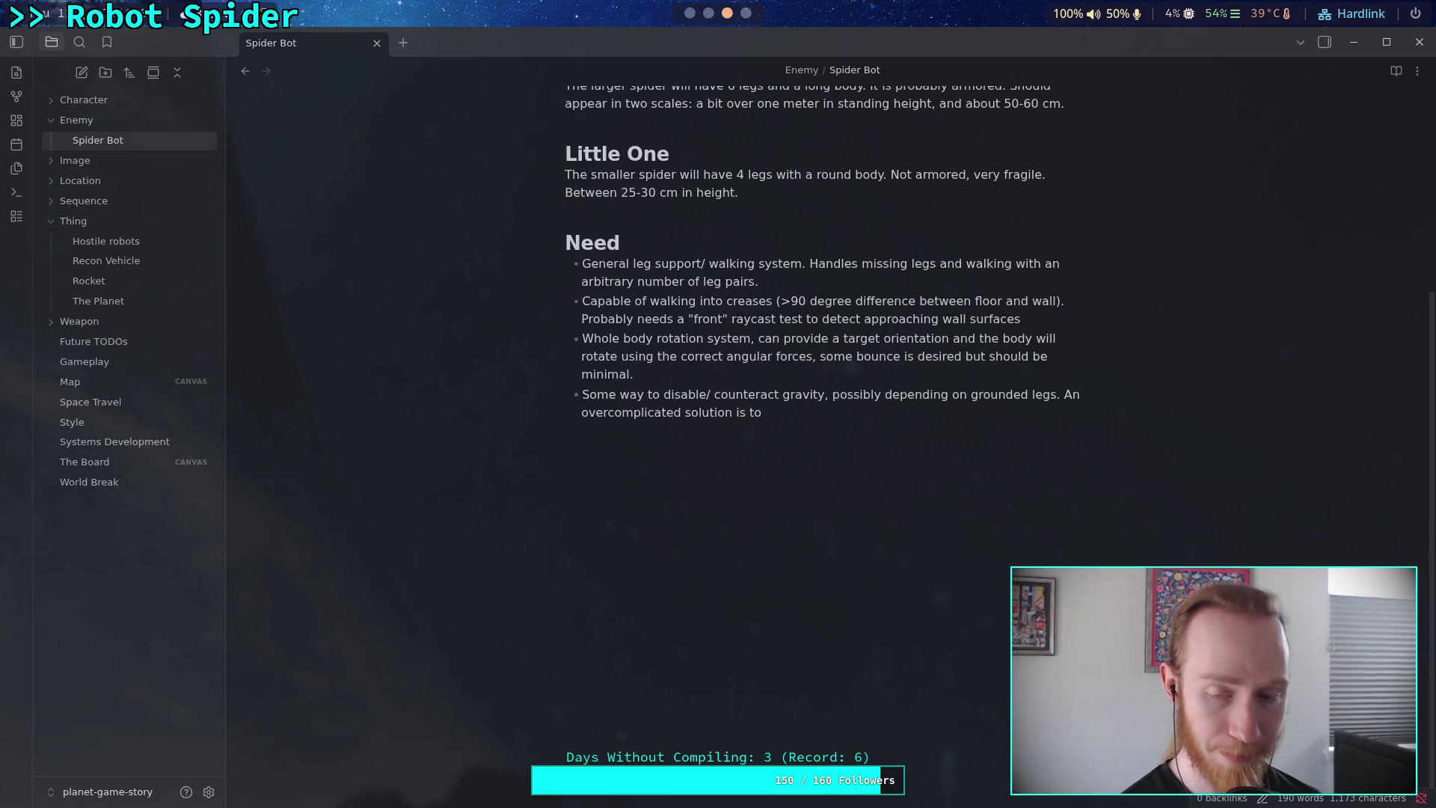
{"action": "type", "text": "draw a plane using the grounded legs, and intersect a "}
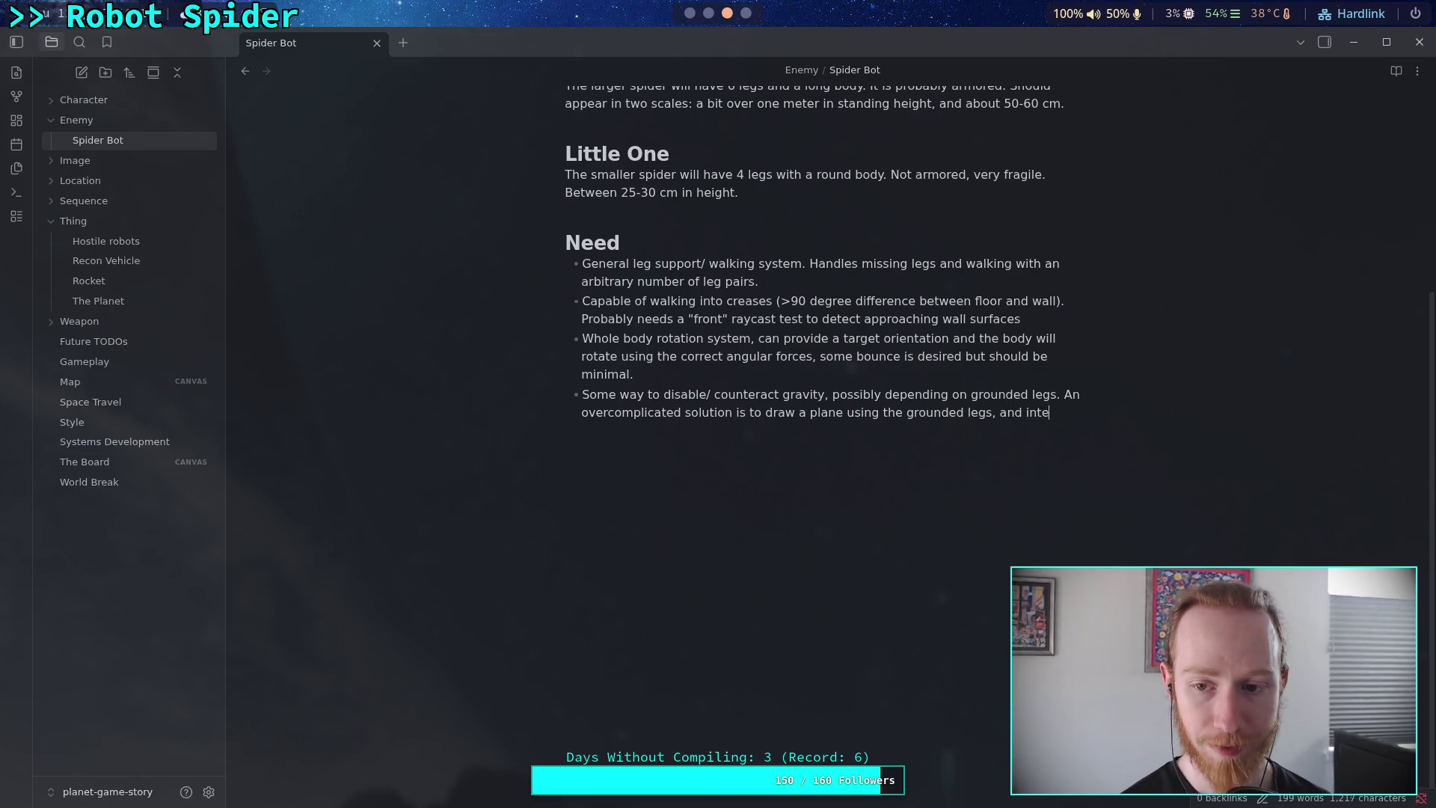
{"action": "type", "text": "ray "}
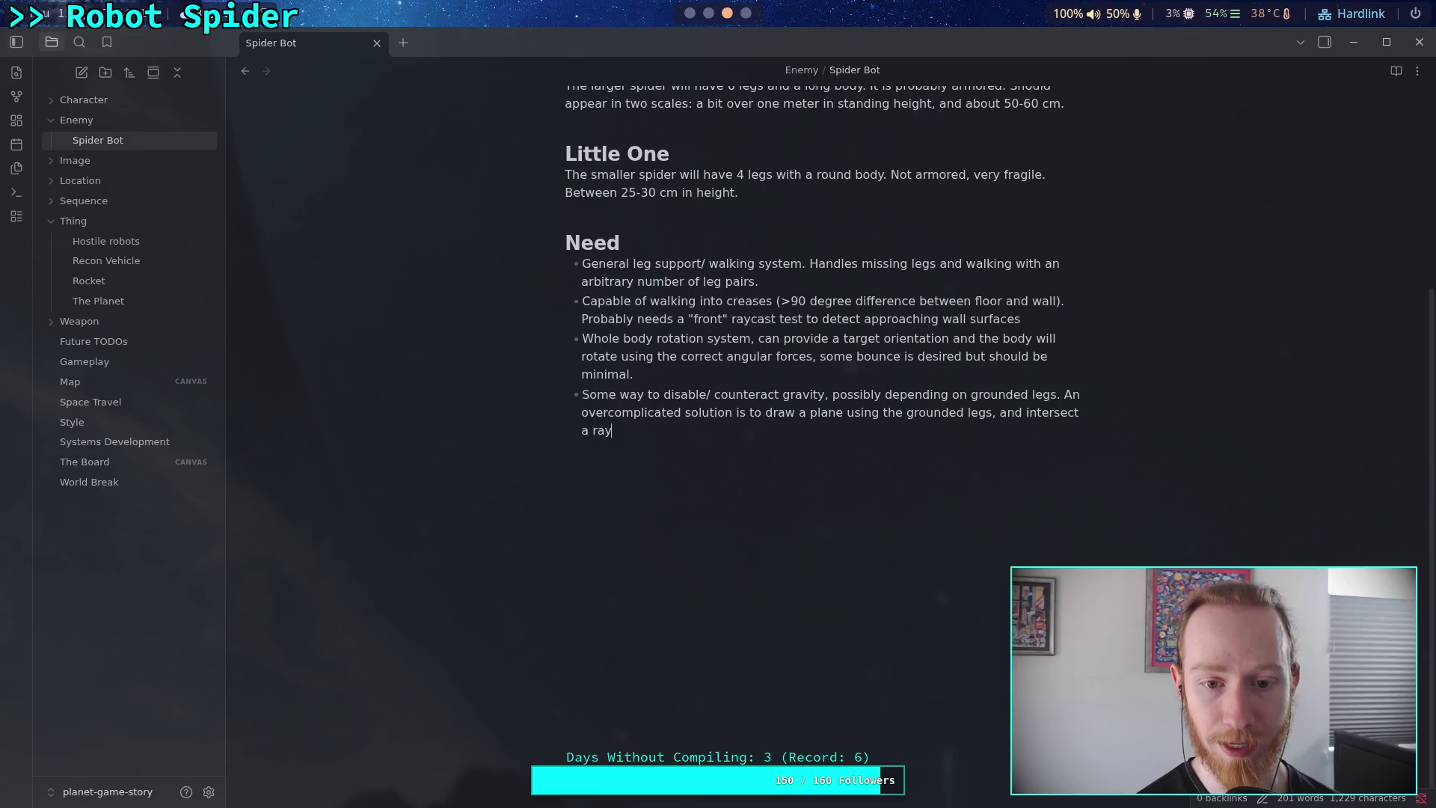
{"action": "type", "text": "from tho"}
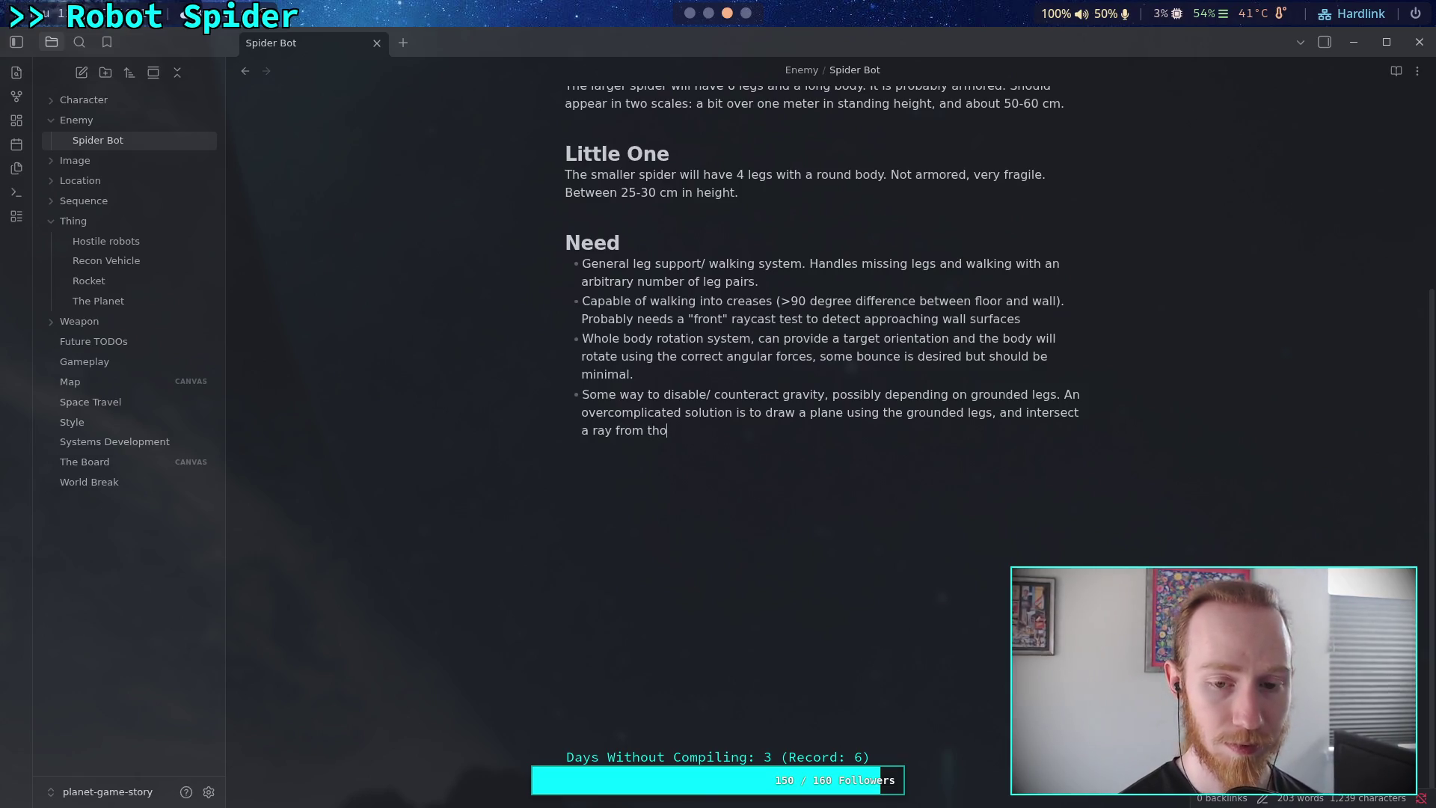
{"action": "key", "text": "BackSpace"}
{"action": "key", "text": "BackSpace"}
{"action": "type", "text": "e \"cont"}
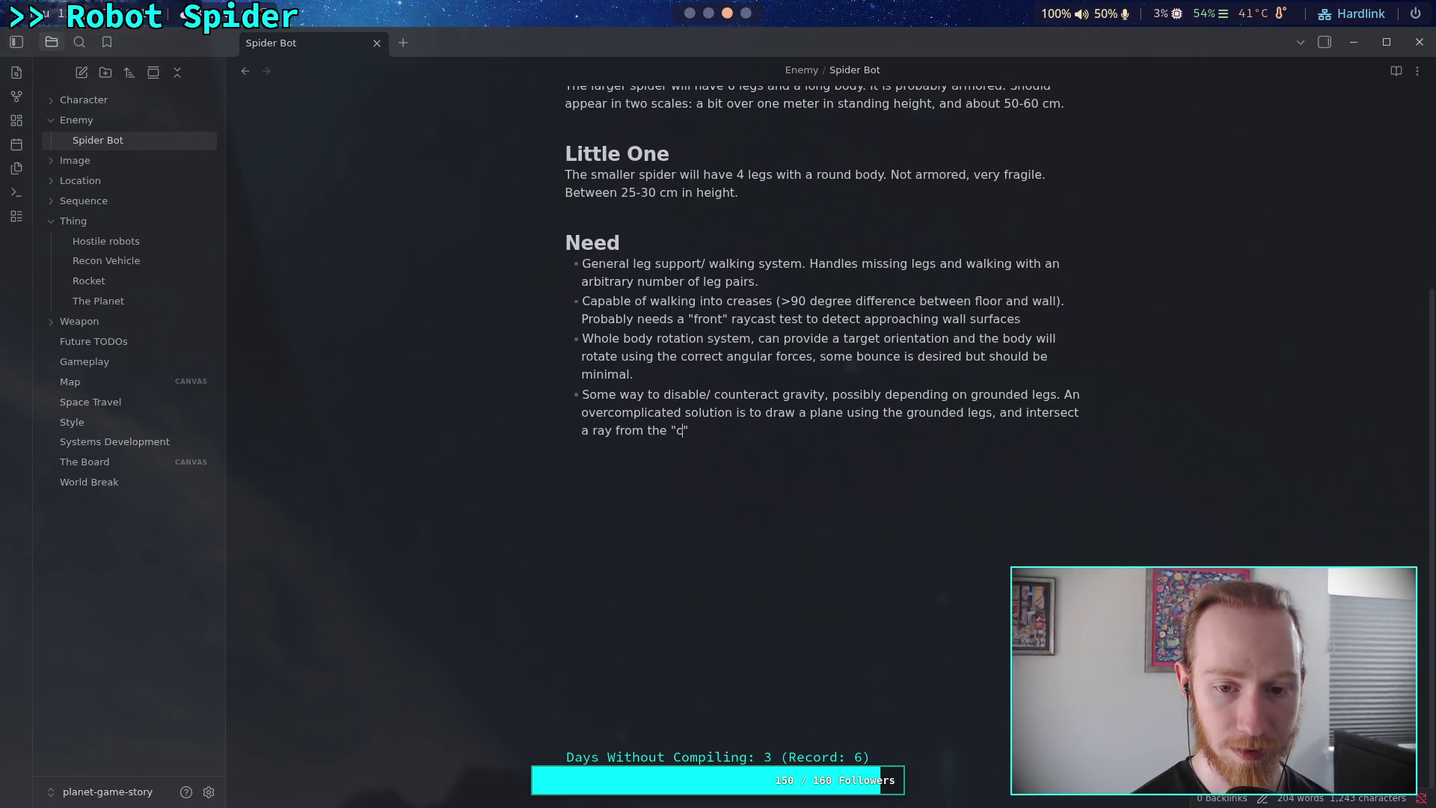
{"action": "key", "text": "BackSpace"}
{"action": "key", "text": "BackSpace"}
{"action": "key", "text": "BackSpace"}
{"action": "type", "text": "enter of m"}
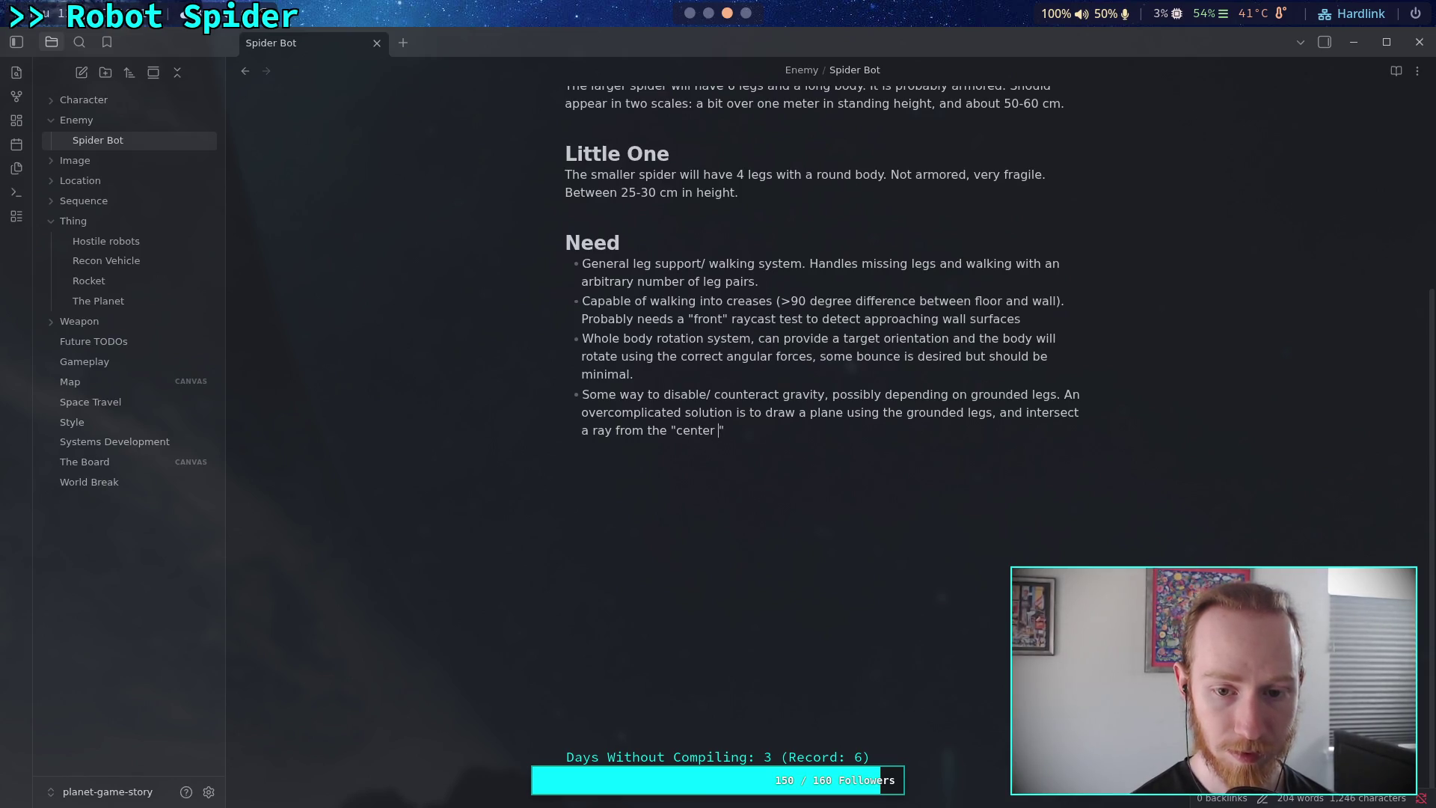
{"action": "type", "text": "ass\" t"}
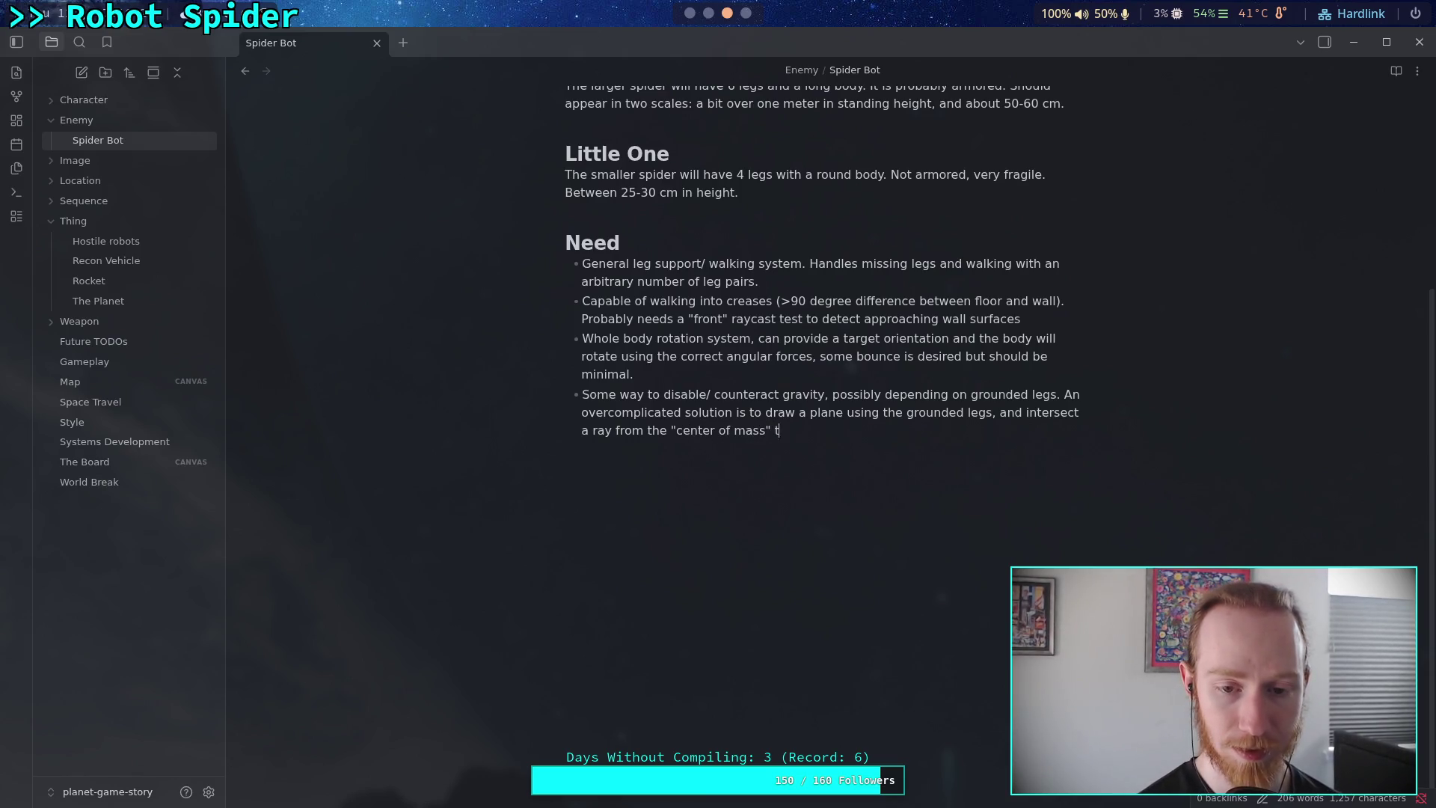
{"action": "type", "text": "owards the "}
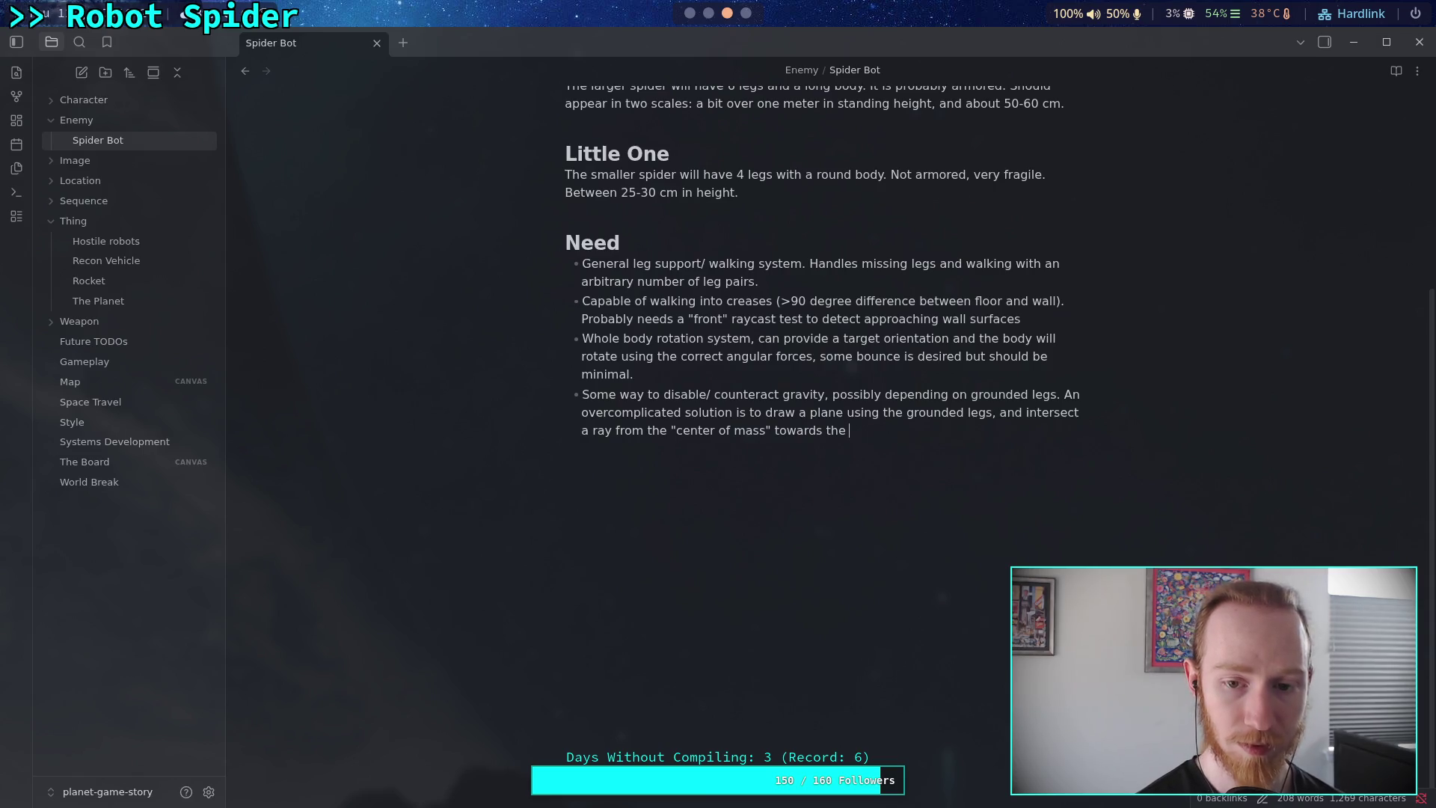
{"action": "type", "text": "nearest "}
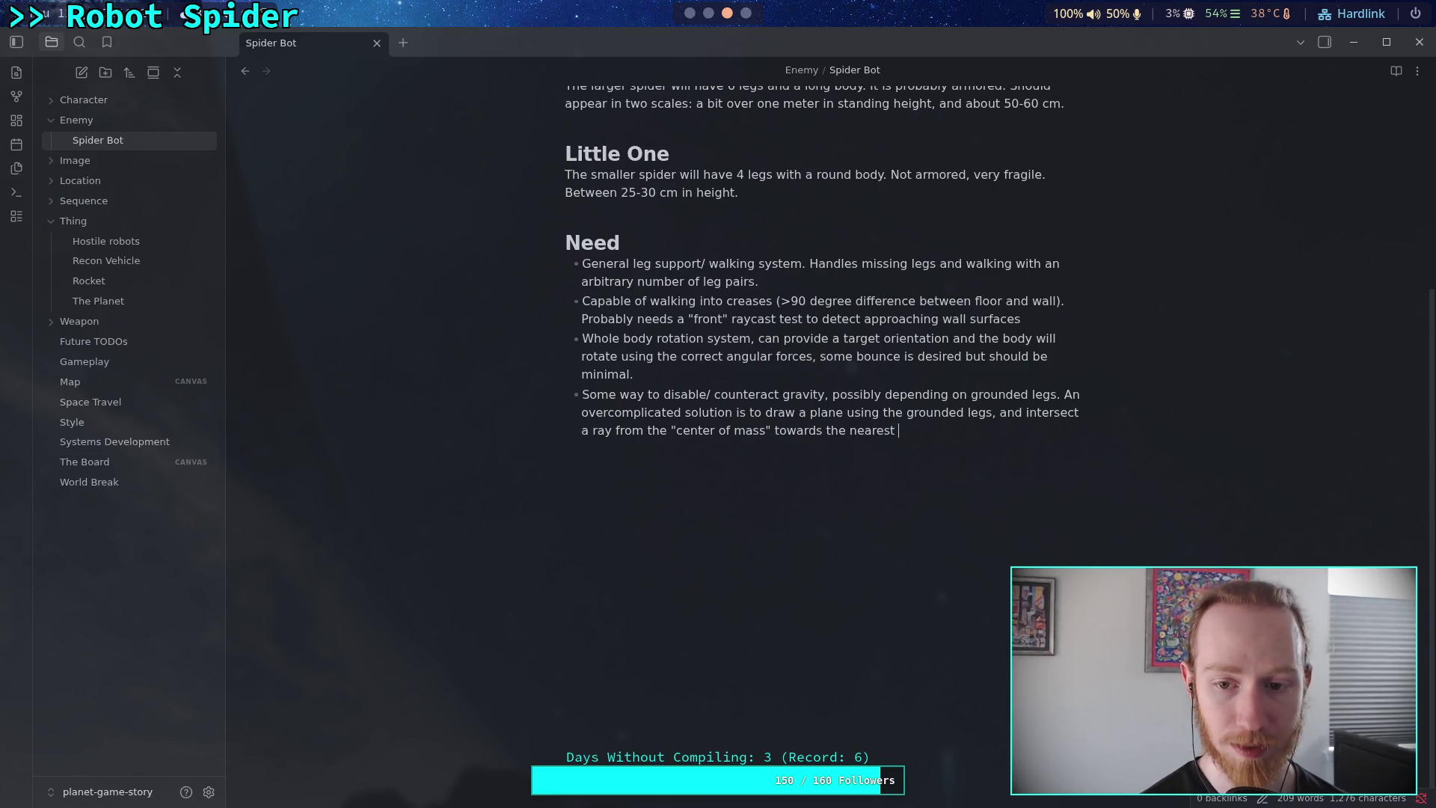
{"action": "type", "text": "posi"}
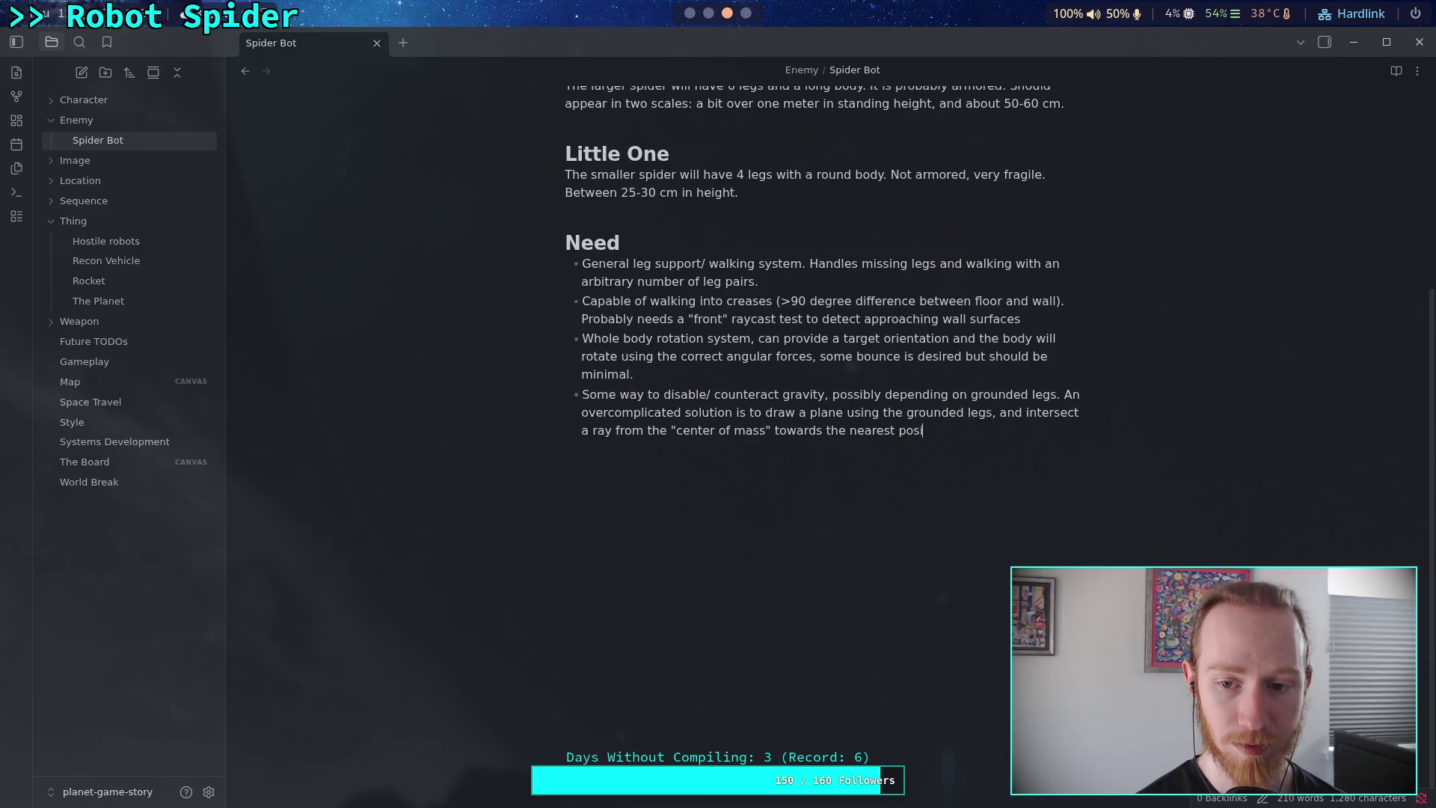
{"action": "type", "text": "tion of the "}
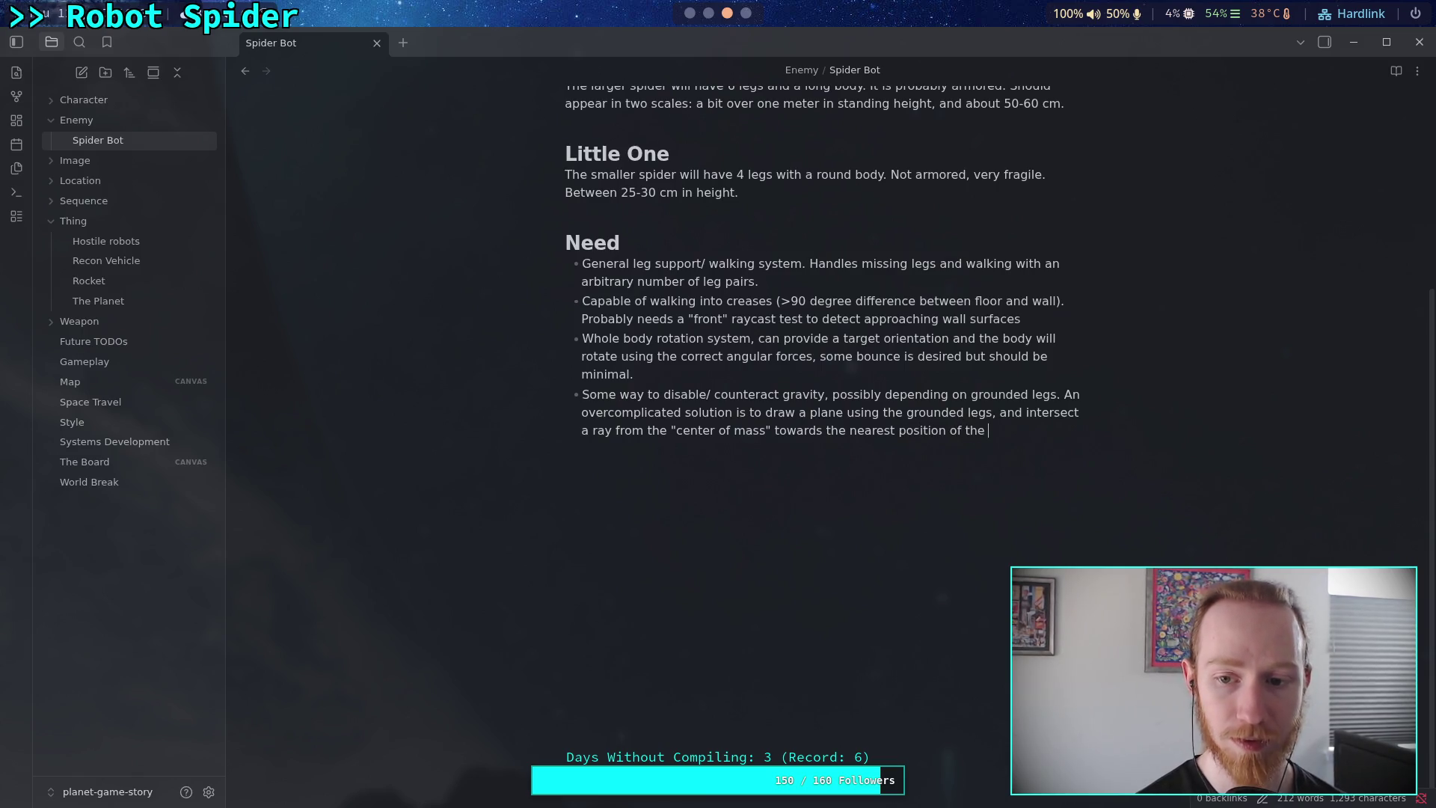
{"action": "type", "text": "polygon, and applying an upward resistance"}
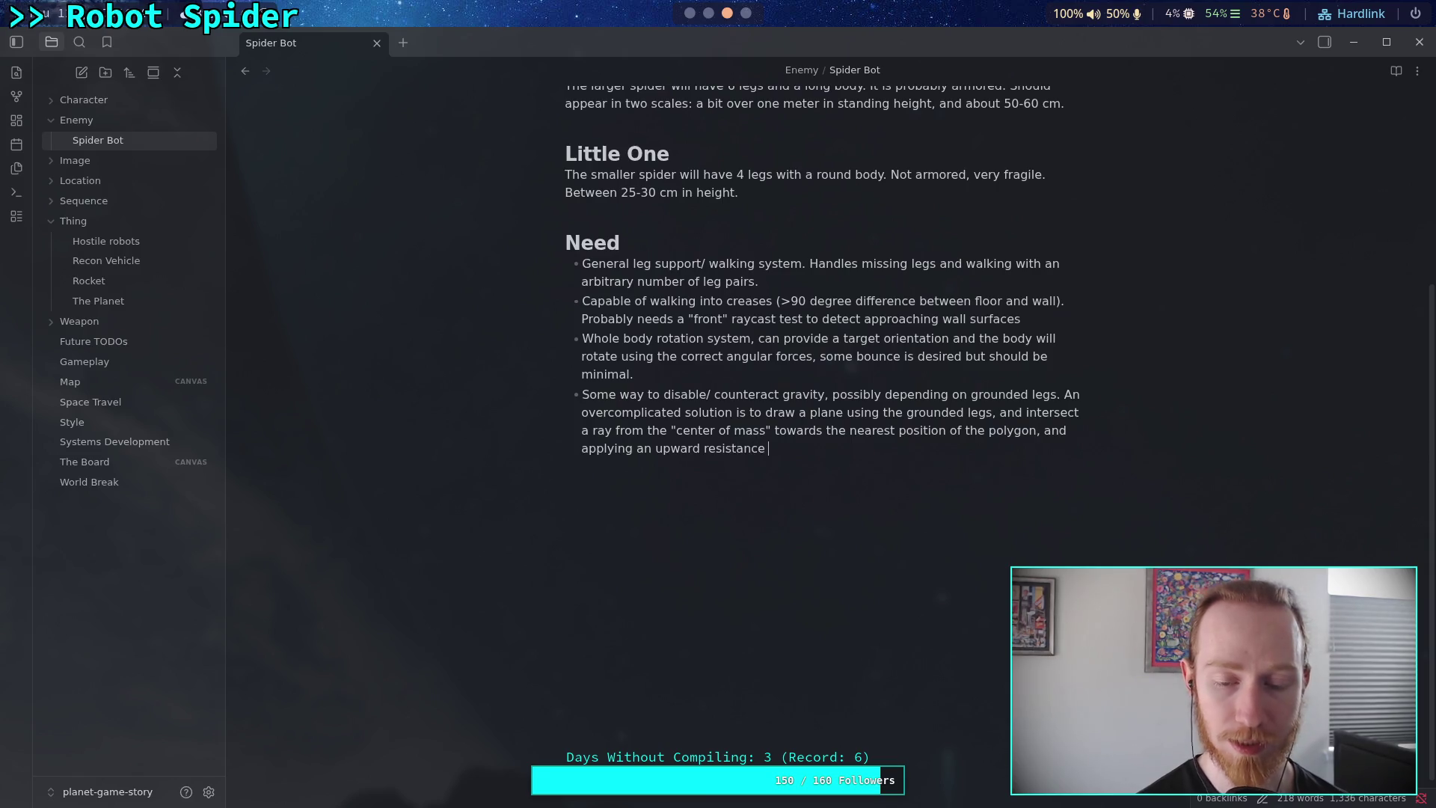
Add 'gravitational resistance at that intersection point, allowing the body to rotate (fall over)'.
{"action": "key", "text": "BackSpace"}
{"action": "key", "text": "BackSpace"}
{"action": "key", "text": "BackSpace"}
{"action": "type", "text": "gravitational resistance "}
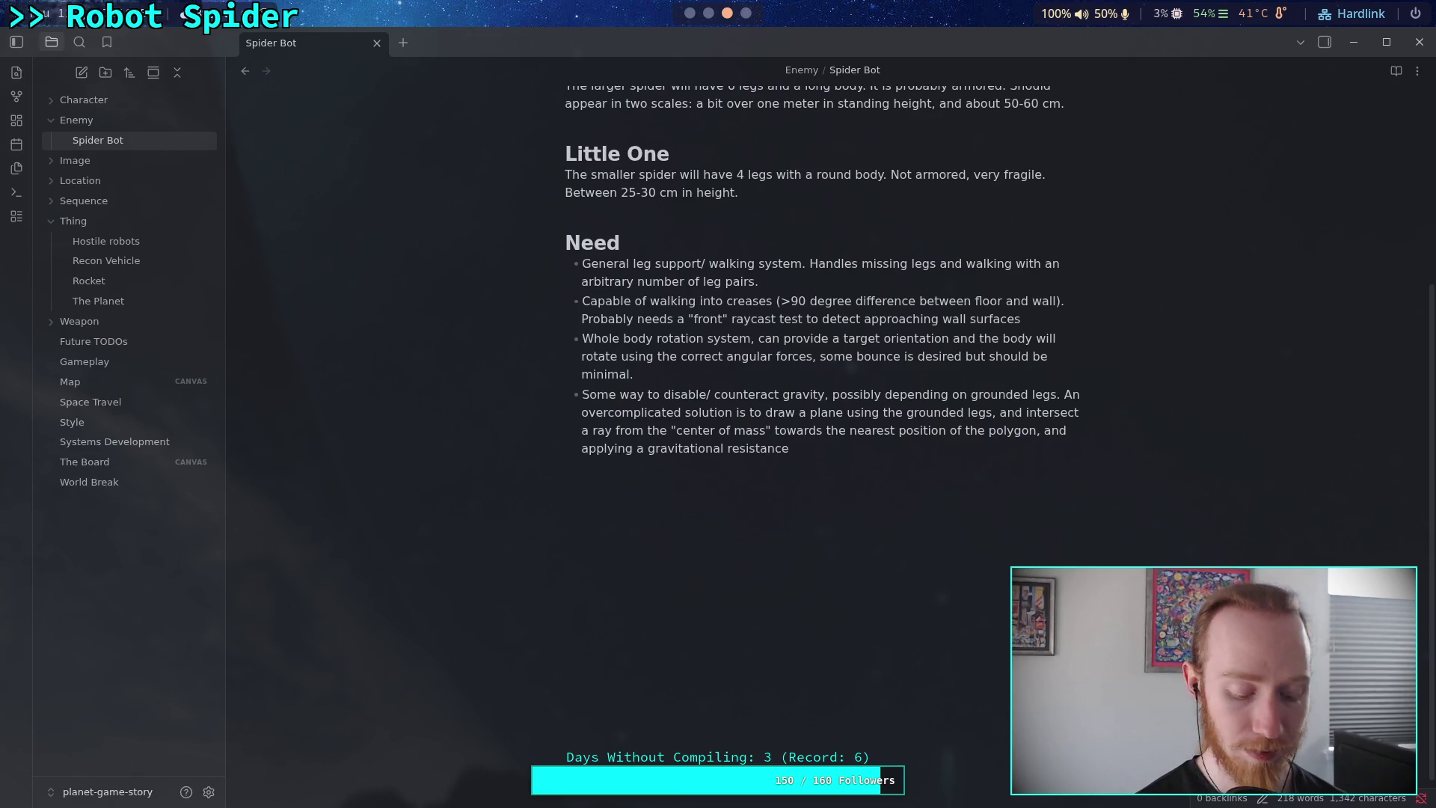
{"action": "type", "text": "at that "}
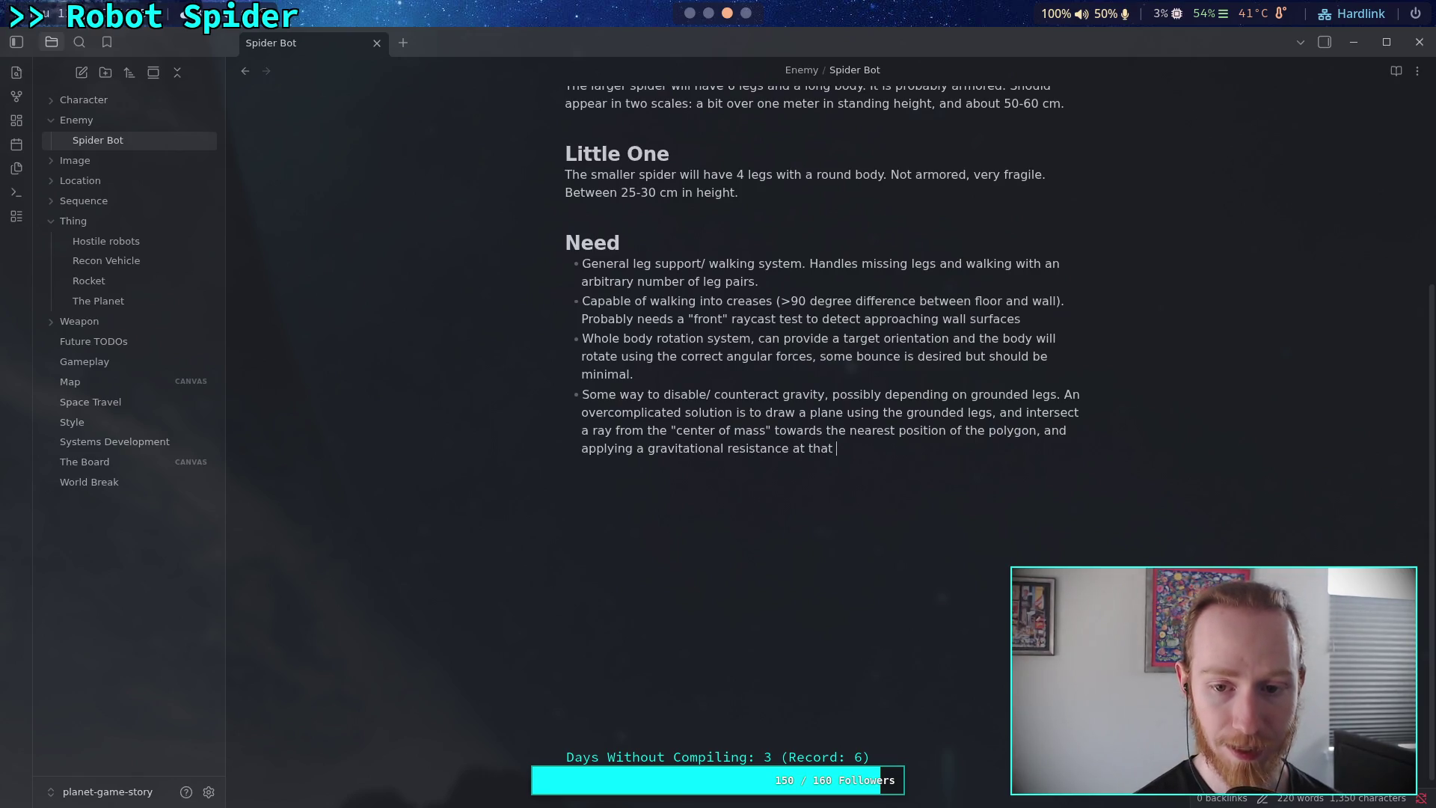
{"action": "type", "text": "intersection "}
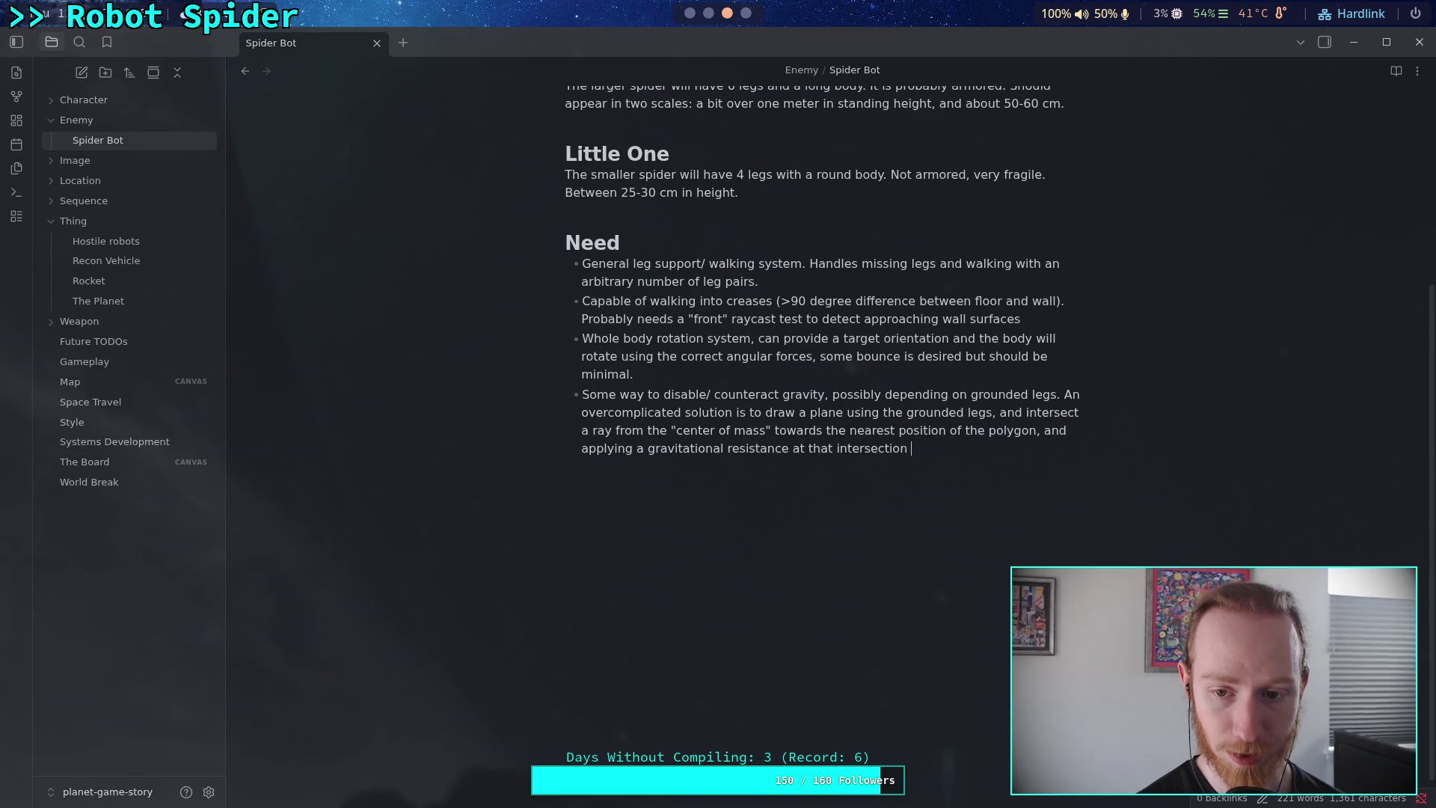
{"action": "type", "text": "point"}
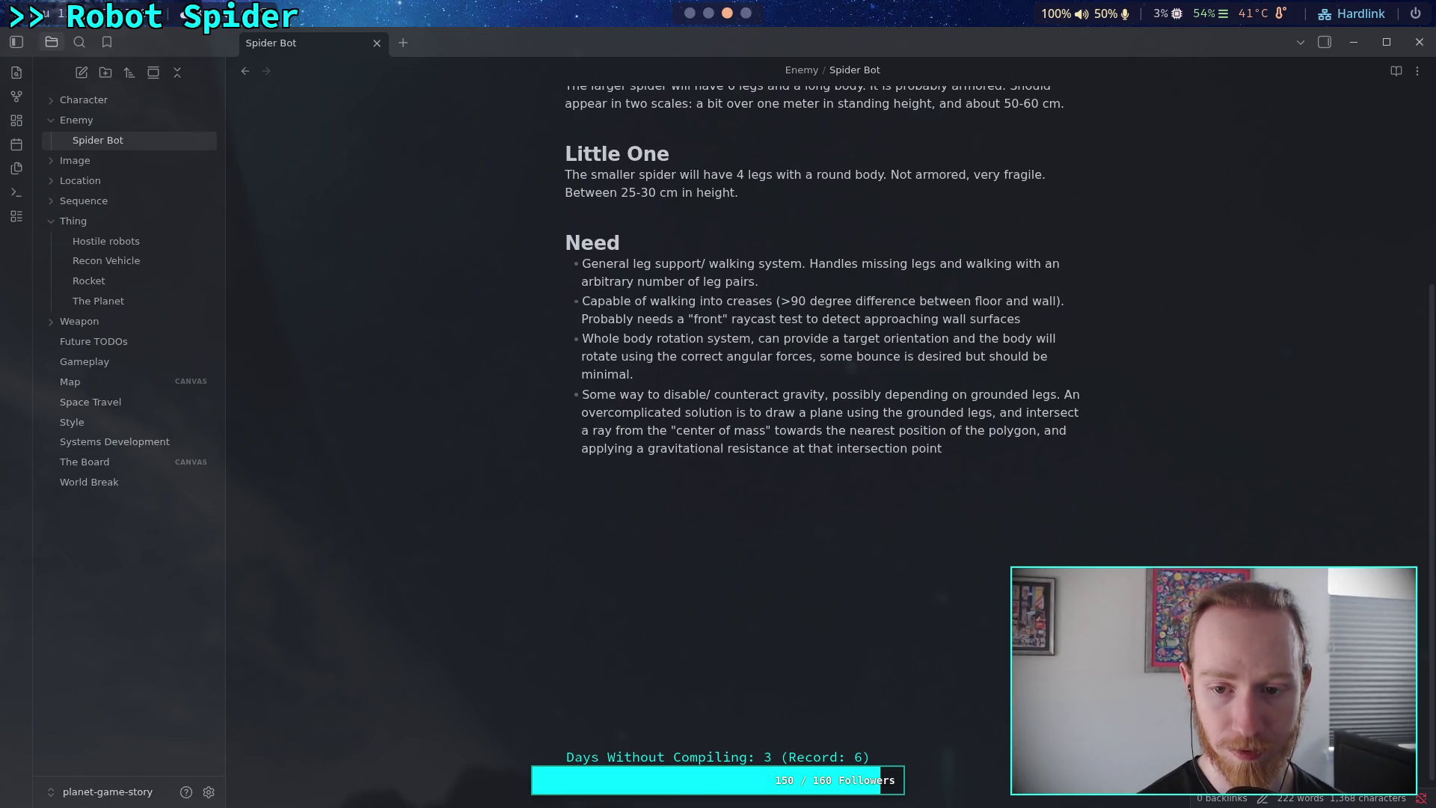
{"action": "type", "text": ", allong"}
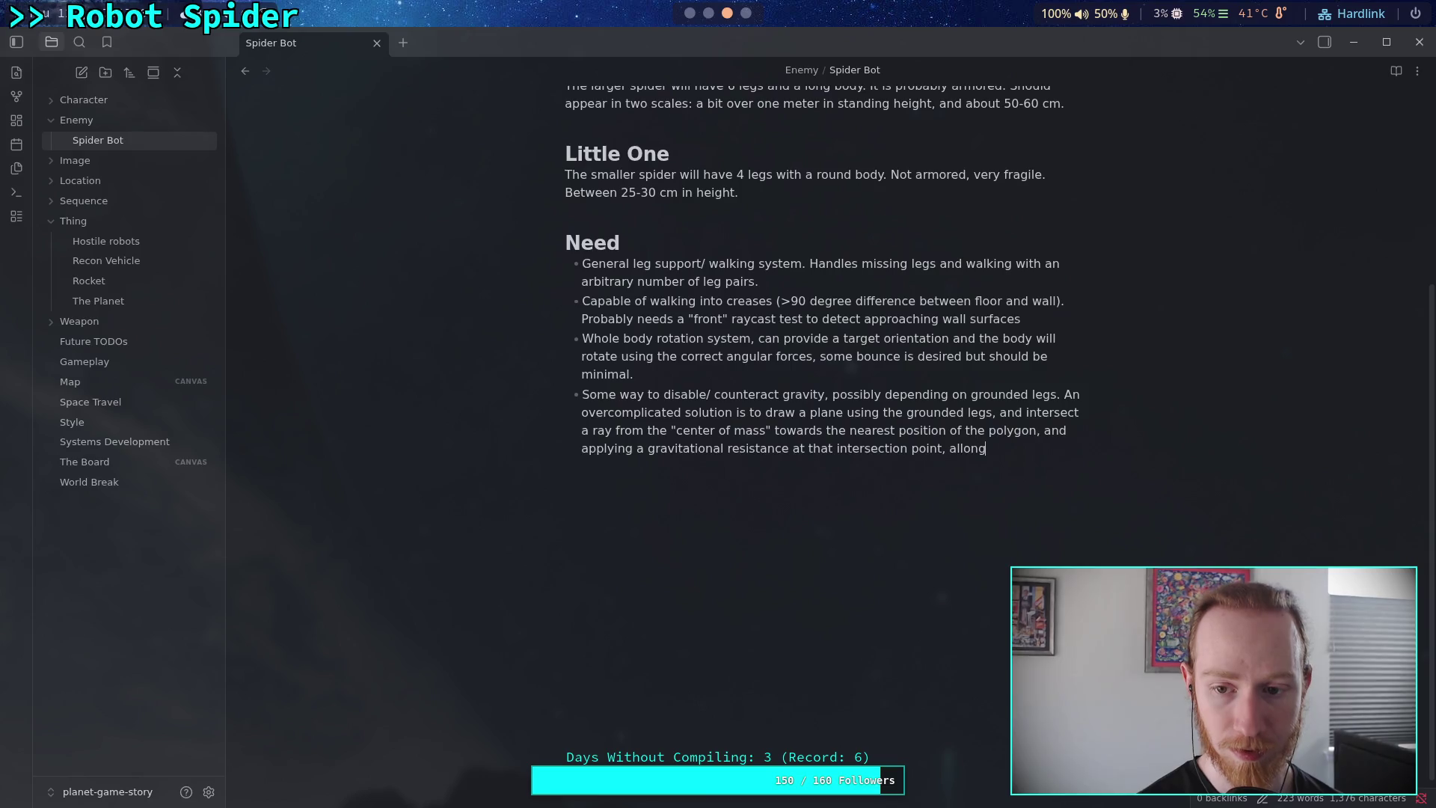
{"action": "key", "text": "BackSpace"}
{"action": "key", "text": "BackSpace"}
{"action": "type", "text": "wing tho"}
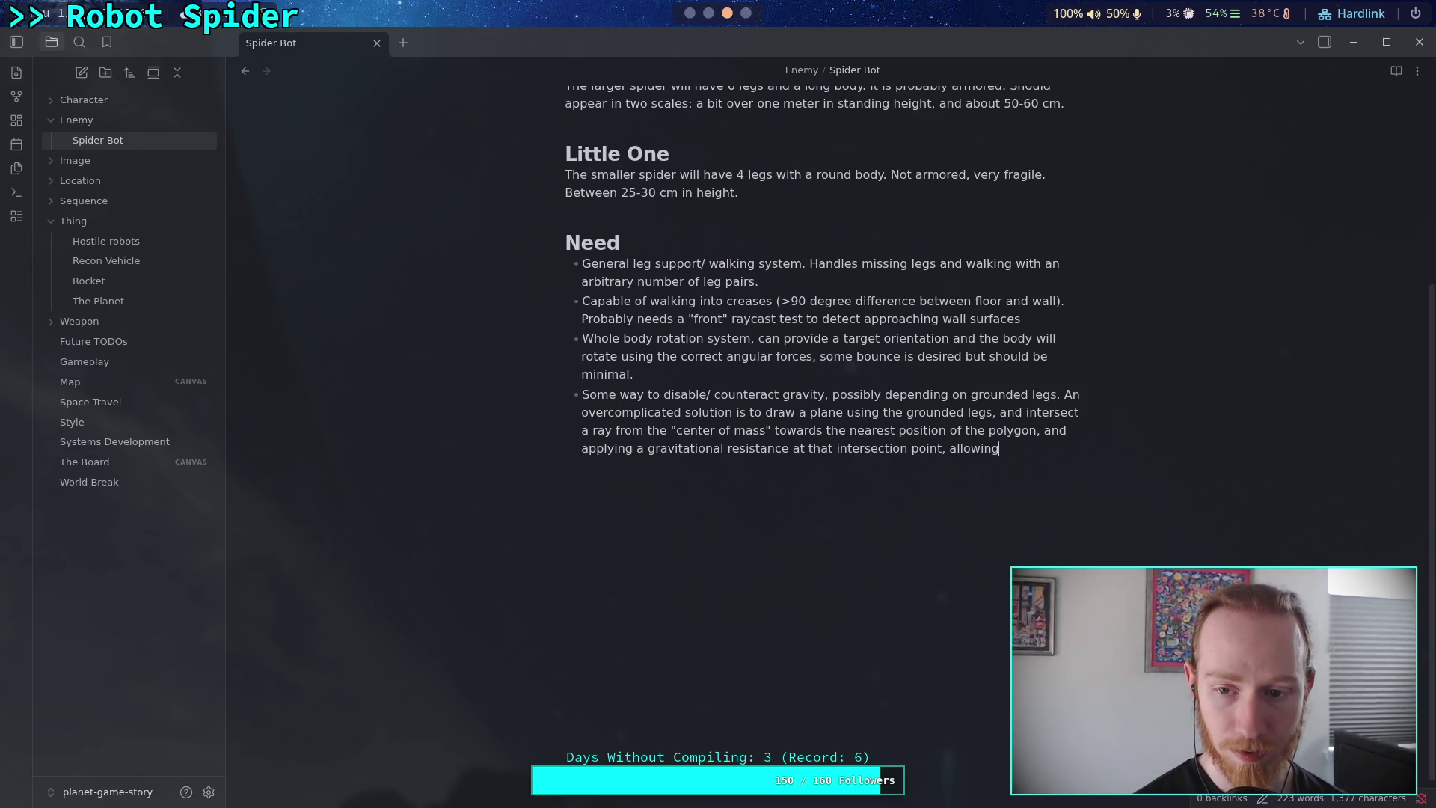
{"action": "key", "text": "BackSpace"}
{"action": "type", "text": "e bod"}
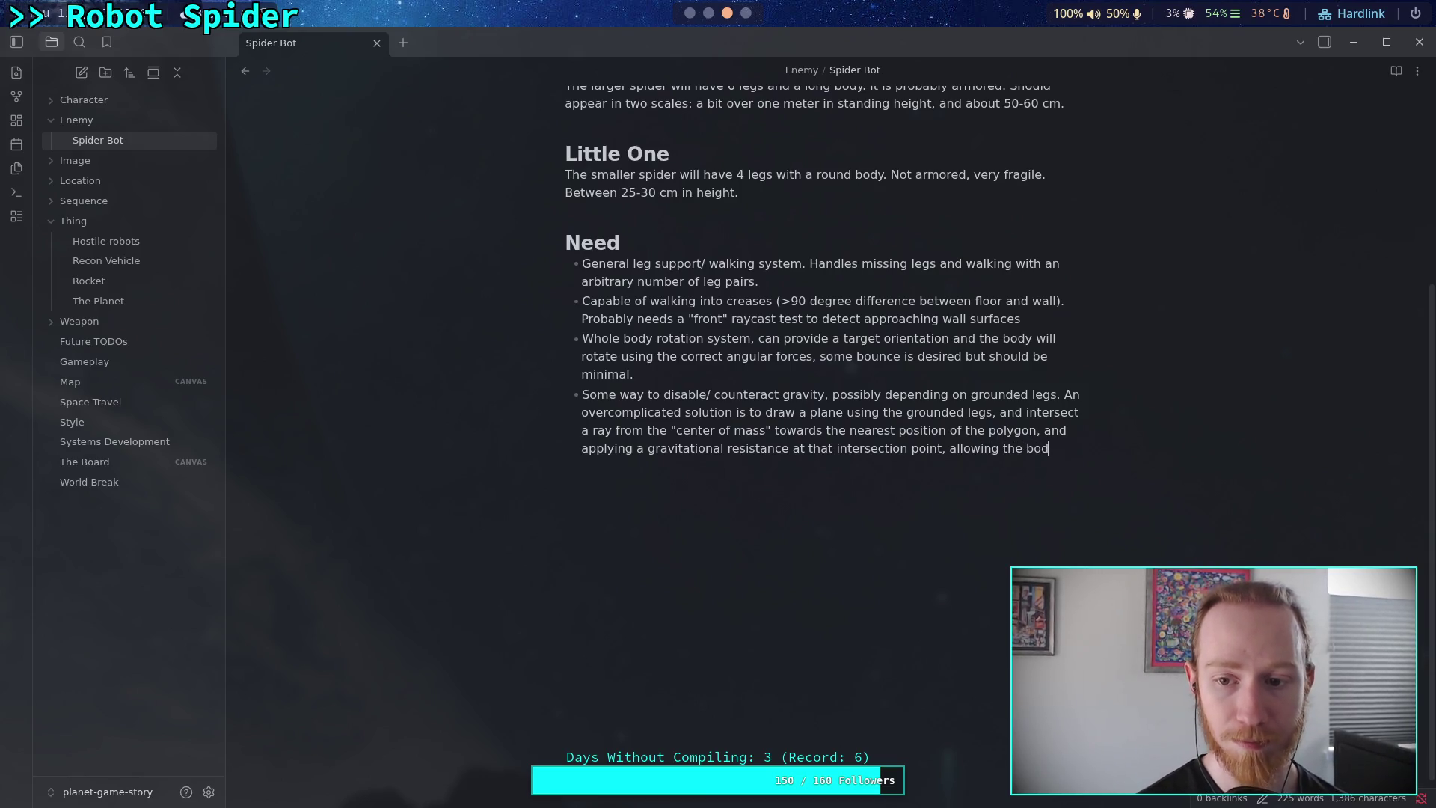
{"action": "type", "text": "y to rotati"}
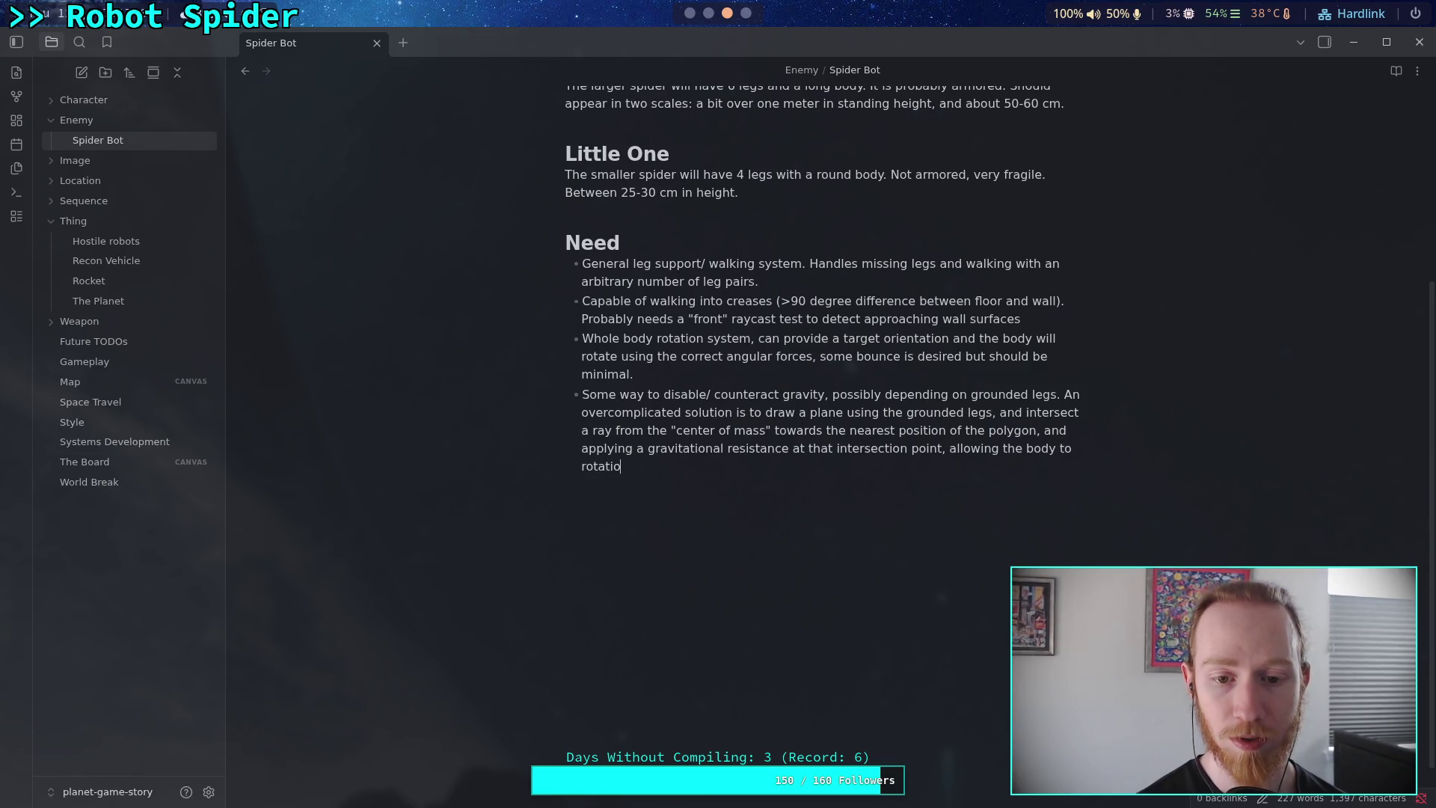
{"action": "key", "text": "BackSpace"}
{"action": "type", "text": "e"}
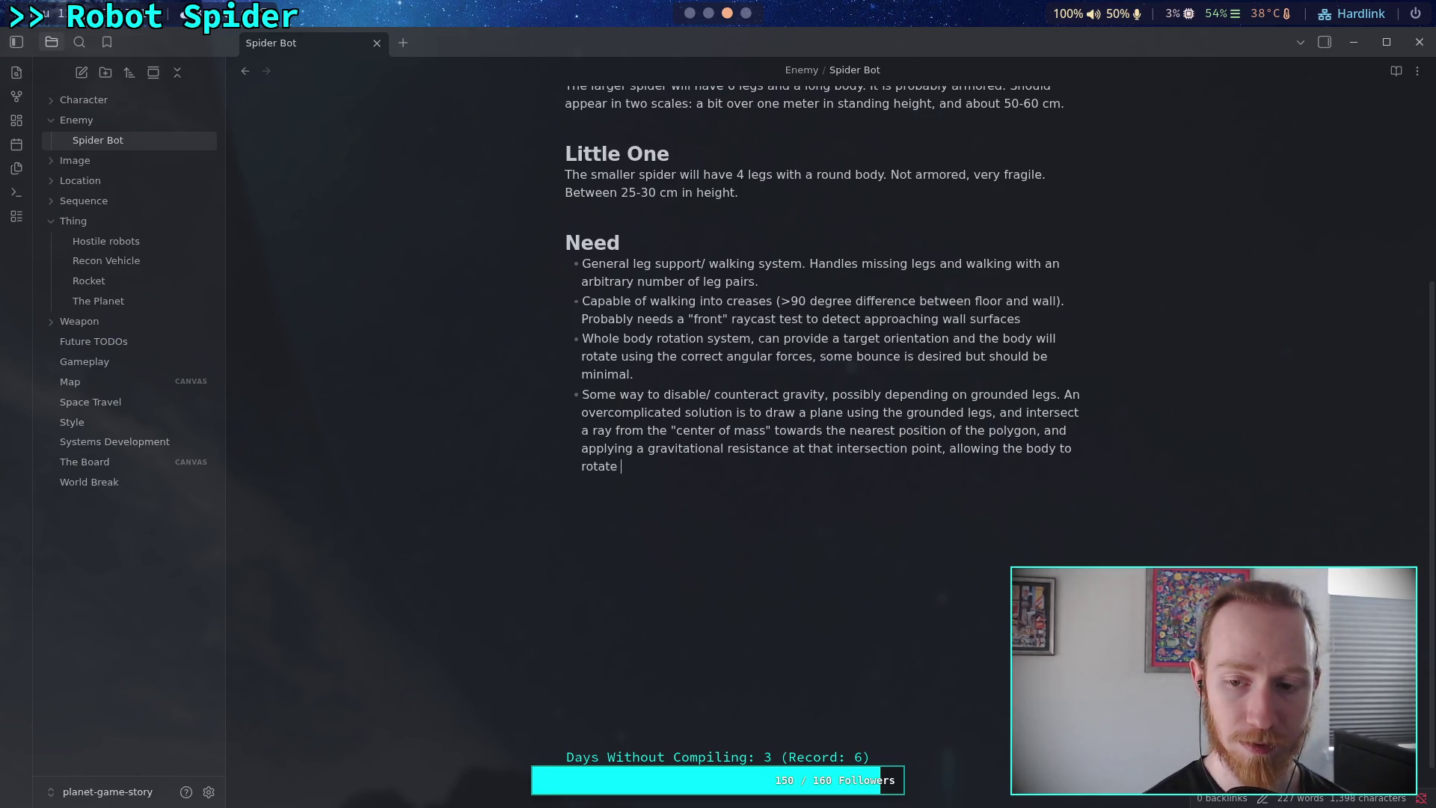
{"action": "type", "text": " ("}
{"action": "type", "text": "fall over"}
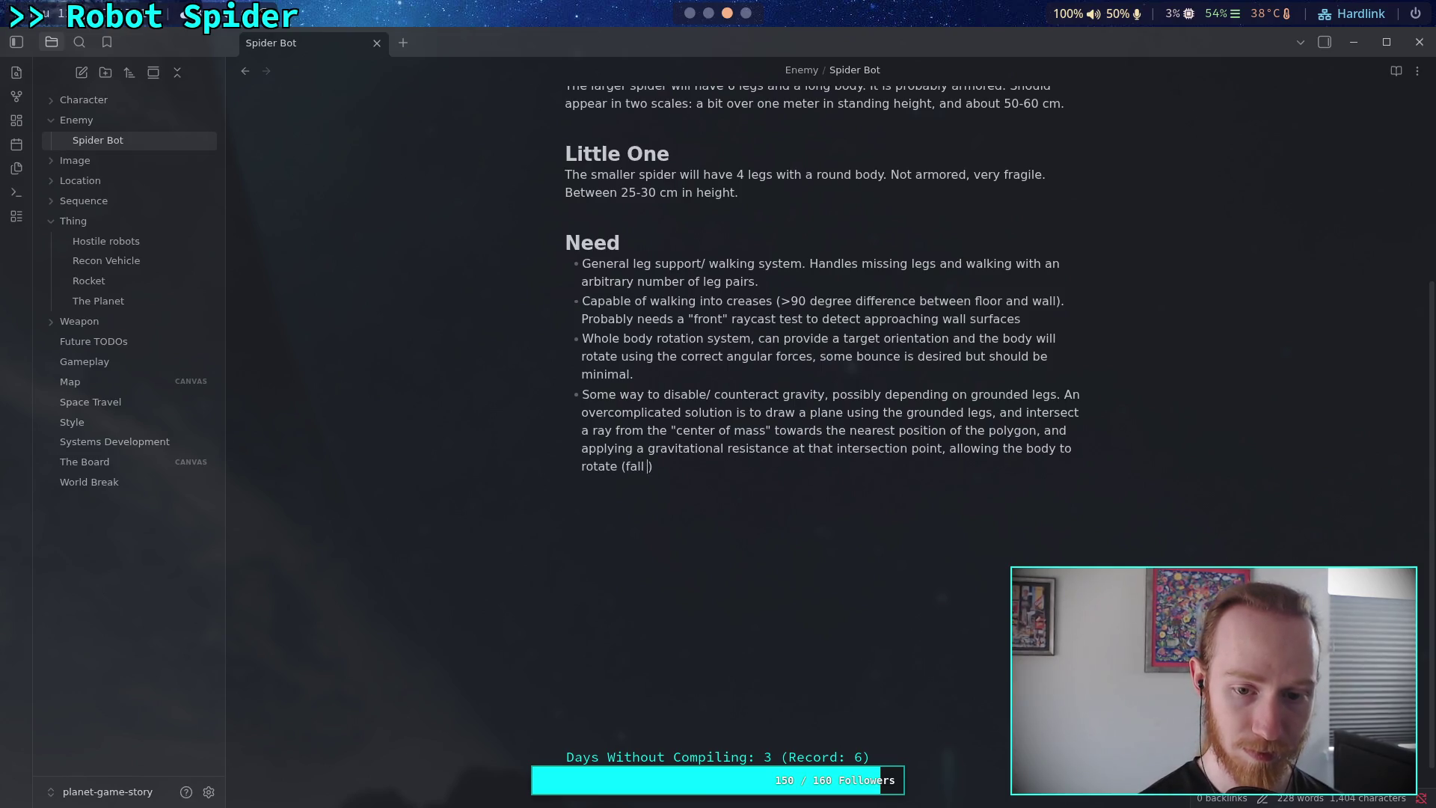
{"action": "key", "text": "BackSpace"}
{"action": "key", "text": "BackSpace"}
{"action": "type", "text": "er"}
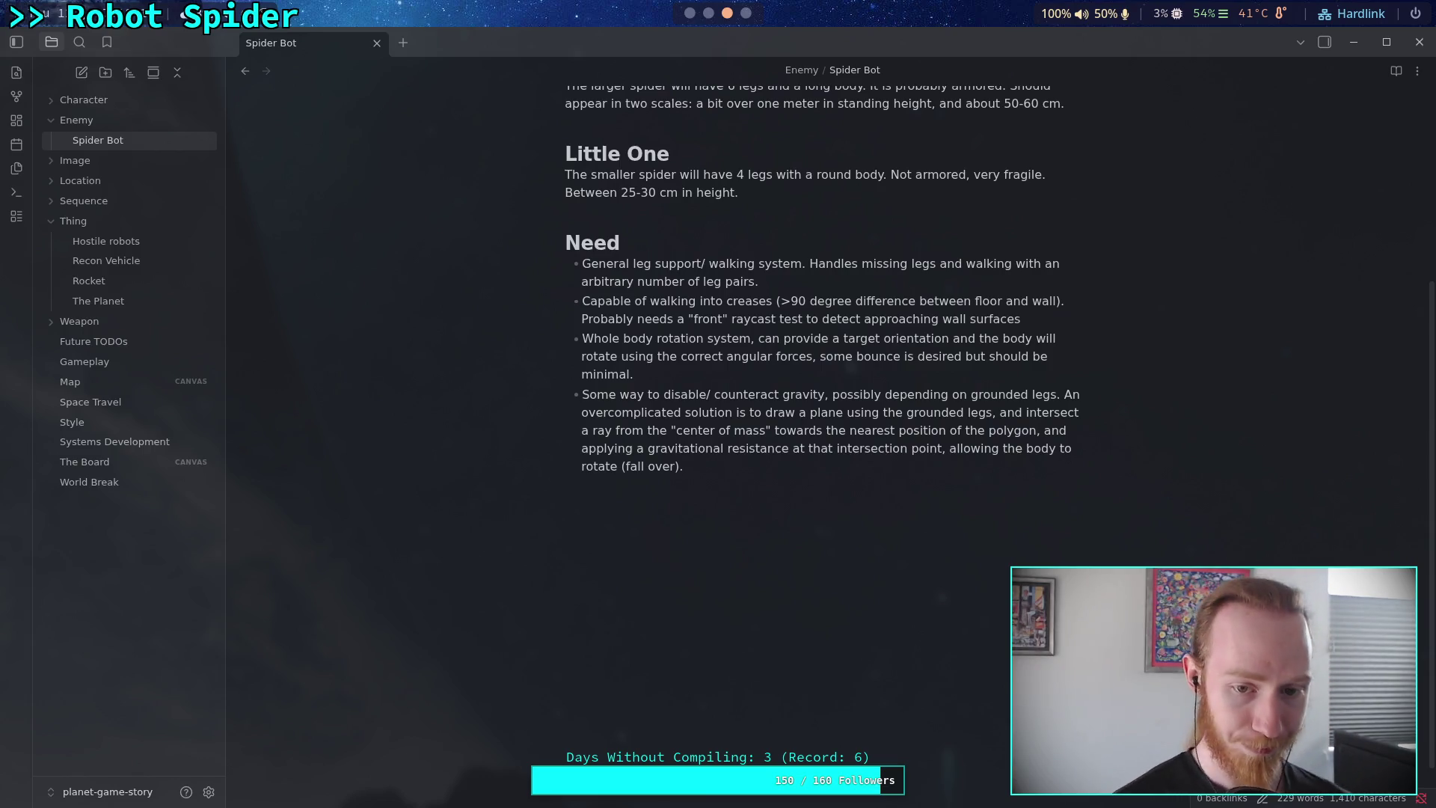
Finish with 'and the legs to move to stay upright.', then start 'No global orientations' on the first bullet.
{"action": "key", "text": "BackSpace"}
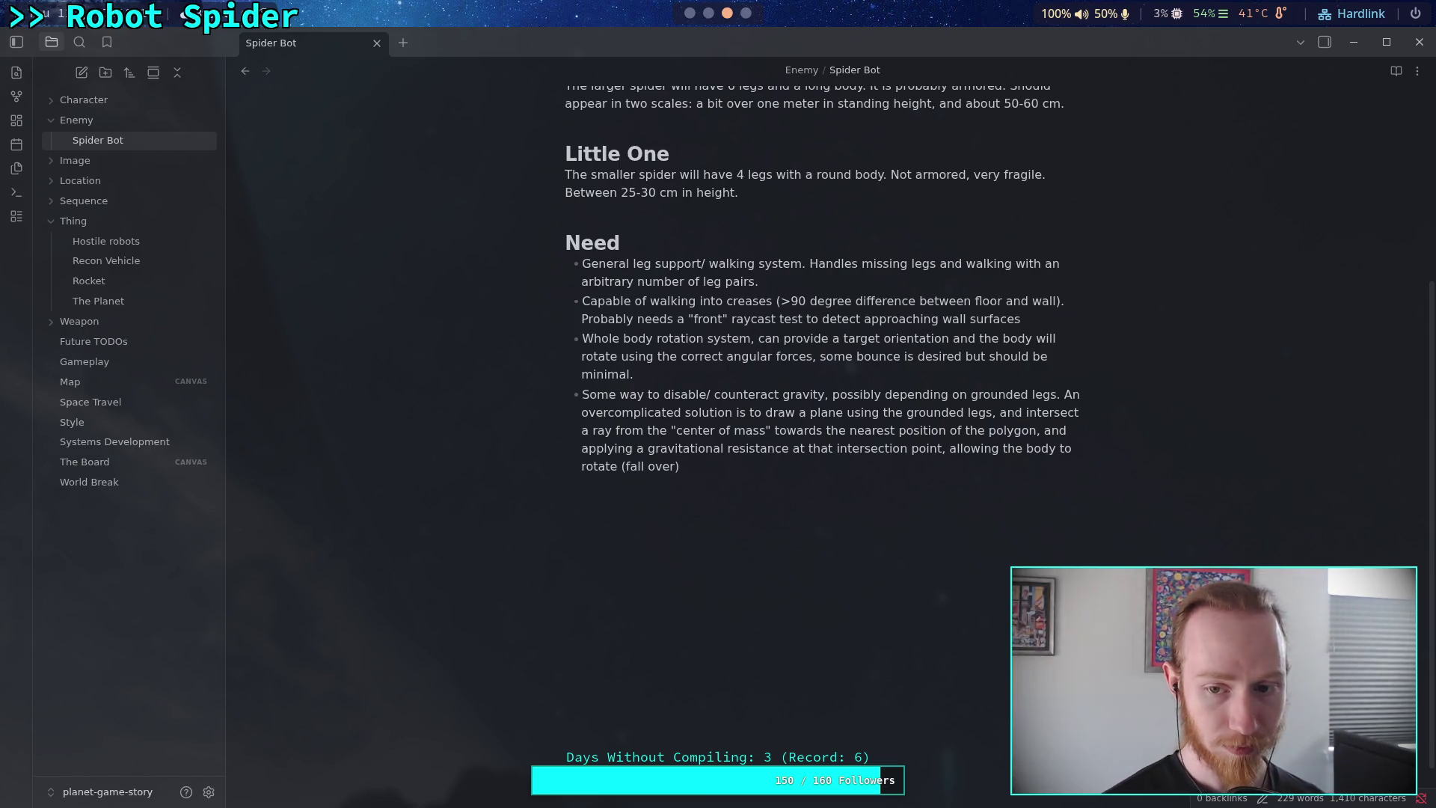
{"action": "type", "text": ",and the lo"}
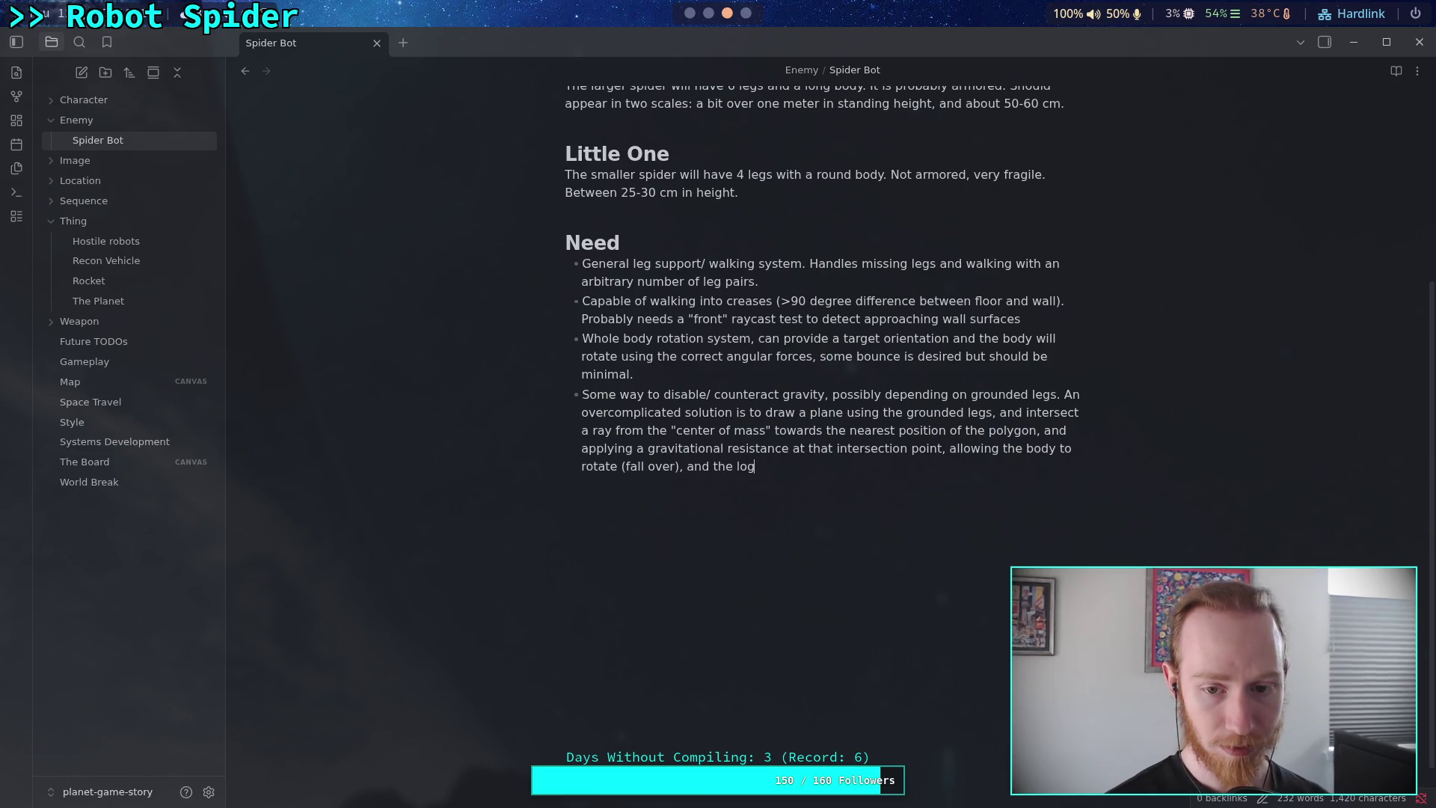
{"action": "key", "text": "BackSpace"}
{"action": "type", "text": "egs to mo"}
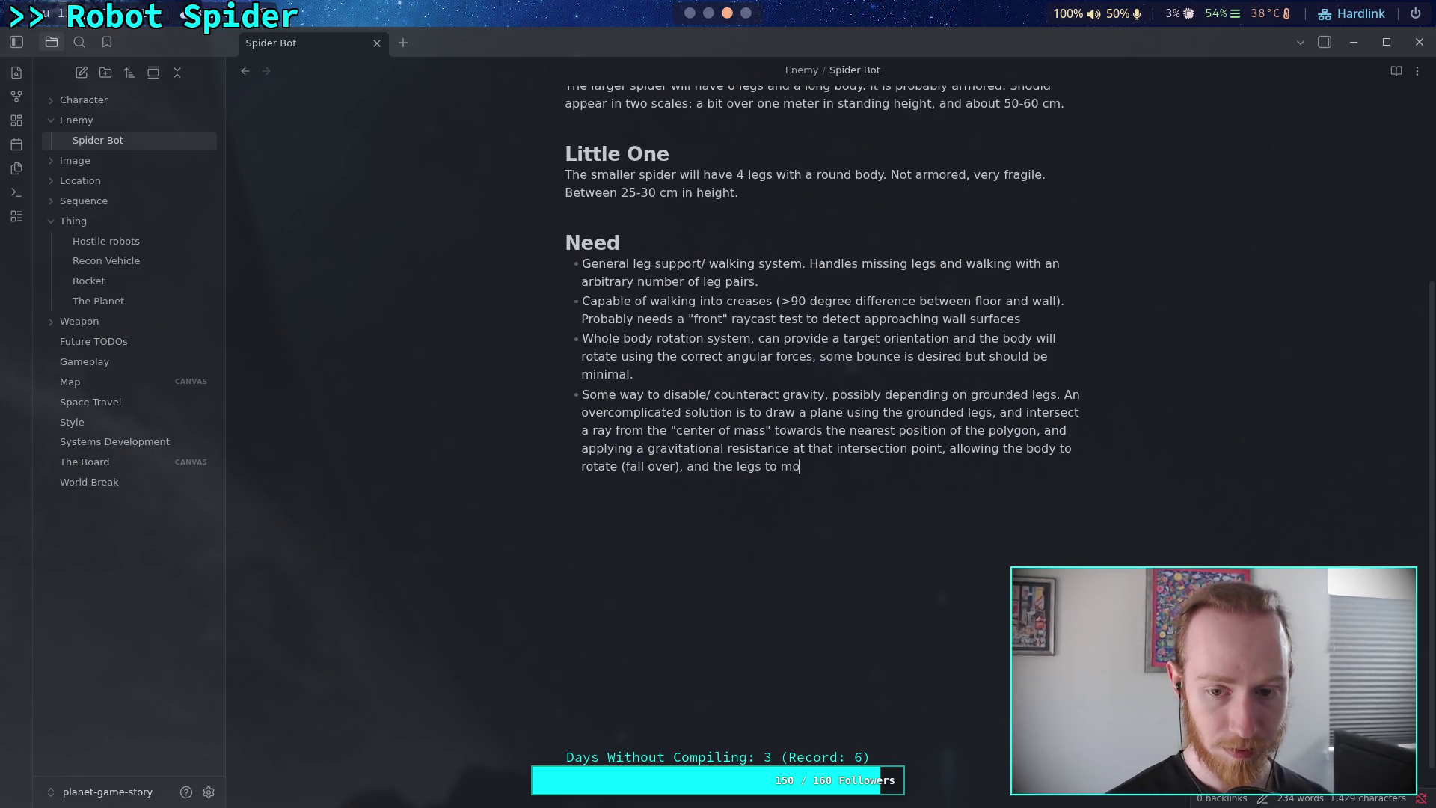
{"action": "type", "text": "ve to stay upright."}
{"action": "key", "text": "Return"}
{"action": "left_click", "coordinate": [759, 282]}
{"action": "type", "text": "No global orientati"}
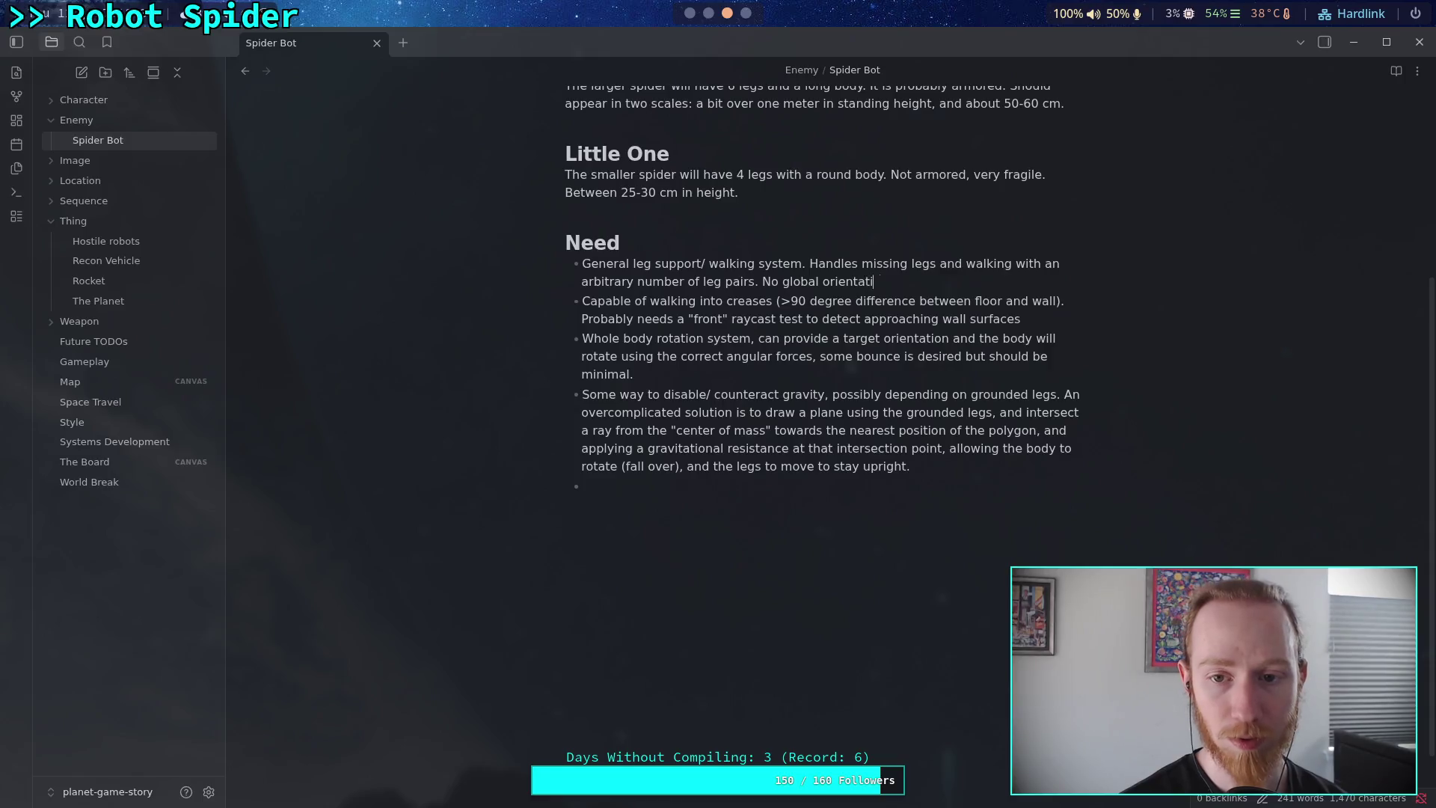
{"action": "type", "text": "ons. can"}
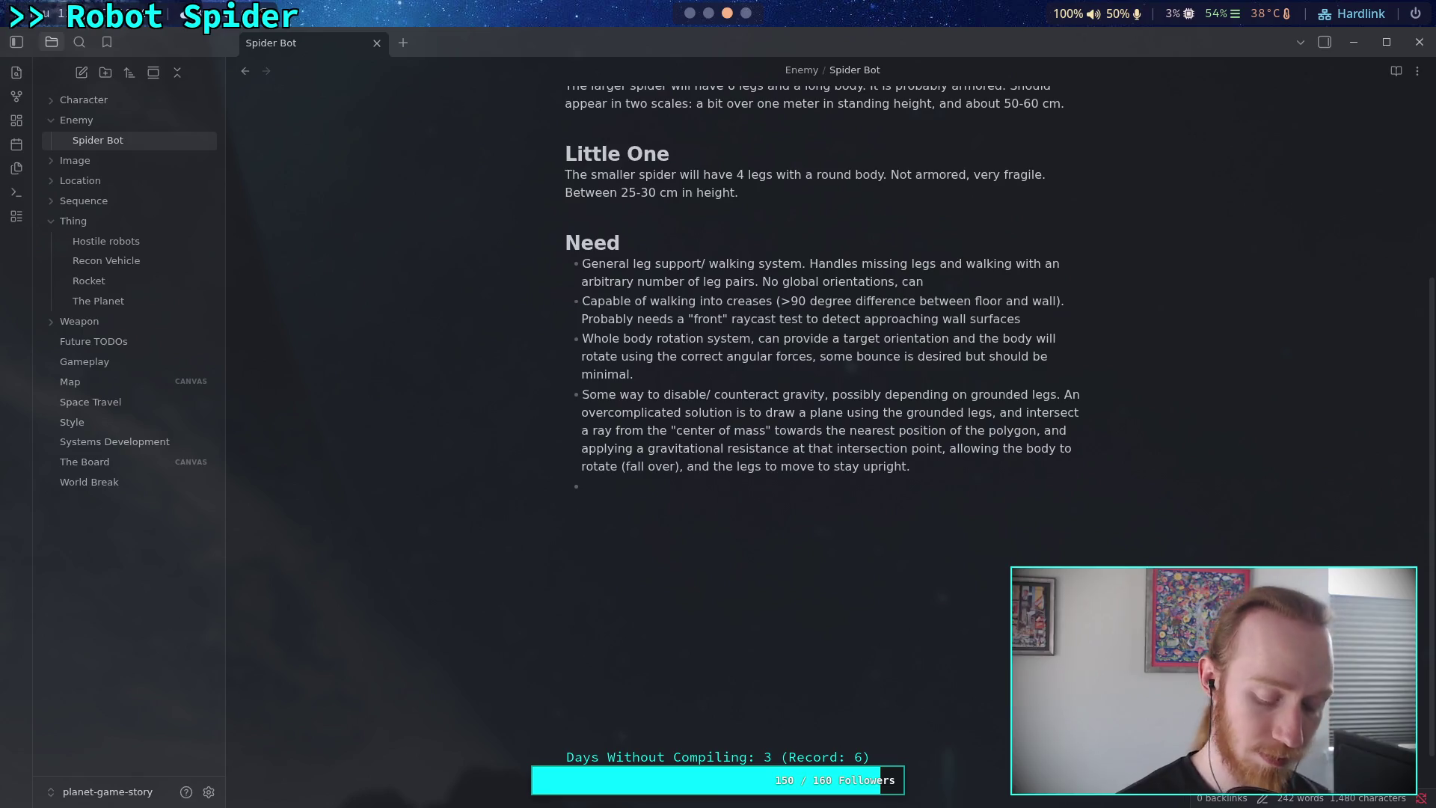
Complete the first Need bullet with 'can handle going up walls and be upside-down.'.
{"action": "type", "text": "handle a"}
{"action": "key", "text": "BackSpace"}
{"action": "type", "text": "good"}
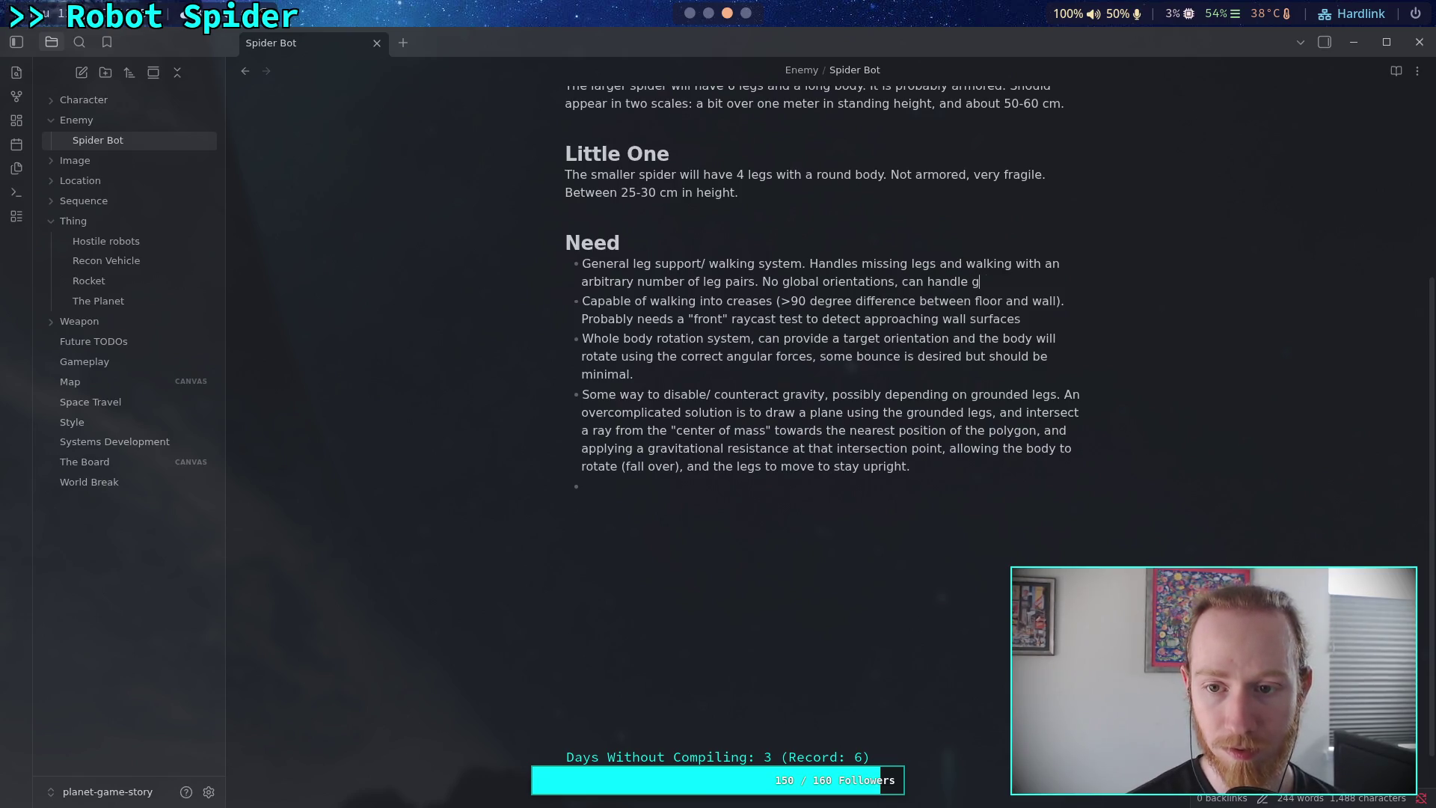
{"action": "key", "text": "BackSpace"}
{"action": "key", "text": "BackSpace"}
{"action": "type", "text": "ing "}
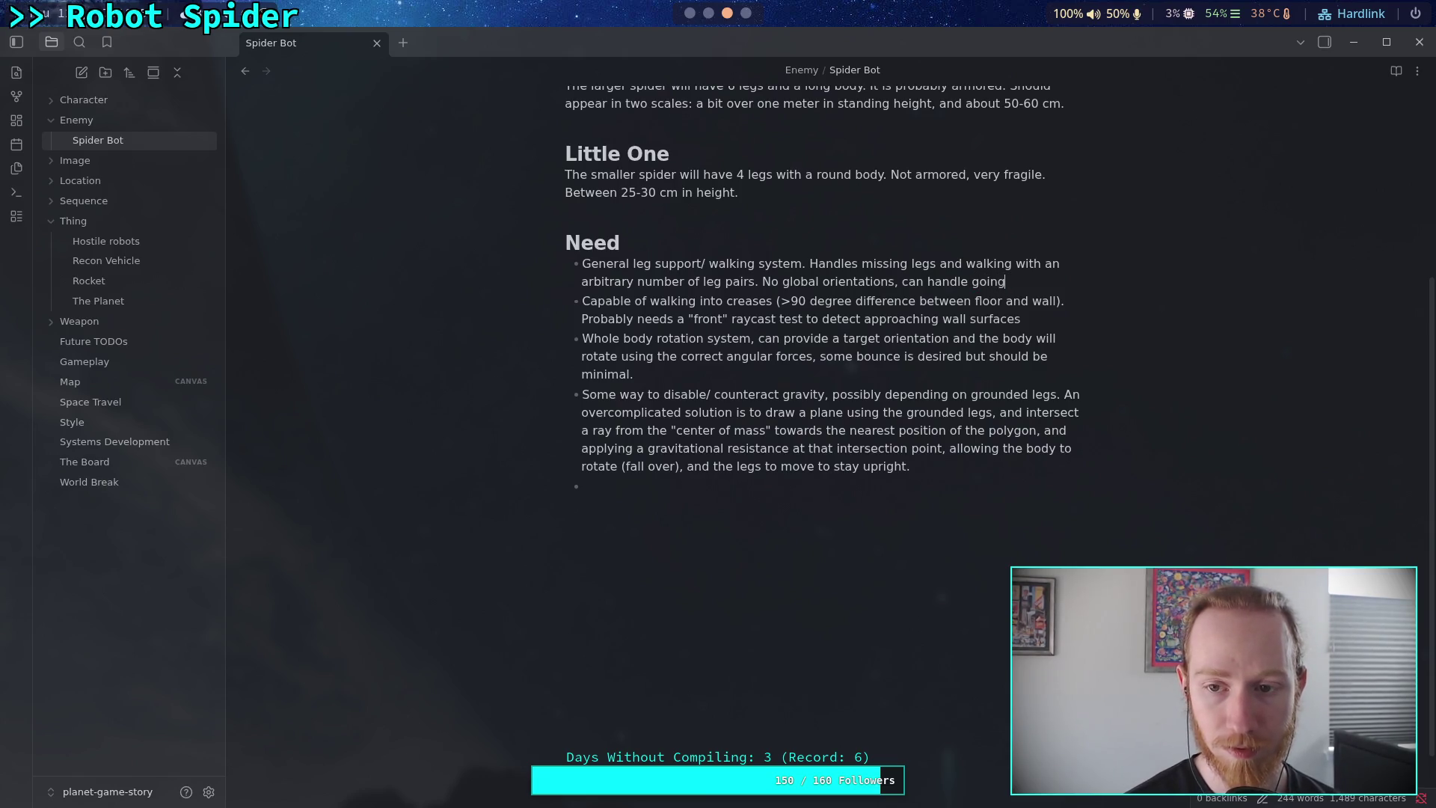
{"action": "type", "text": "up m"}
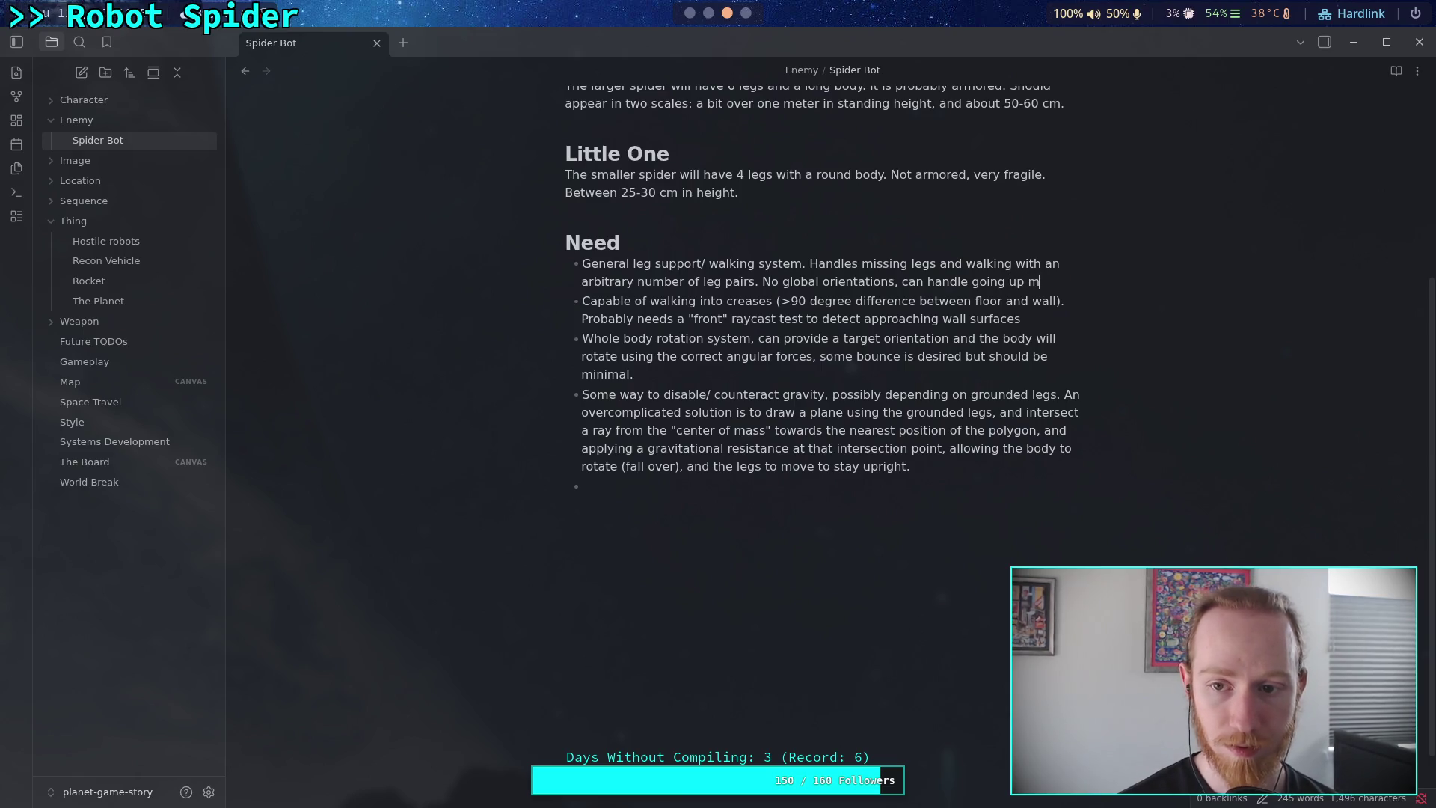
{"action": "key", "text": "BackSpace"}
{"action": "type", "text": "walls and"}
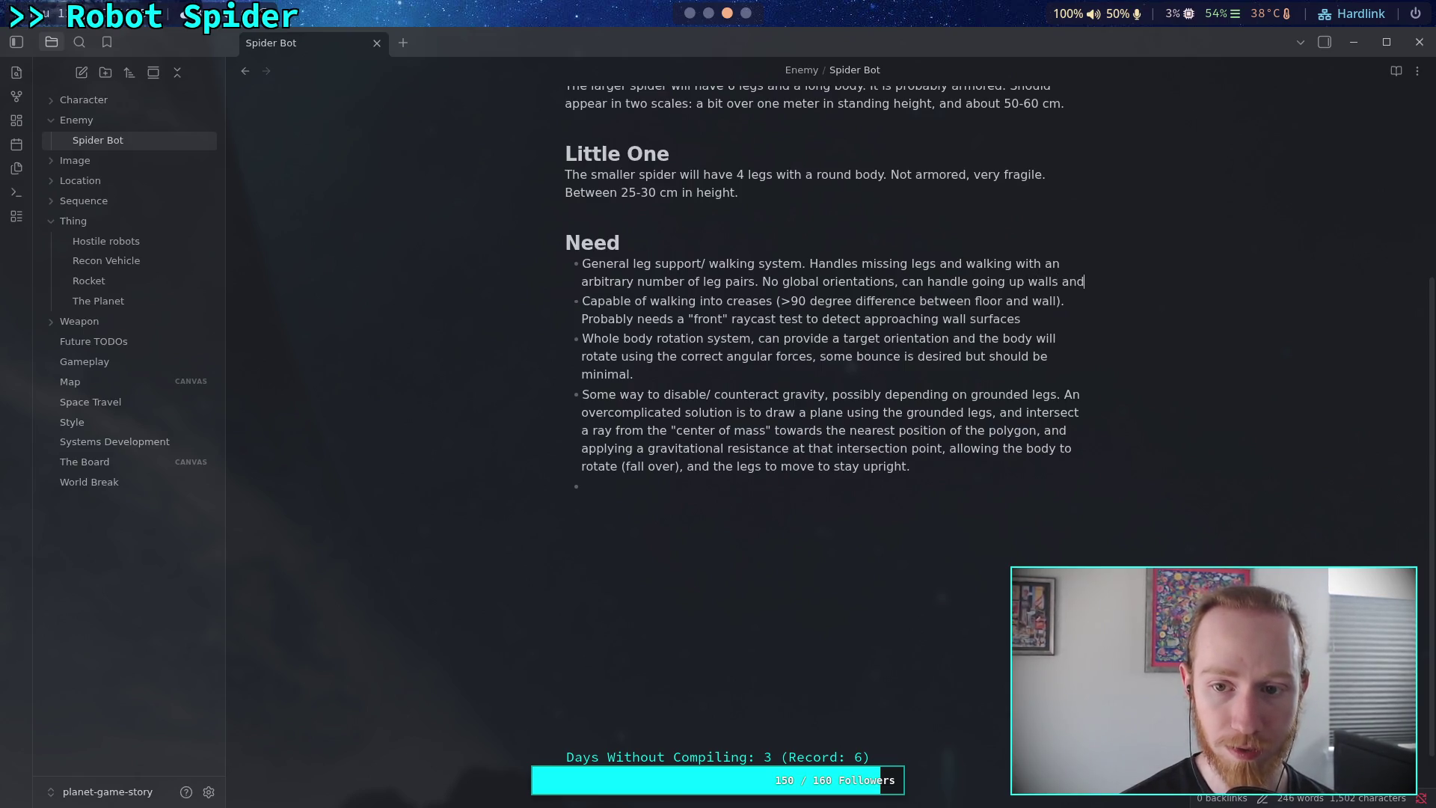
{"action": "type", "text": " bei"}
{"action": "key", "text": "BackSpace"}
{"action": "key", "text": "BackSpace"}
{"action": "type", "text": "upside down"}
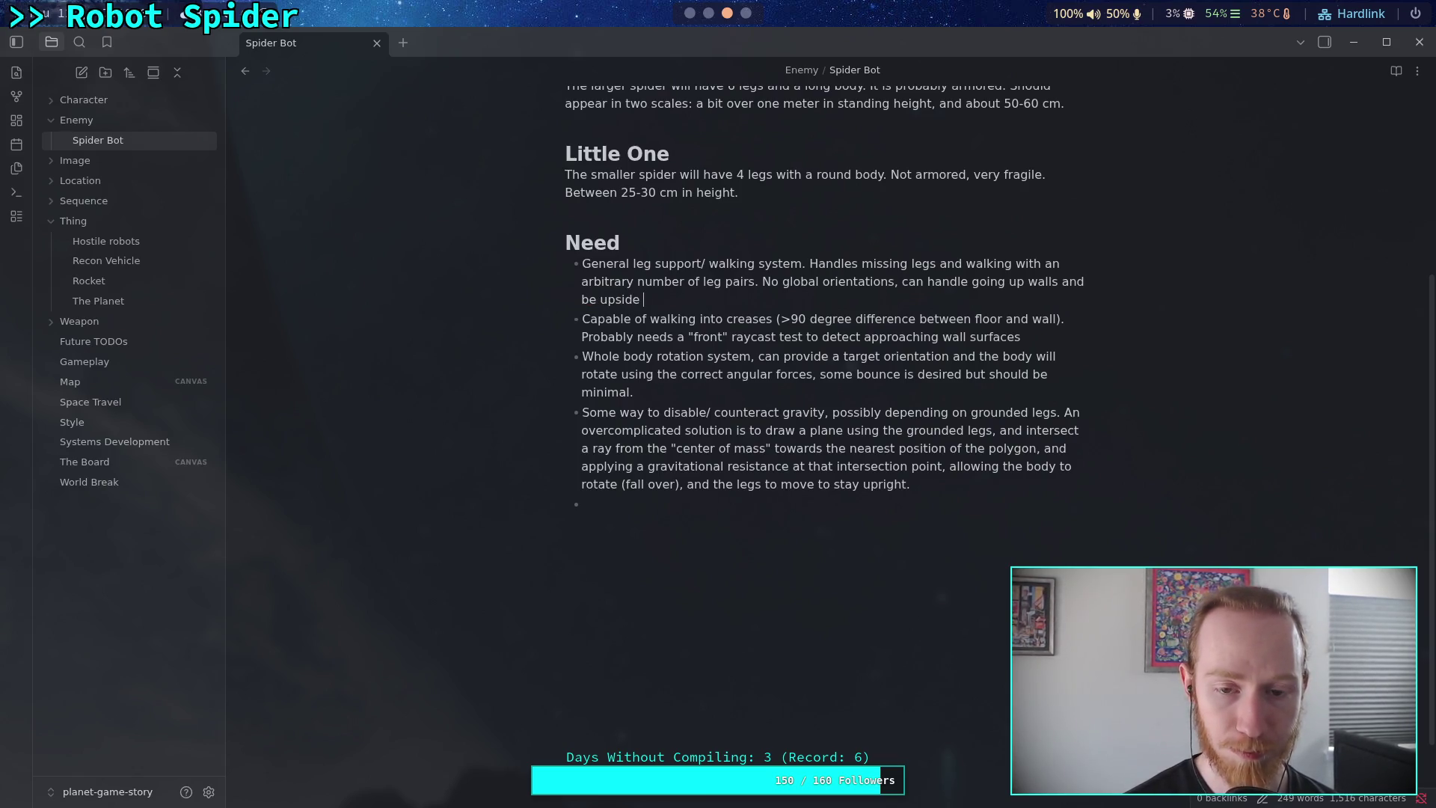
{"action": "key", "text": "BackSpace"}
{"action": "key", "text": "BackSpace"}
{"action": "key", "text": "BackSpace"}
{"action": "key", "text": "BackSpace"}
{"action": "type", "text": "-down."}
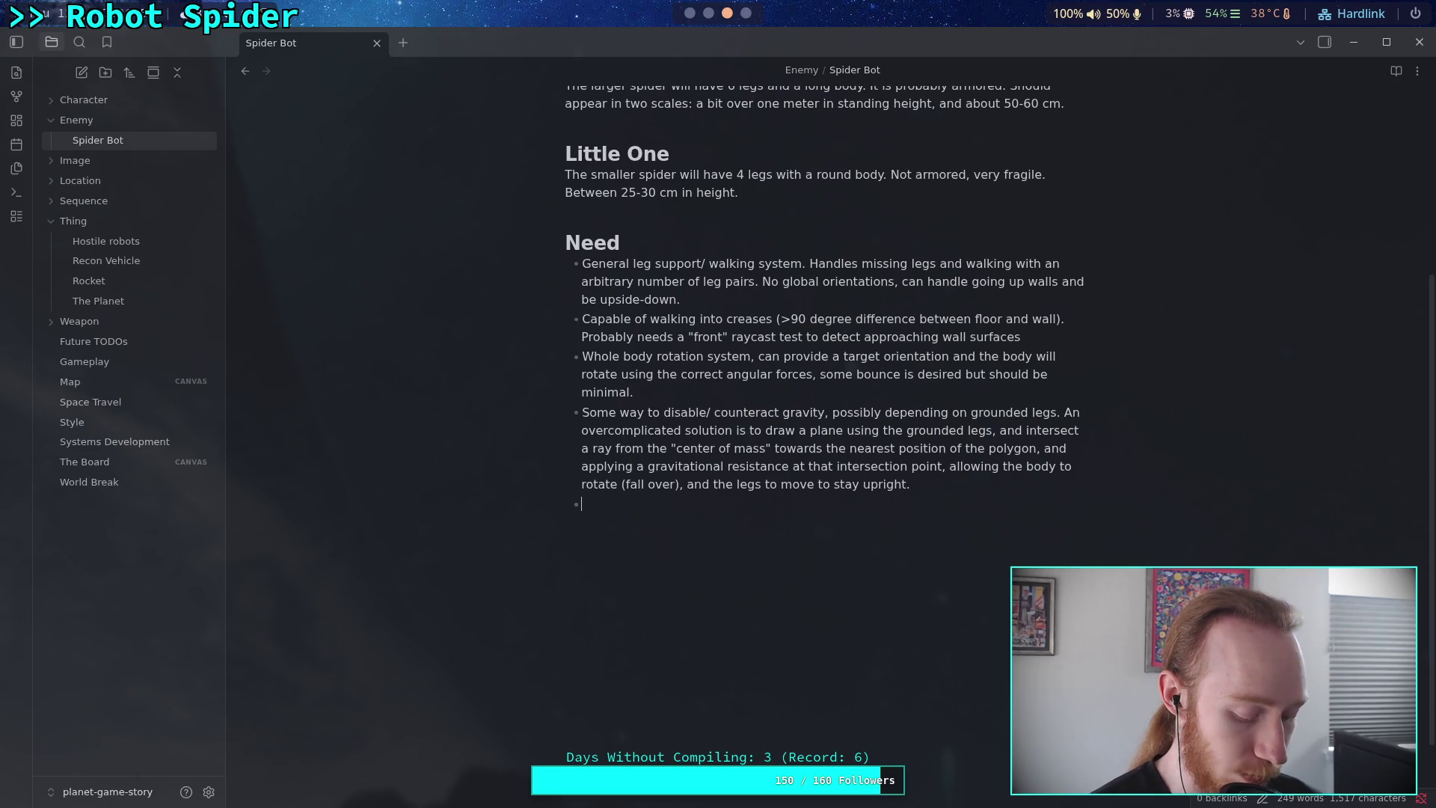
Switch from Obsidian back to the Godot editor showing CharacterController.gd.
{"action": "key", "text": "alt+Tab"}
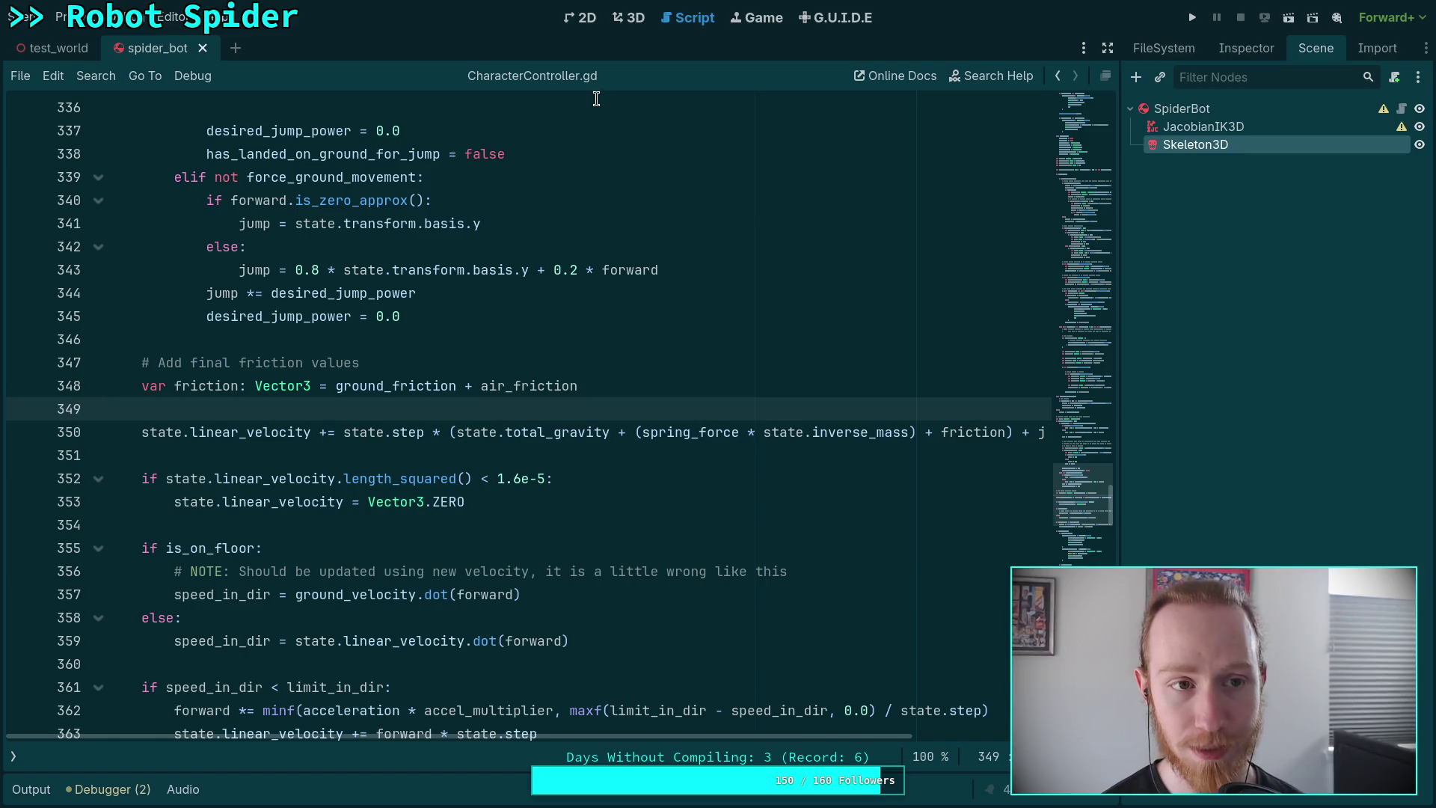
View spider_bot in 3D, open and cancel Add Child Node on SpiderBot, then switch to test_world.
{"action": "left_click", "coordinate": [644, 24]}
{"action": "left_click", "coordinate": [1219, 163]}
{"action": "left_click", "coordinate": [1200, 111]}
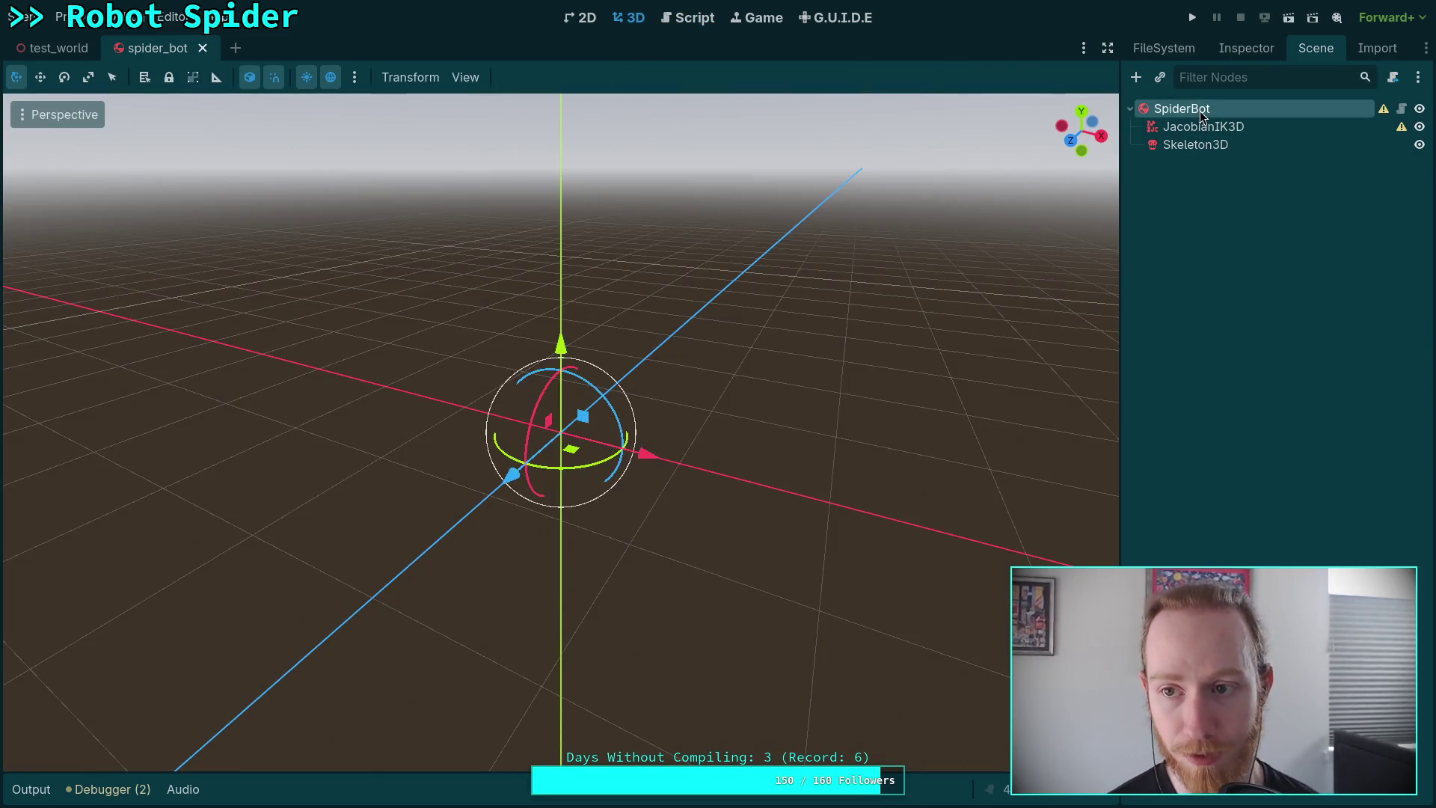
{"action": "right_click", "coordinate": [1200, 110]}
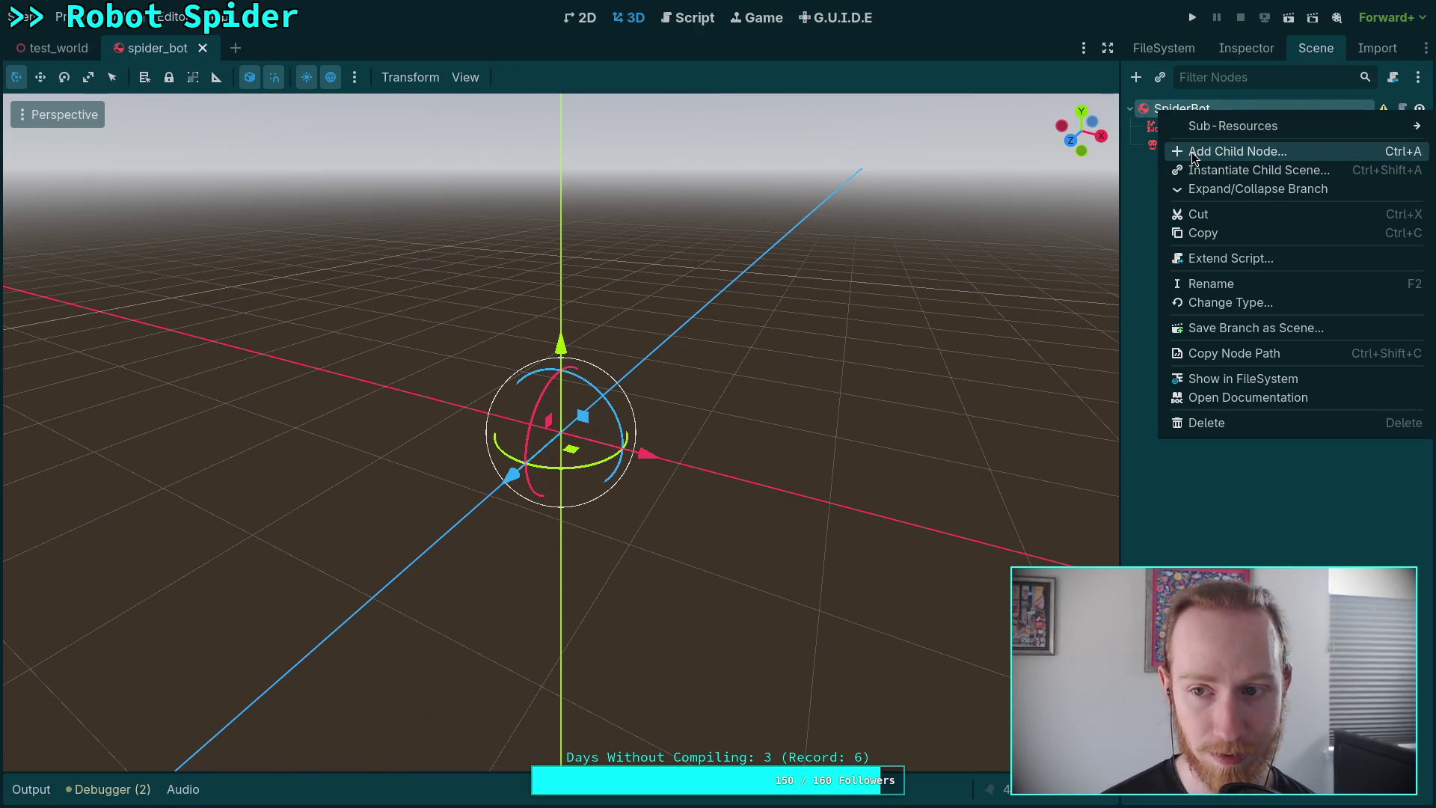
{"action": "left_click", "coordinate": [1193, 153]}
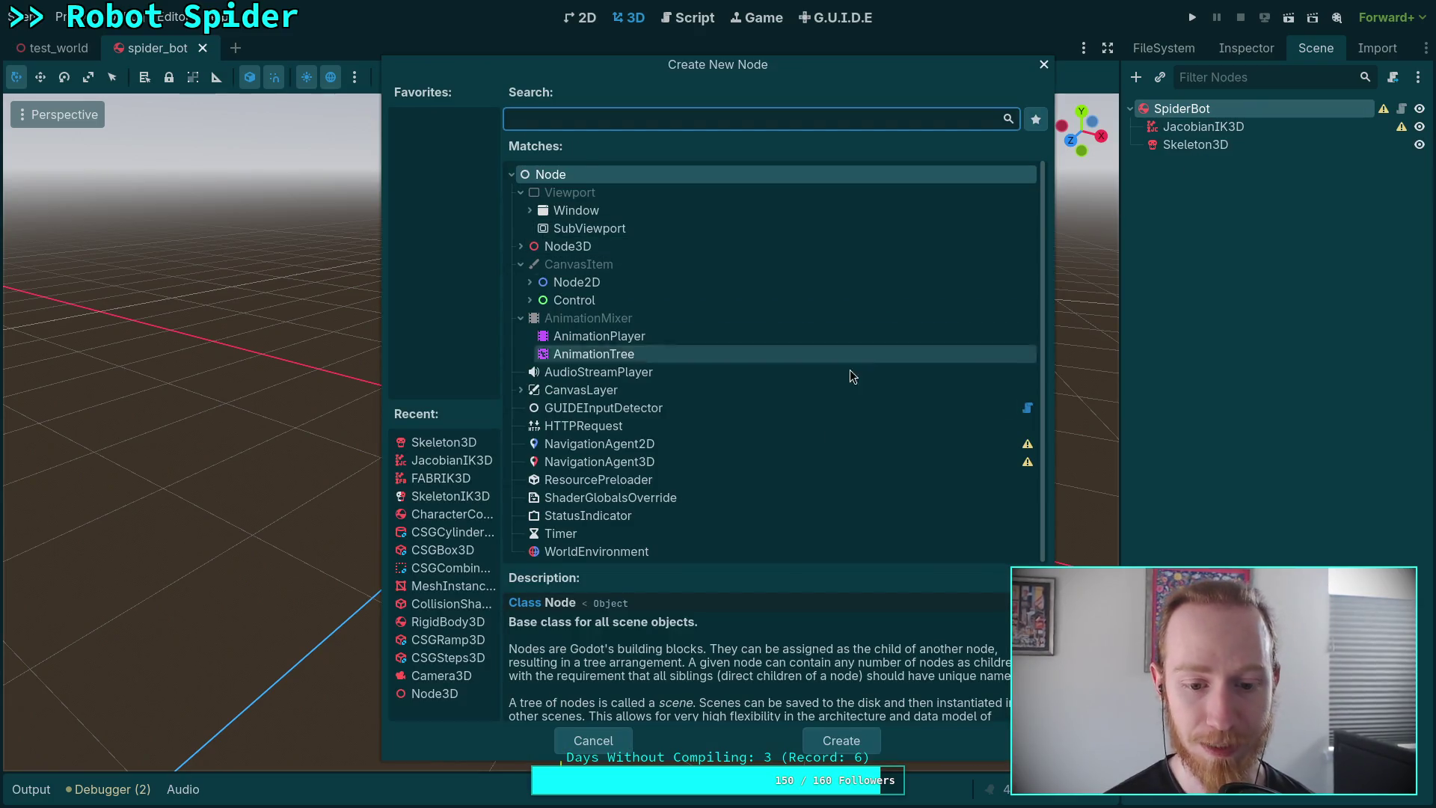
{"action": "key", "text": "Escape"}
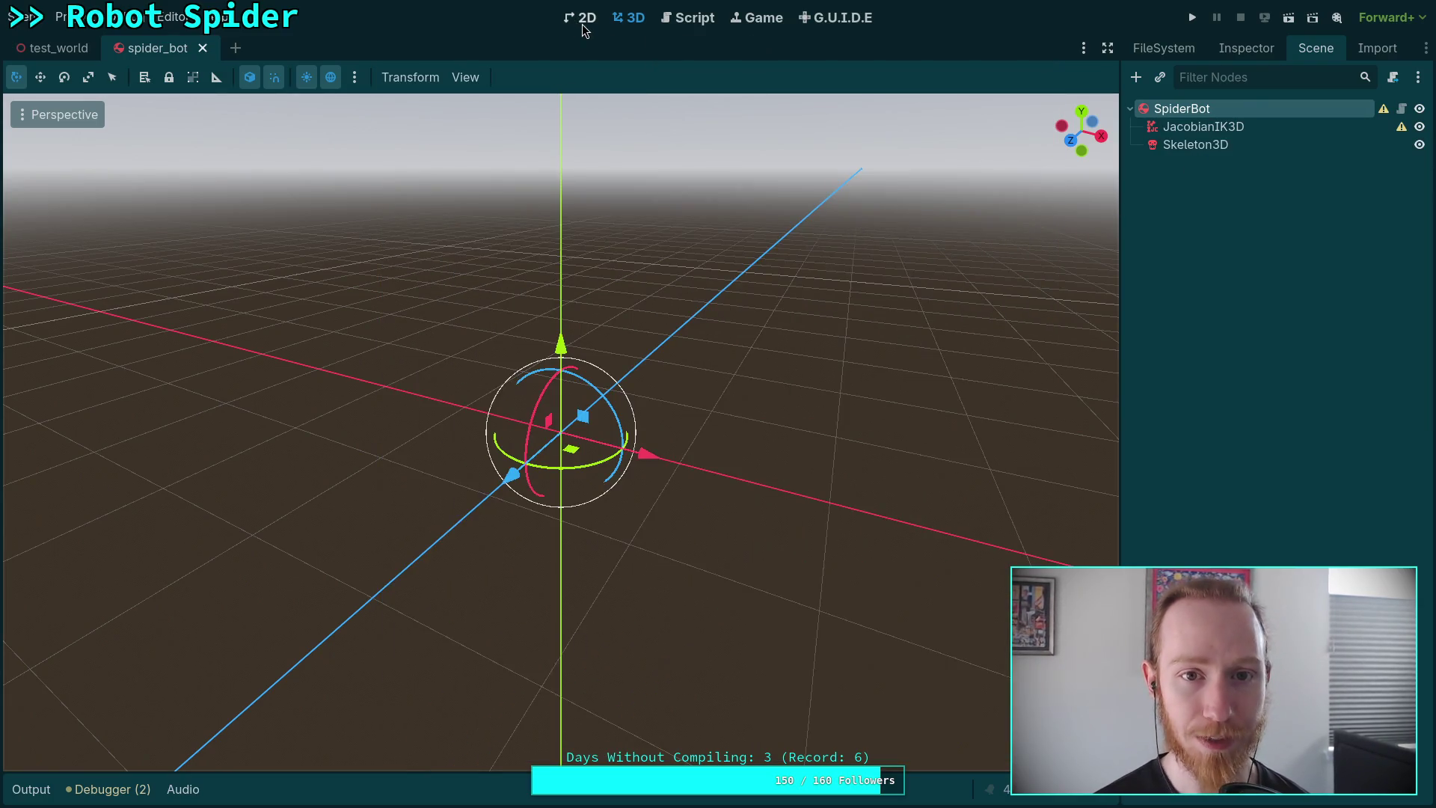
{"action": "left_click", "coordinate": [73, 48]}
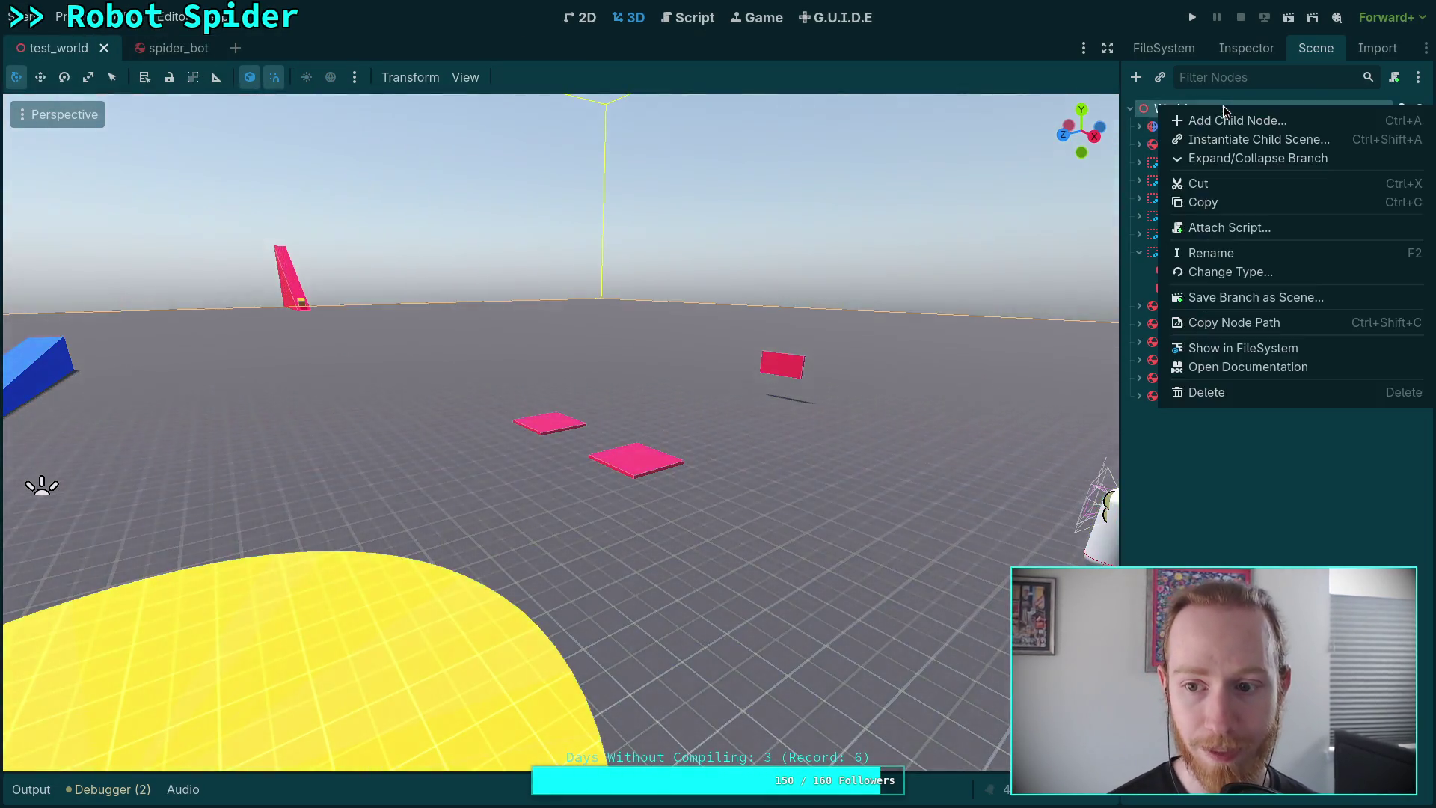
Add a RigidBody3D child under World and rename it Nested.
{"action": "right_click", "coordinate": [1224, 106]}
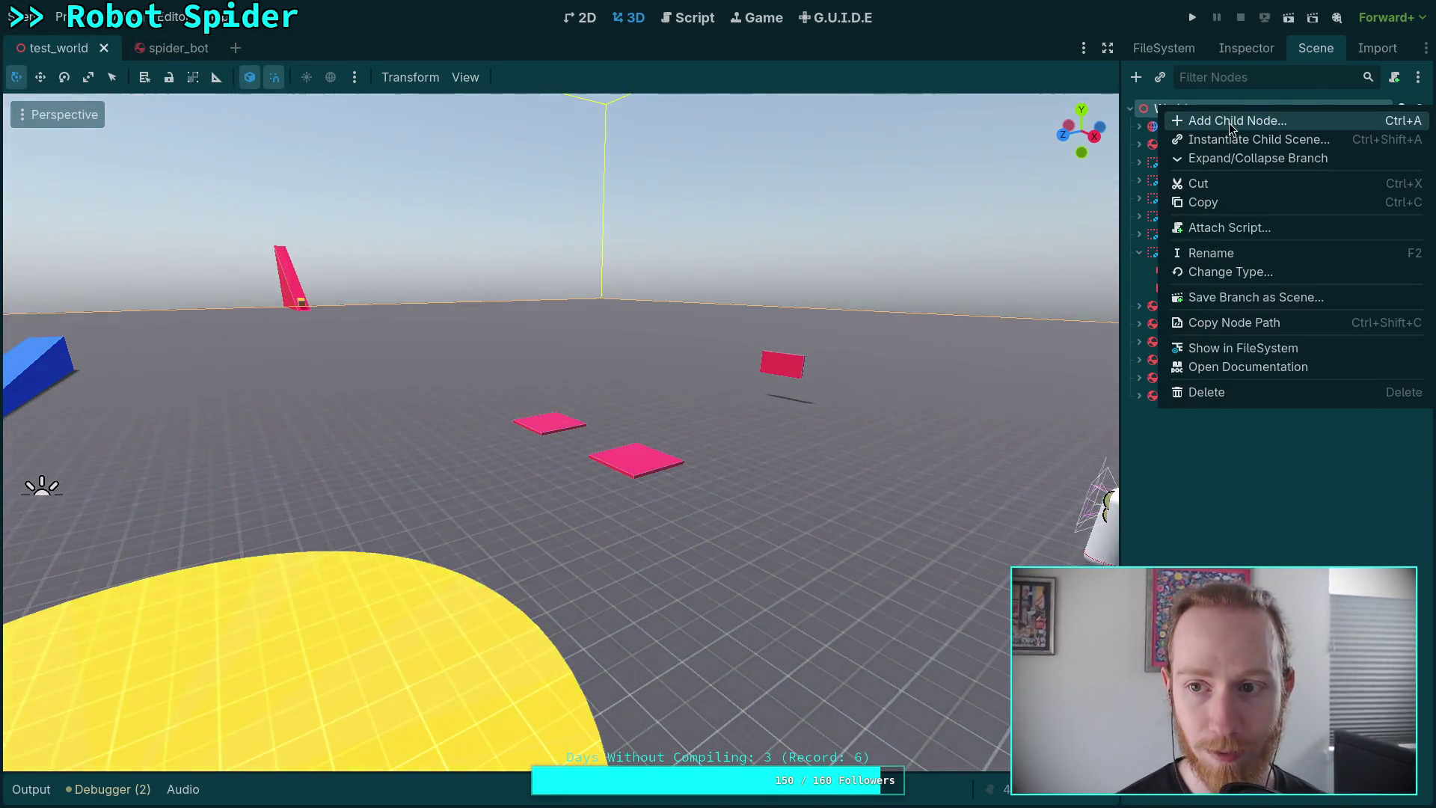
{"action": "left_click", "coordinate": [1229, 122]}
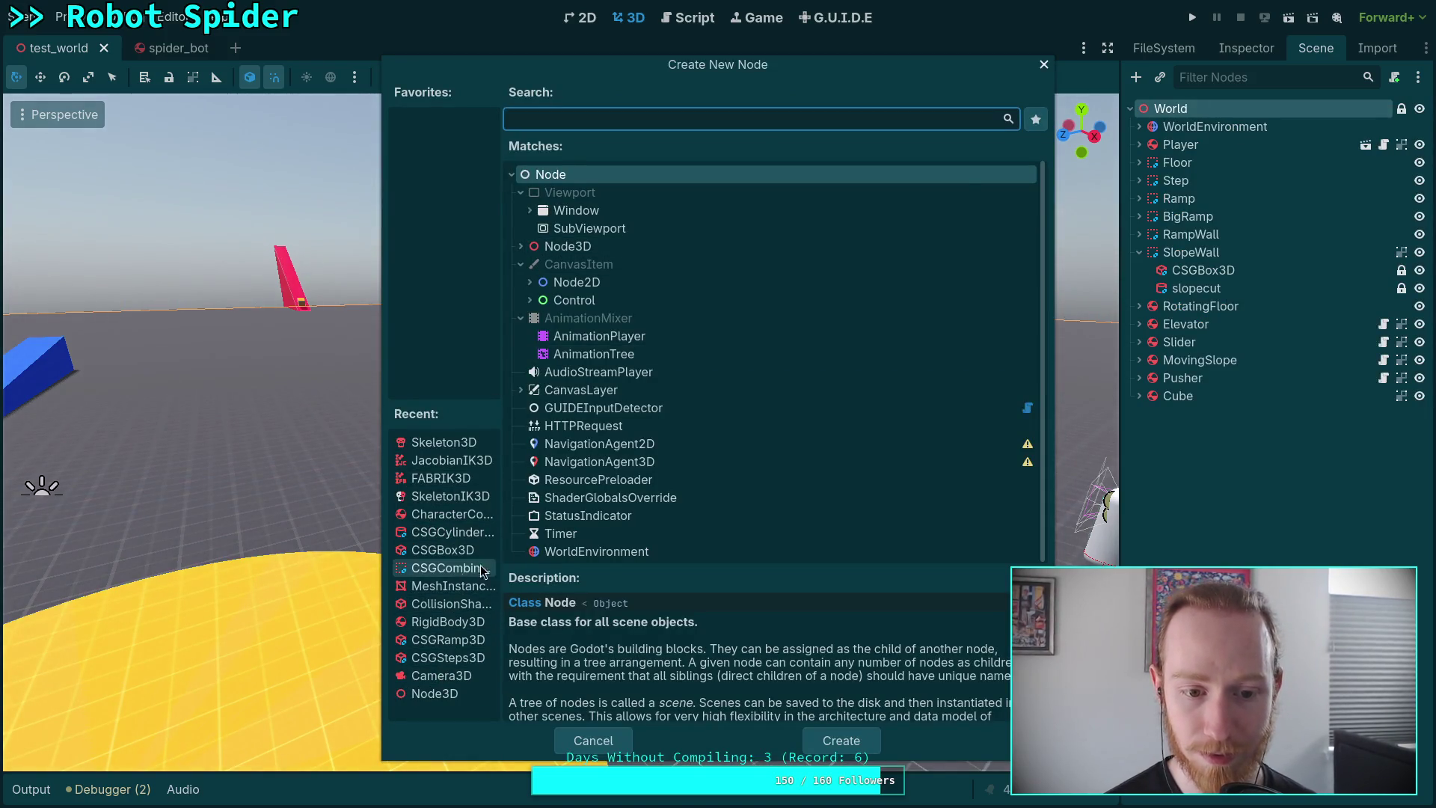
{"action": "double_click", "coordinate": [464, 623]}
{"action": "key", "text": "f"}
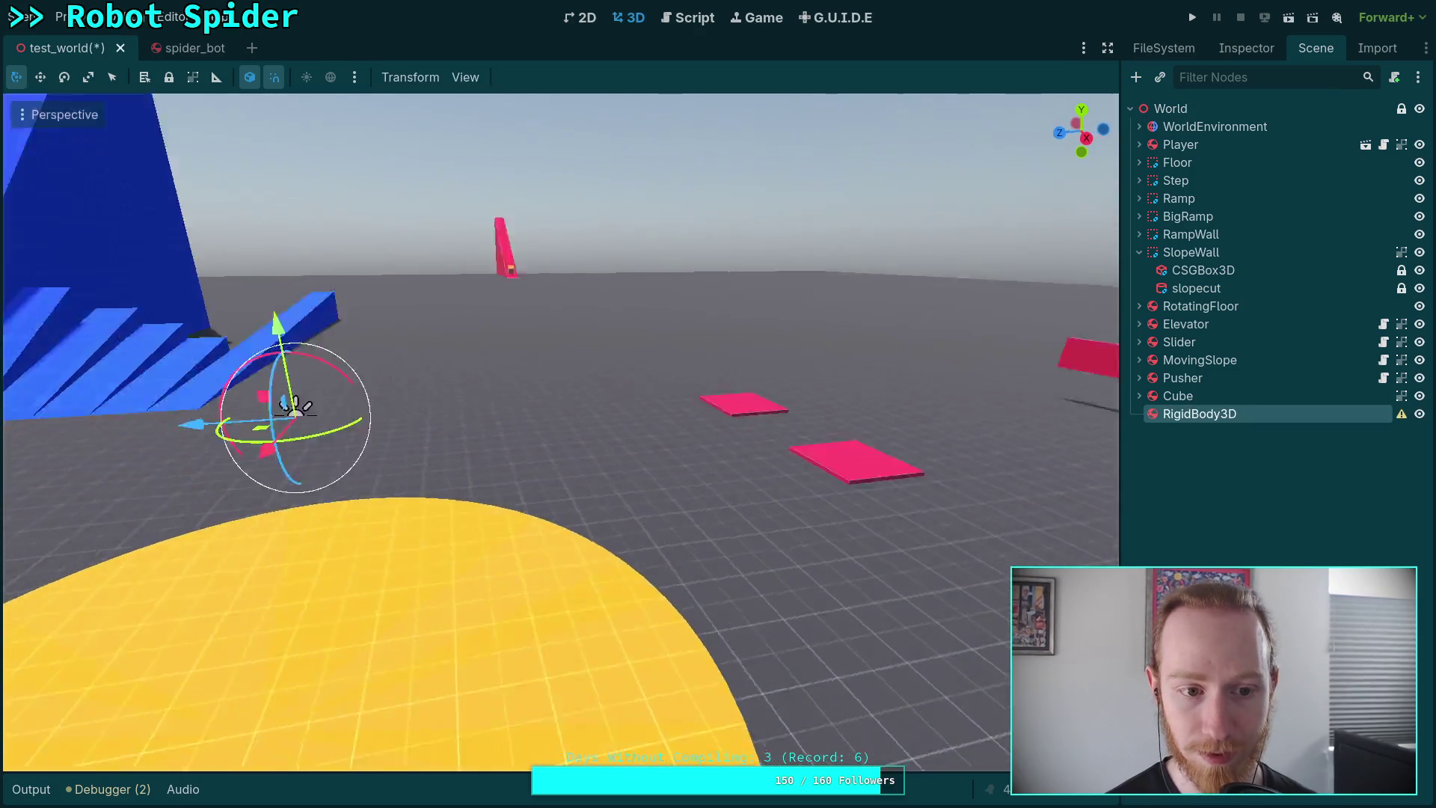
{"action": "double_click", "coordinate": [1243, 413]}
{"action": "type", "text": "Nested"}
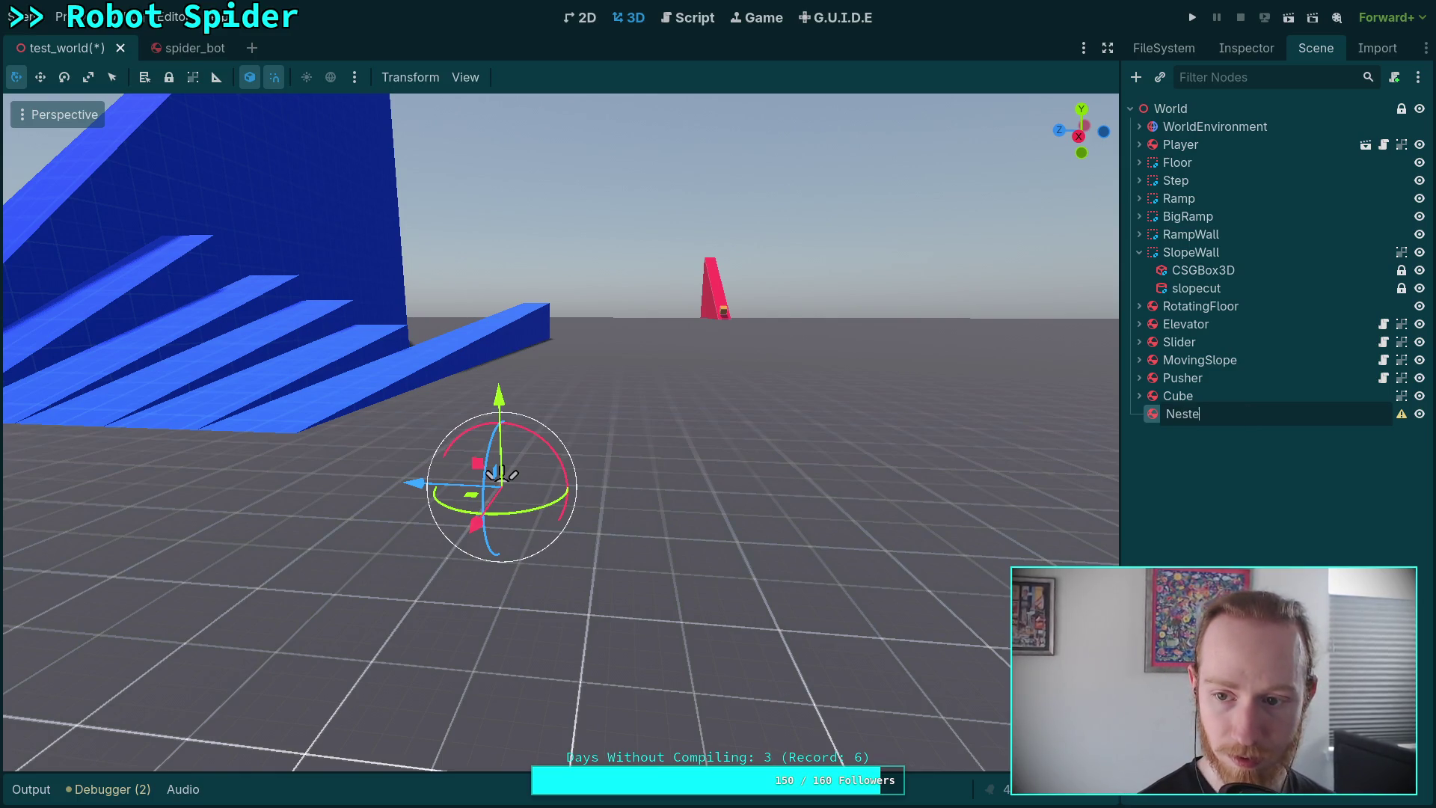
{"action": "key", "text": "Return"}
Set the Nested body's Mass to 10 kg in the Inspector.
{"action": "left_click", "coordinate": [1248, 46]}
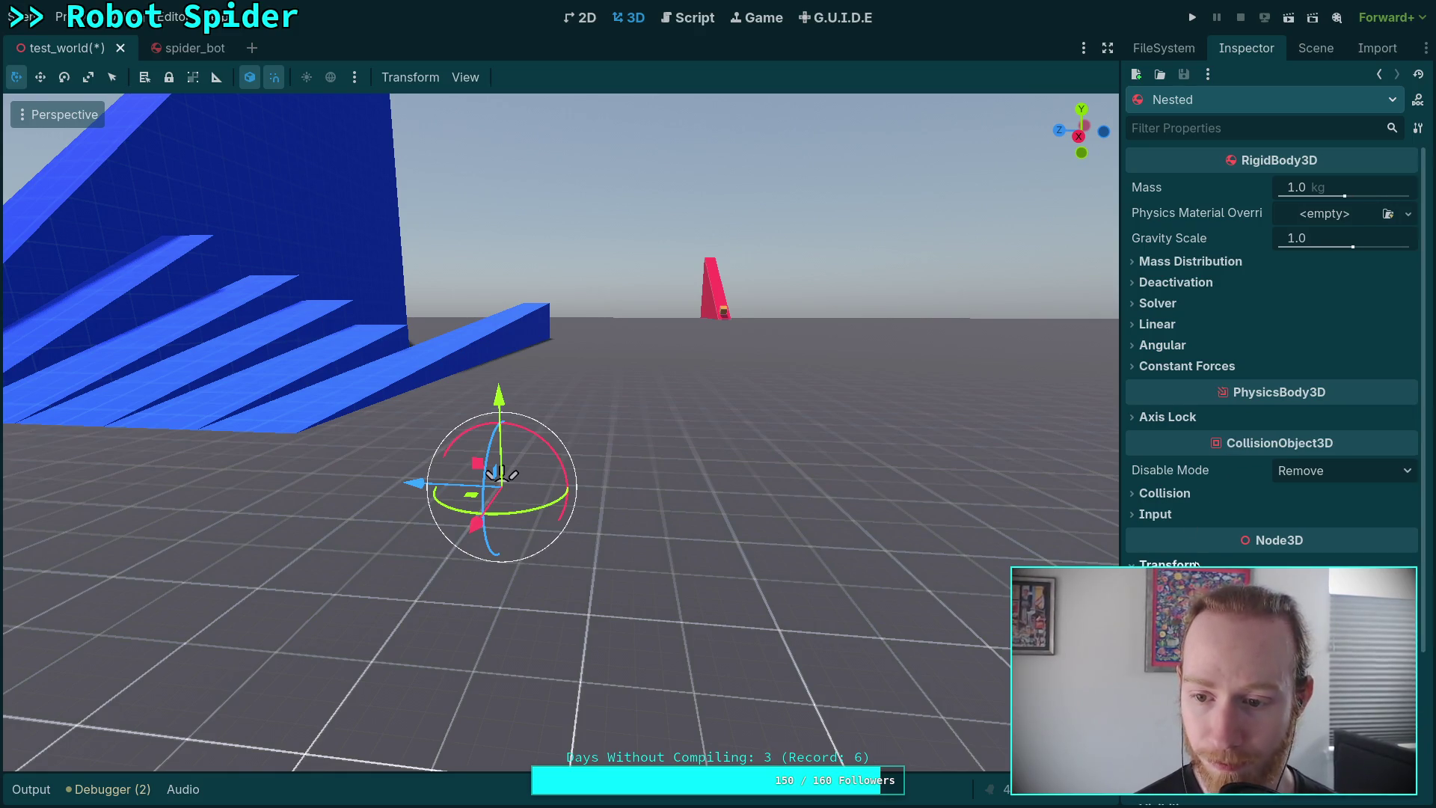
{"action": "scroll", "coordinate": [1272, 419], "scroll_direction": "down", "scroll_amount": 2}
{"action": "scroll", "coordinate": [1227, 508], "scroll_direction": "up", "scroll_amount": 2}
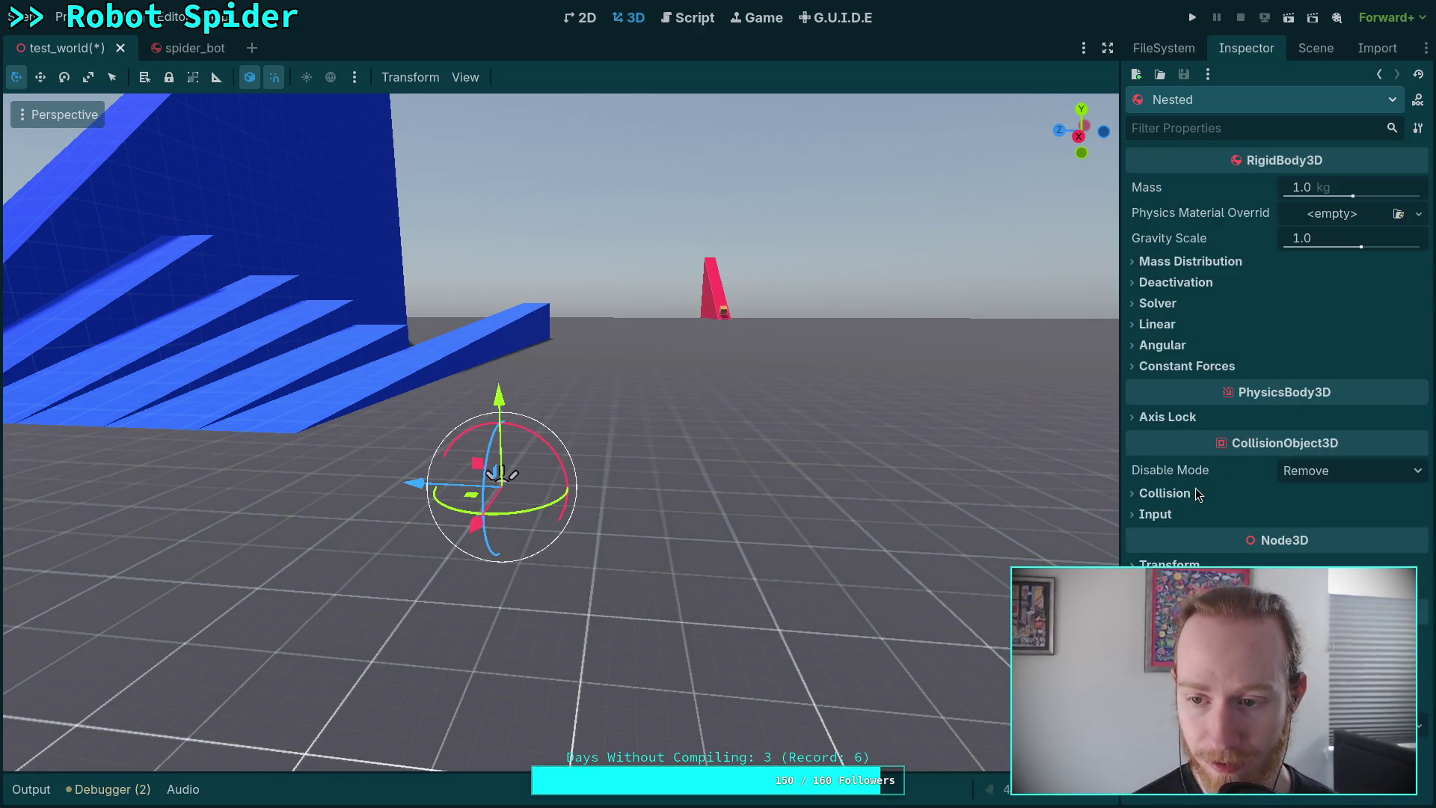
{"action": "left_click", "coordinate": [1308, 188]}
{"action": "type", "text": "10"}
{"action": "key", "text": "Return"}
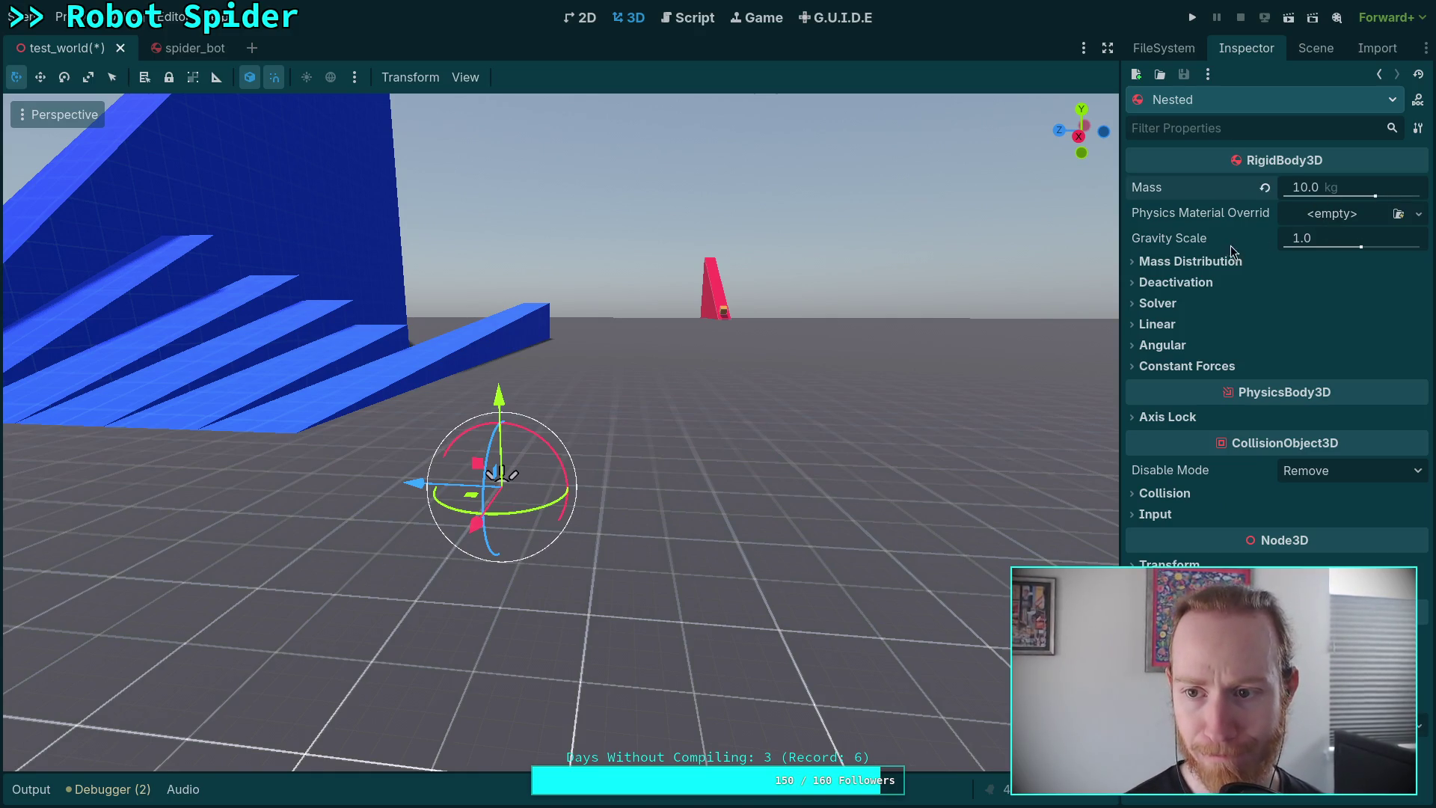
{"action": "left_click", "coordinate": [1317, 54]}
Add a MeshInstance3D child named sphere under Nested.
{"action": "right_click", "coordinate": [1234, 414]}
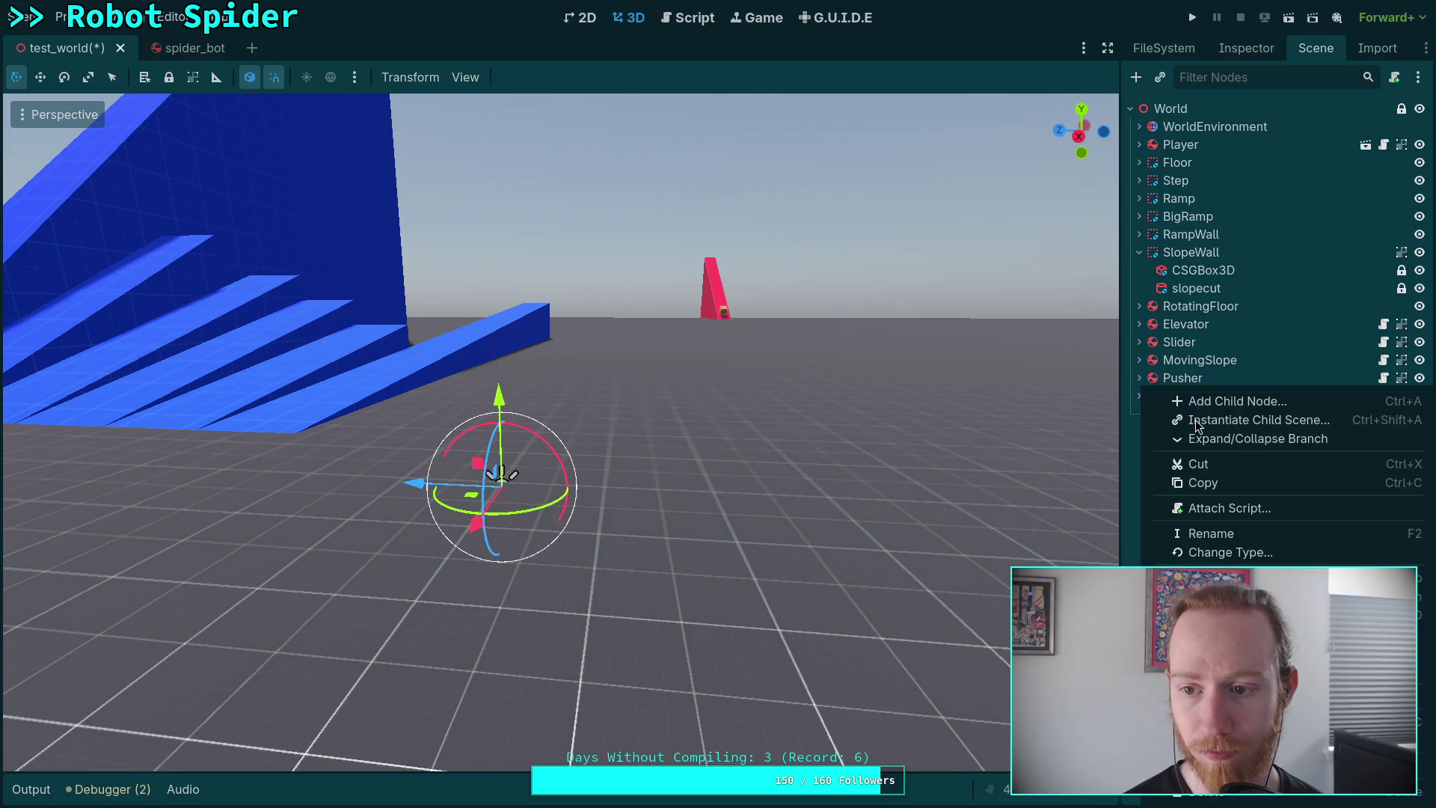
{"action": "left_click", "coordinate": [1239, 406]}
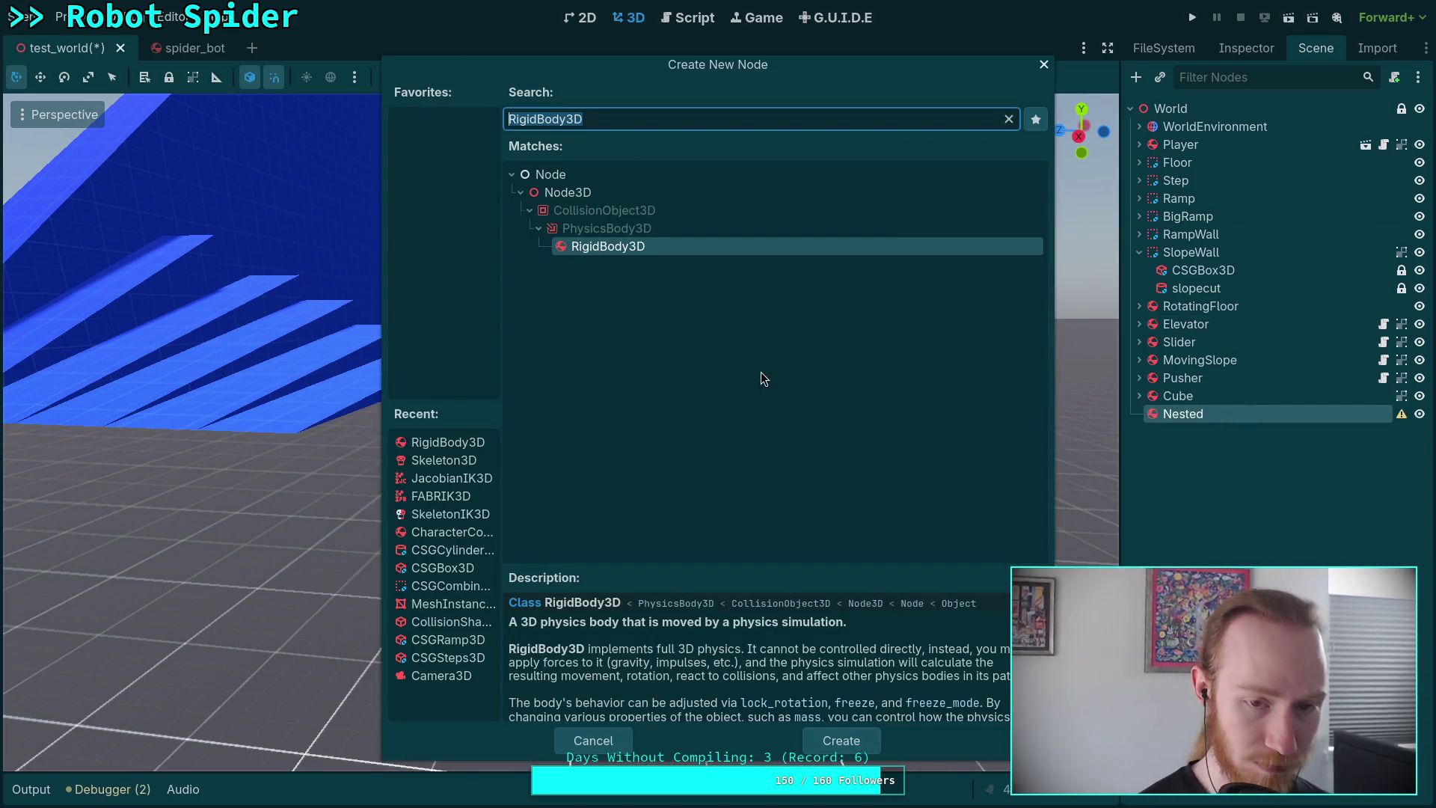
{"action": "type", "text": "mes"}
{"action": "double_click", "coordinate": [657, 480]}
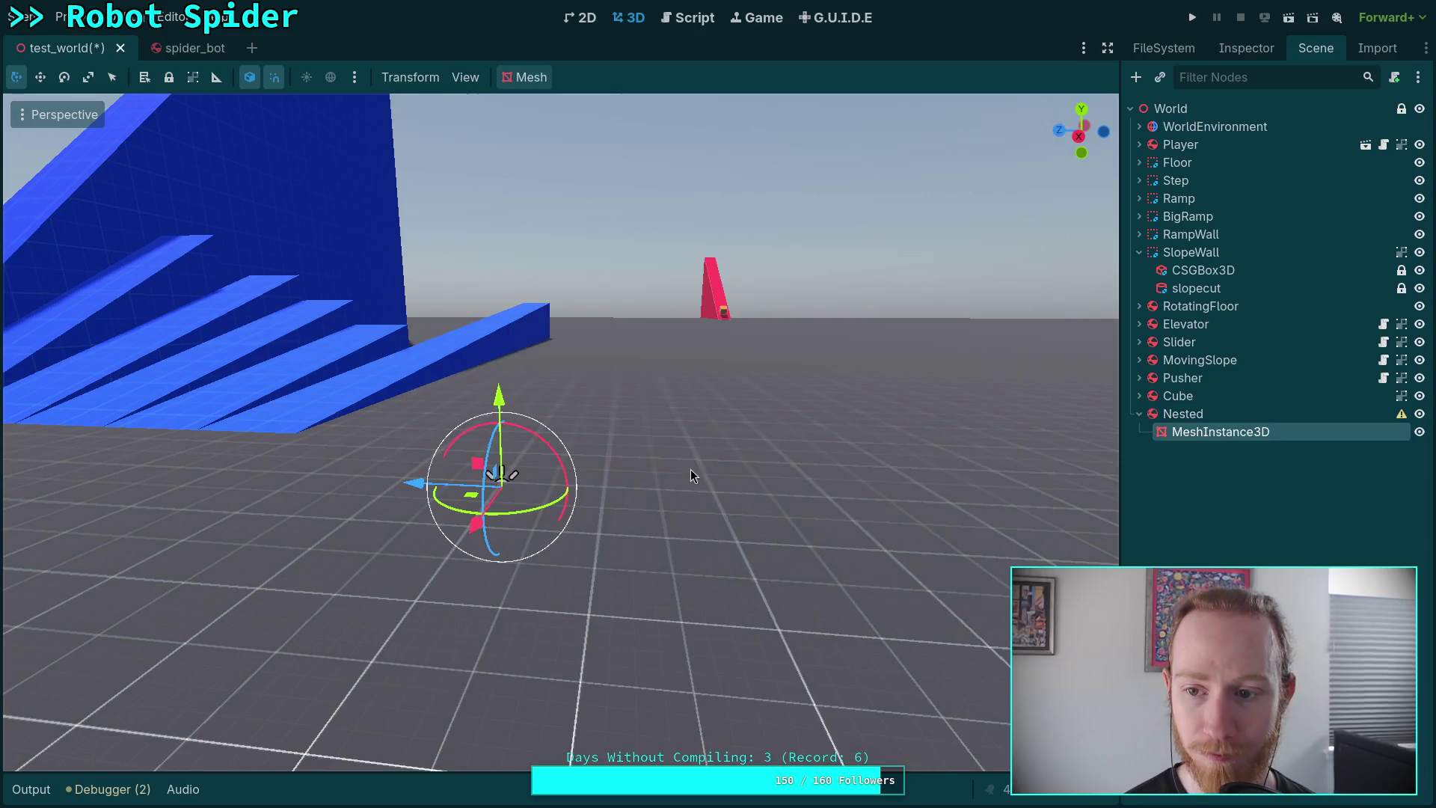
{"action": "type", "text": "sphere"}
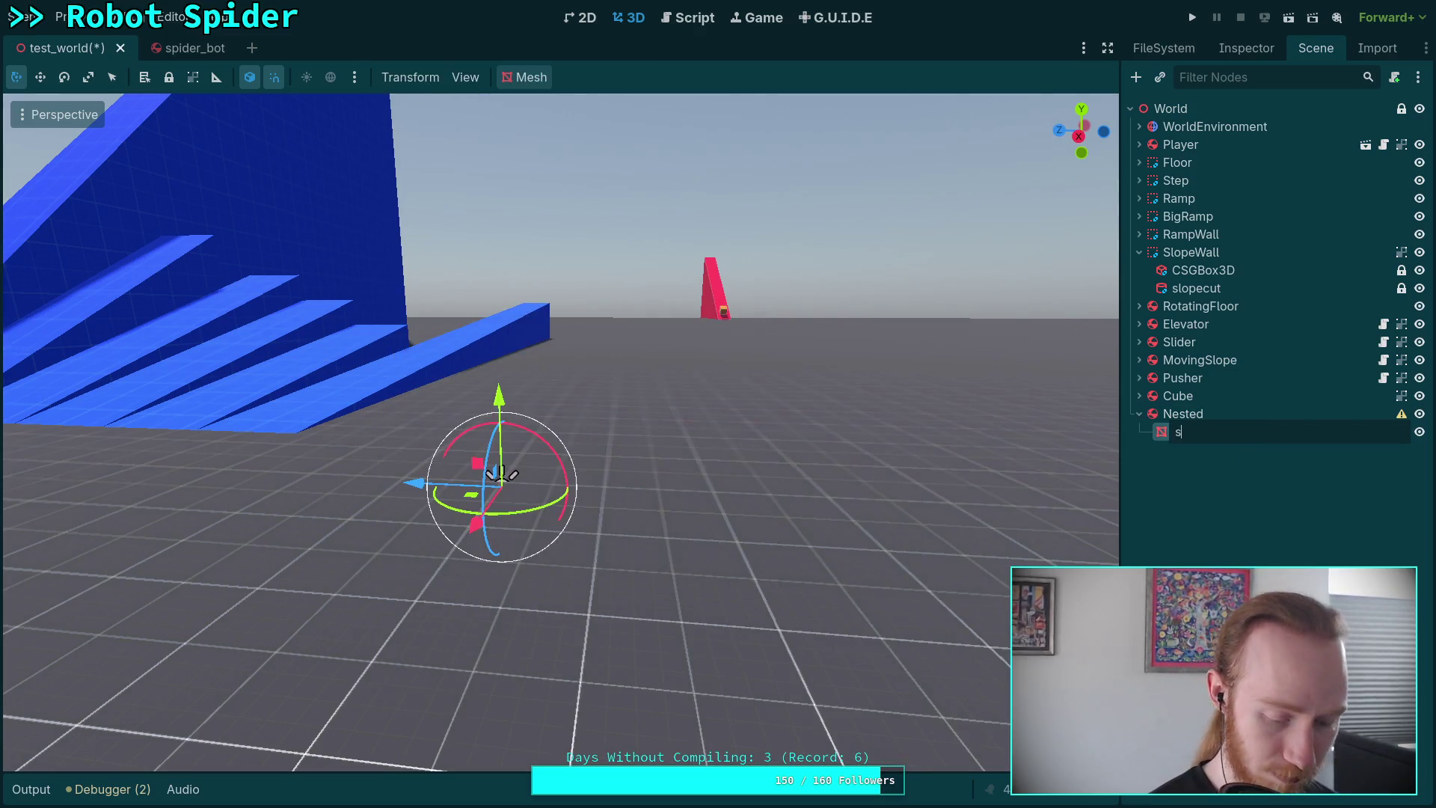
{"action": "key", "text": "Return"}
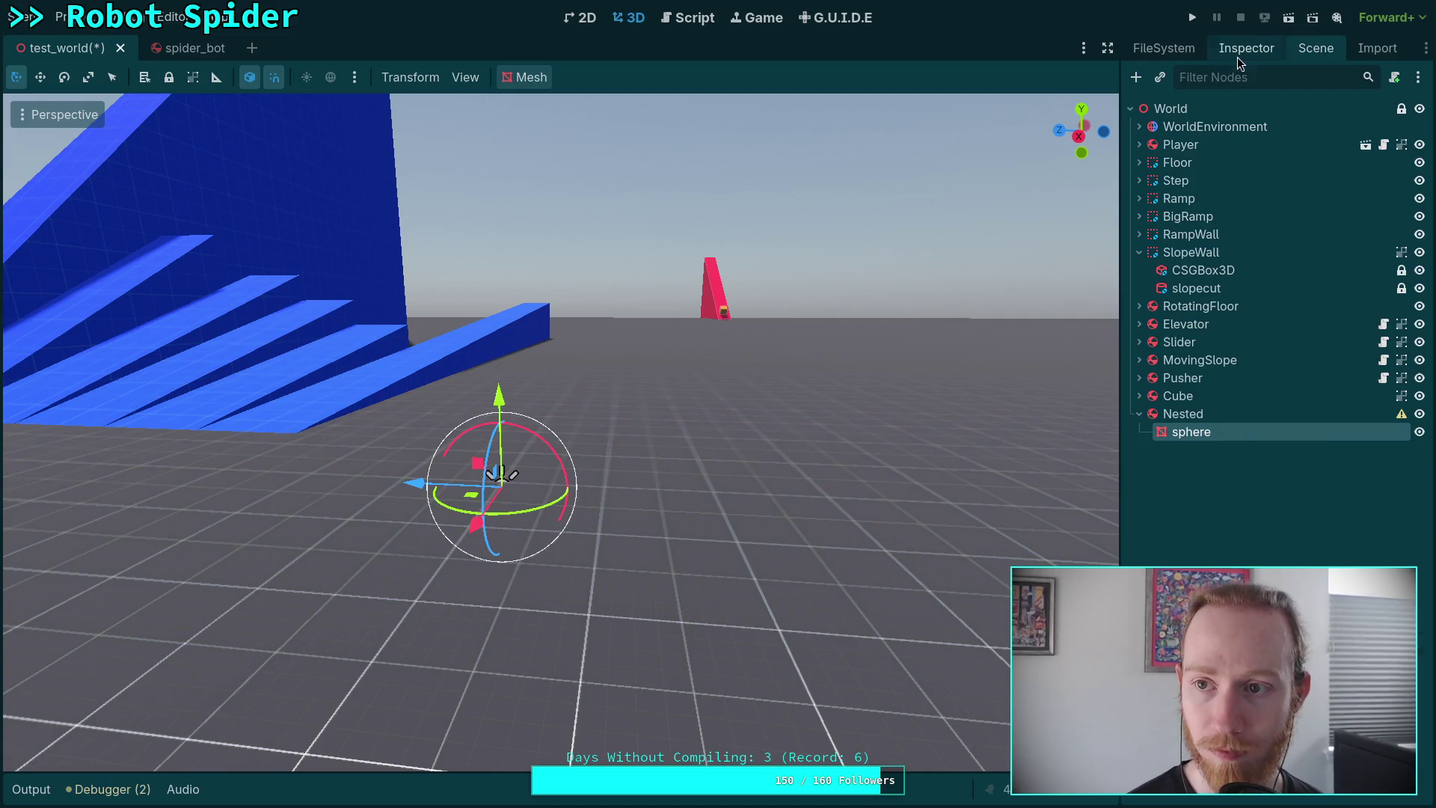
Assign a new SphereMesh to the sphere node.
{"action": "left_click", "coordinate": [1242, 50]}
{"action": "left_click", "coordinate": [1305, 187]}
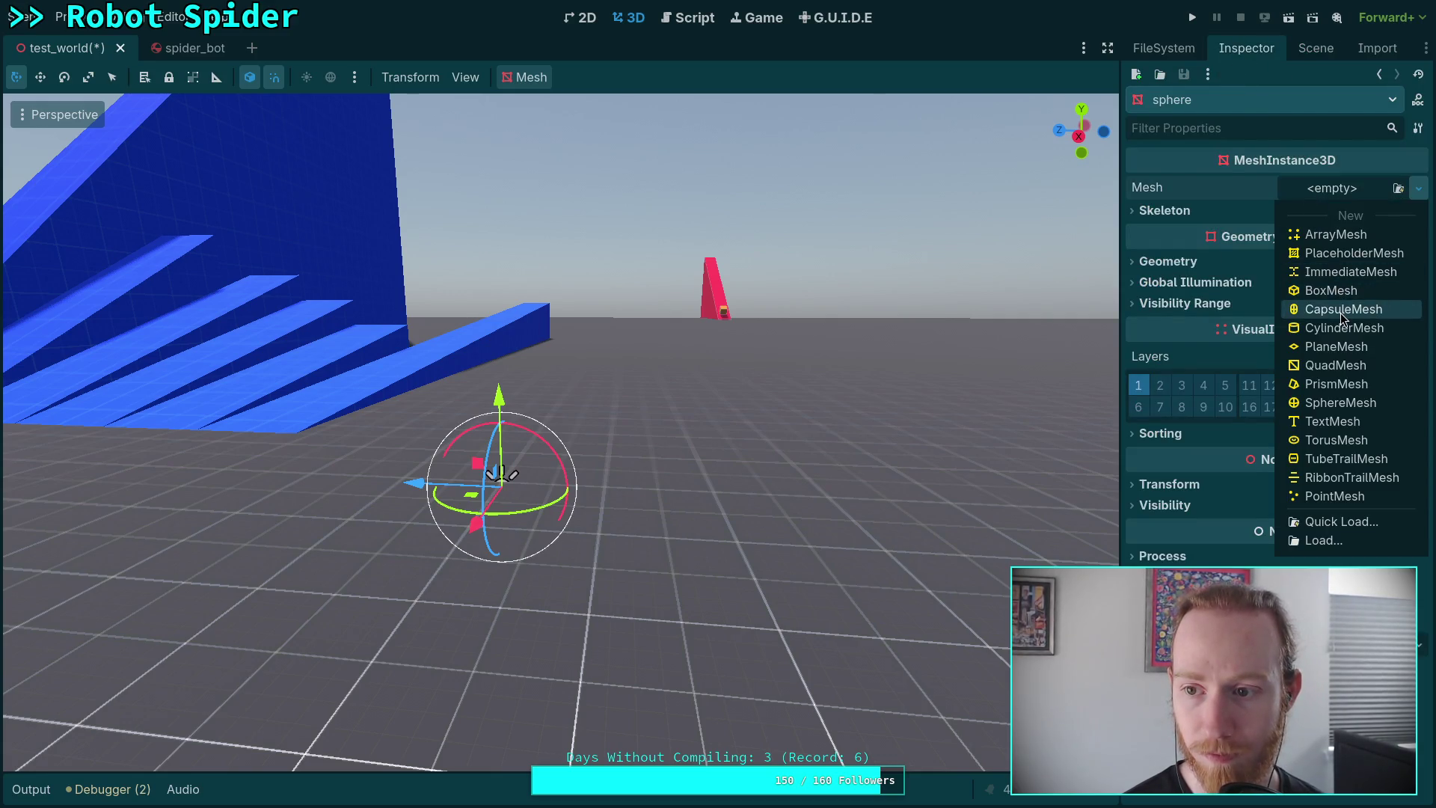
{"action": "left_click", "coordinate": [1339, 402]}
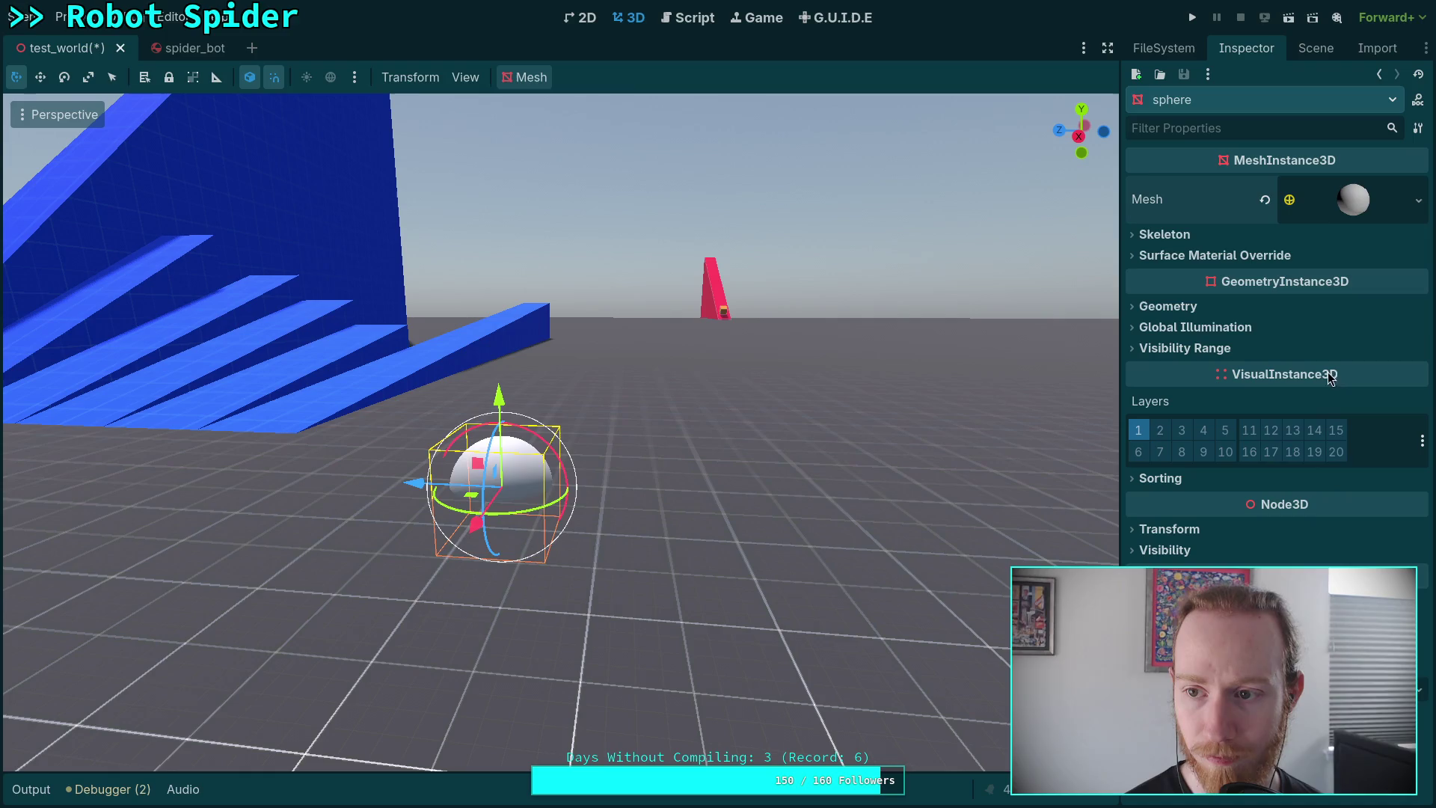
{"action": "left_click", "coordinate": [1348, 204]}
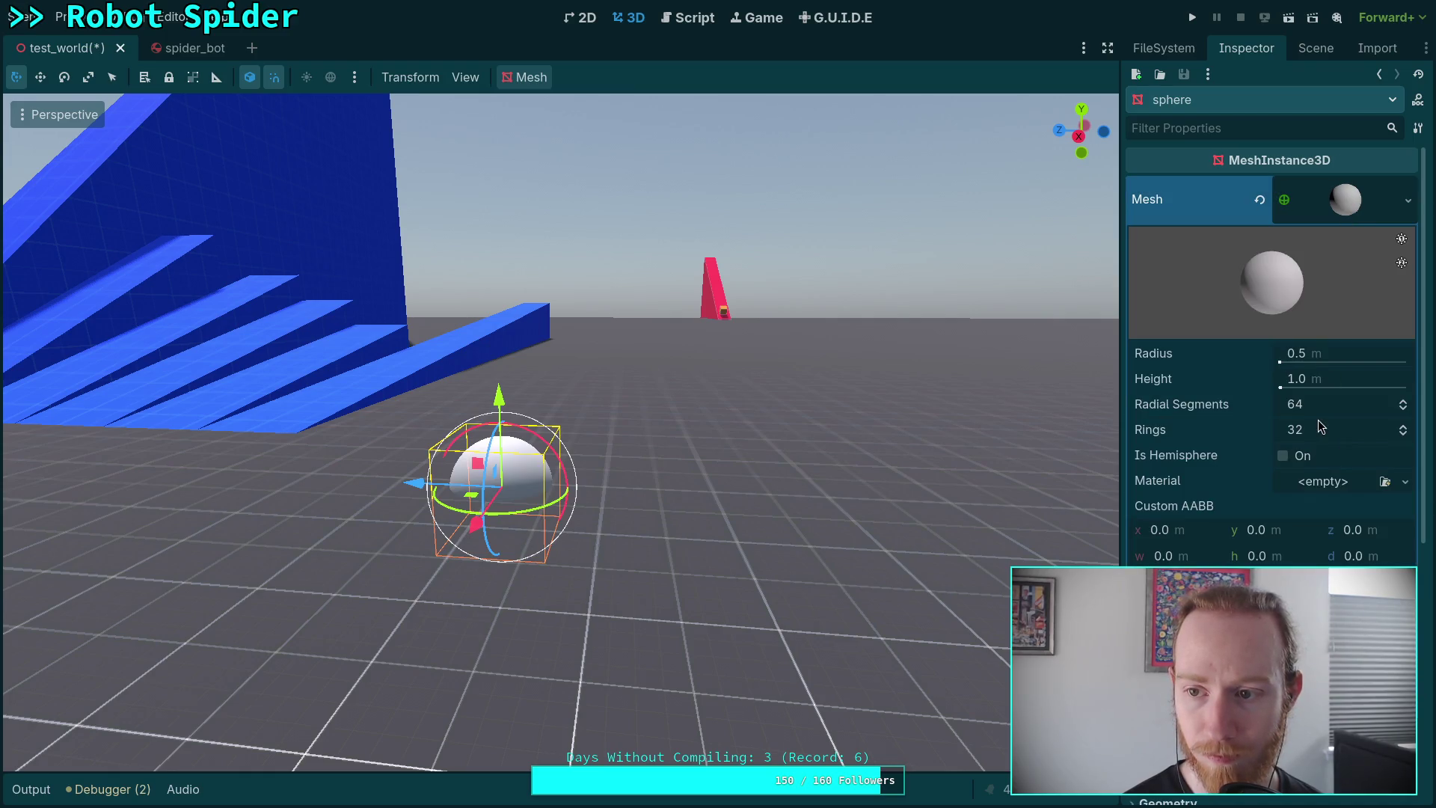
Set the SphereMesh radius to 0.125 m and height to 0.25 m.
{"action": "left_click", "coordinate": [1343, 356]}
{"action": "type", "text": "e"}
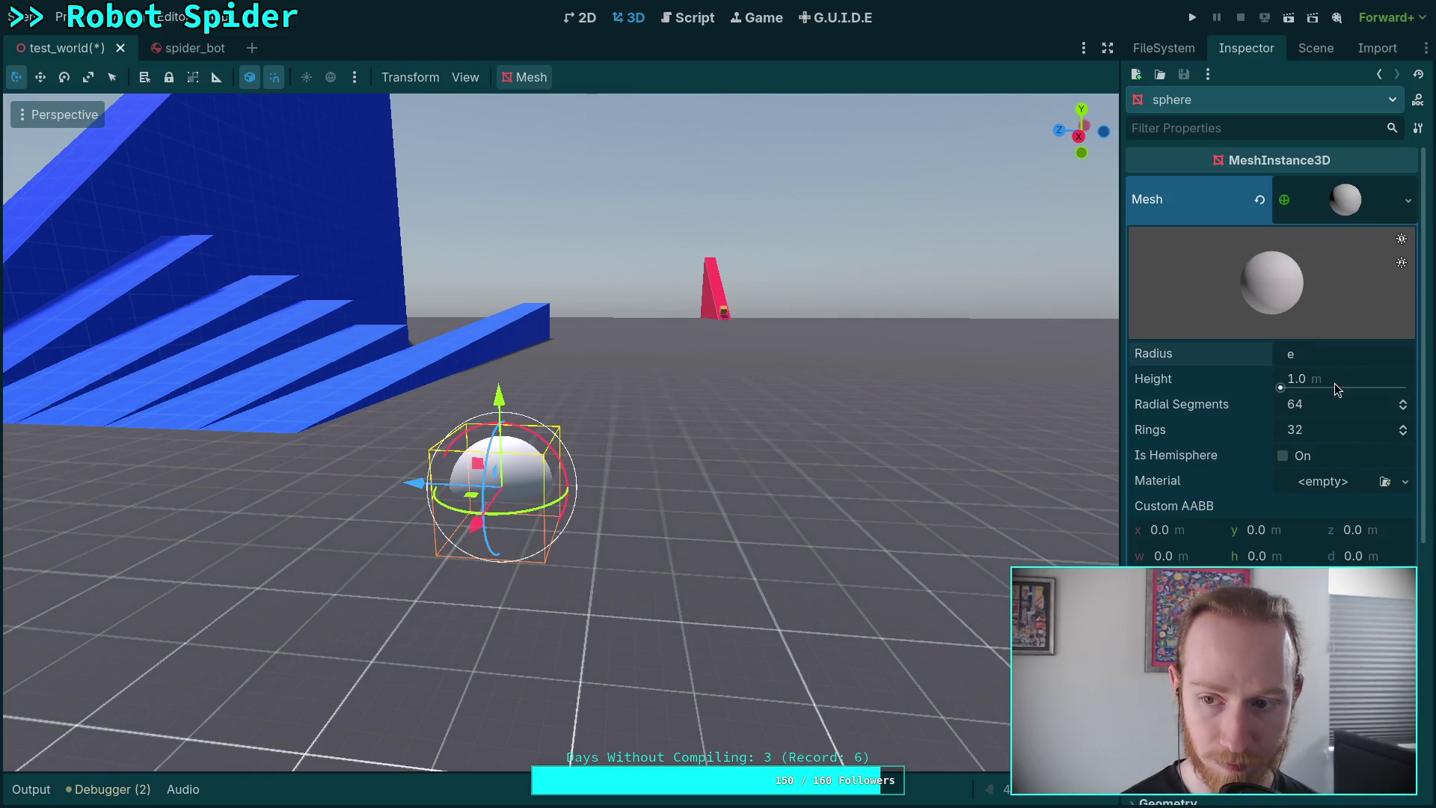
{"action": "key", "text": "BackSpace"}
{"action": "type", "text": "0.125"}
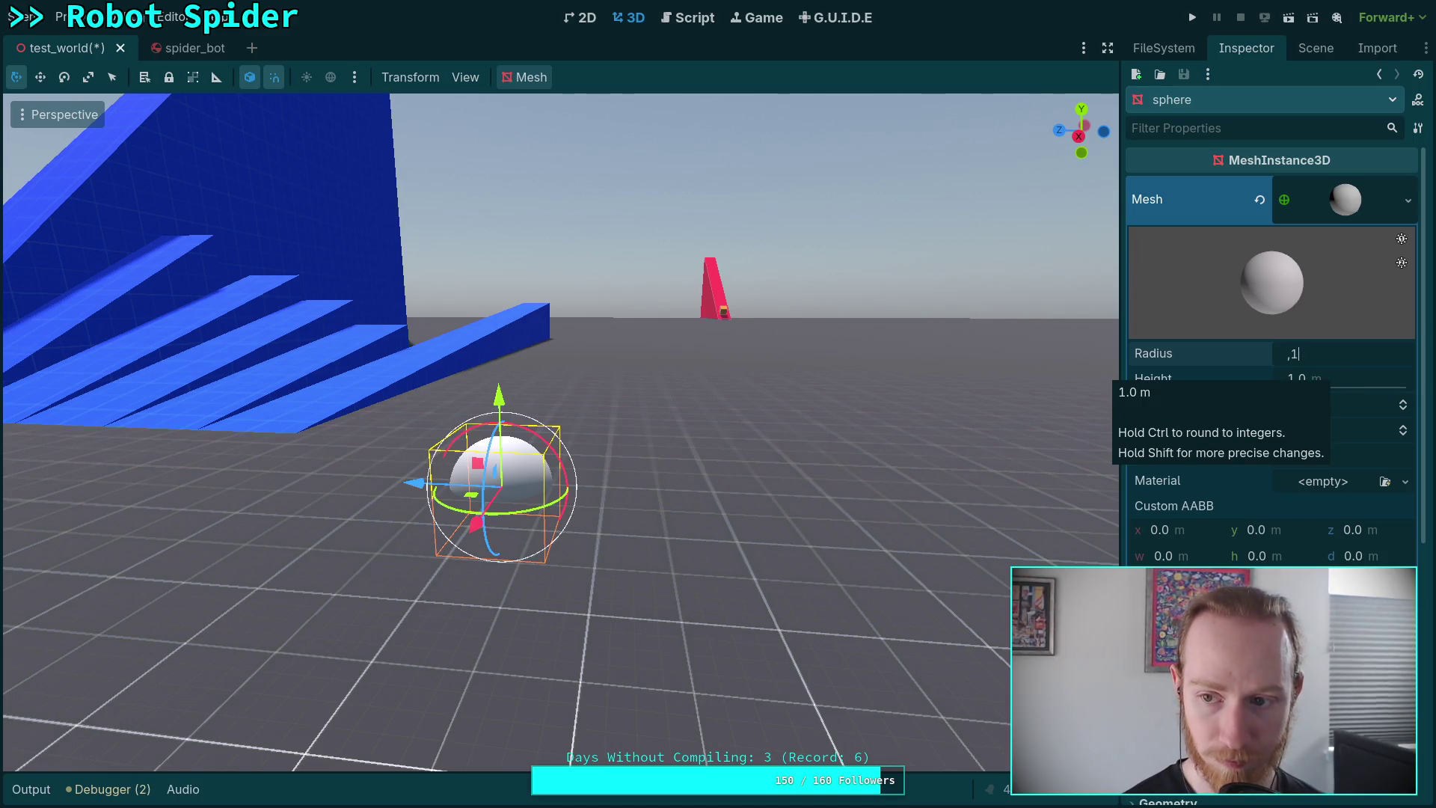
{"action": "key", "text": "Return"}
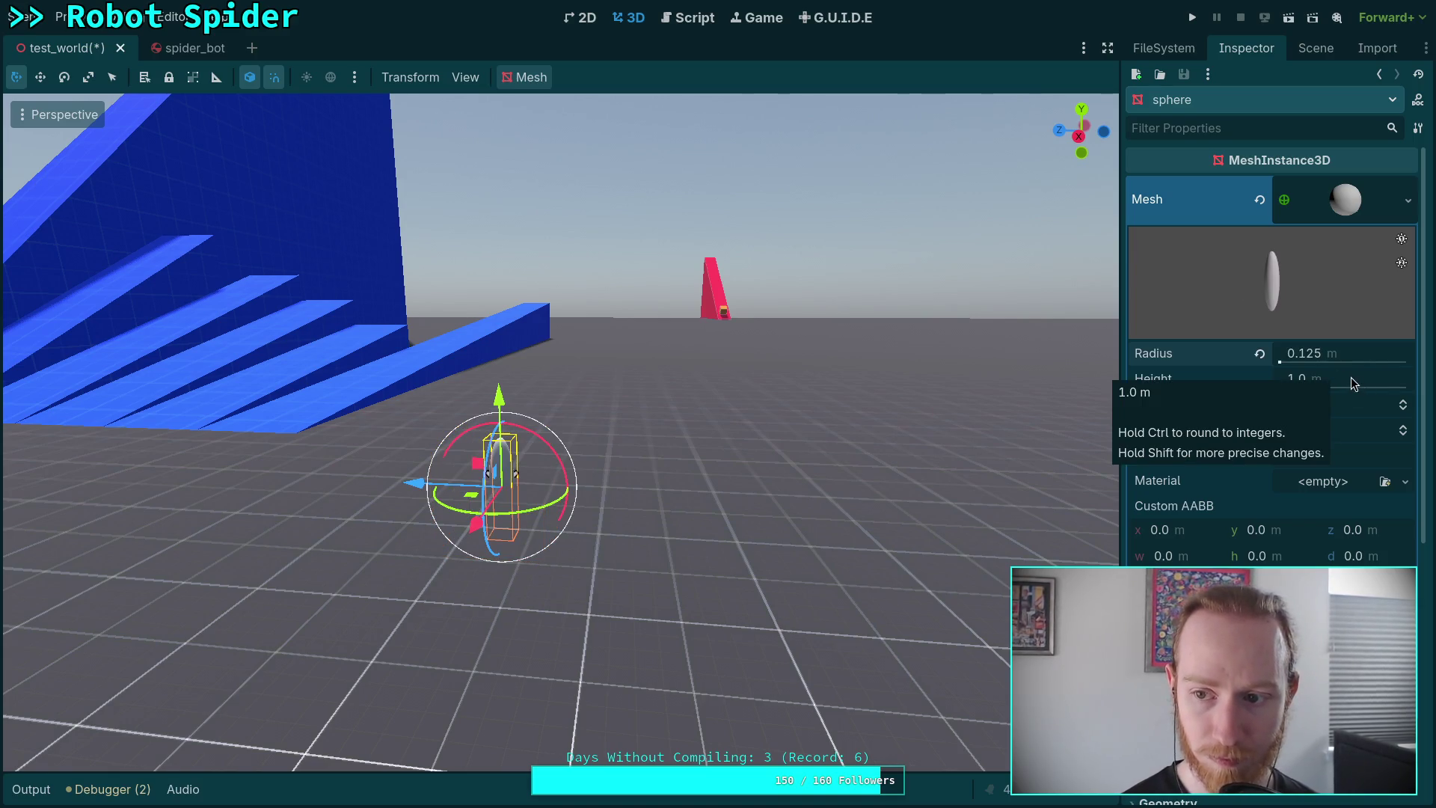
{"action": "left_click", "coordinate": [1349, 377]}
{"action": "type", "text": ".5"}
{"action": "key", "text": "Return"}
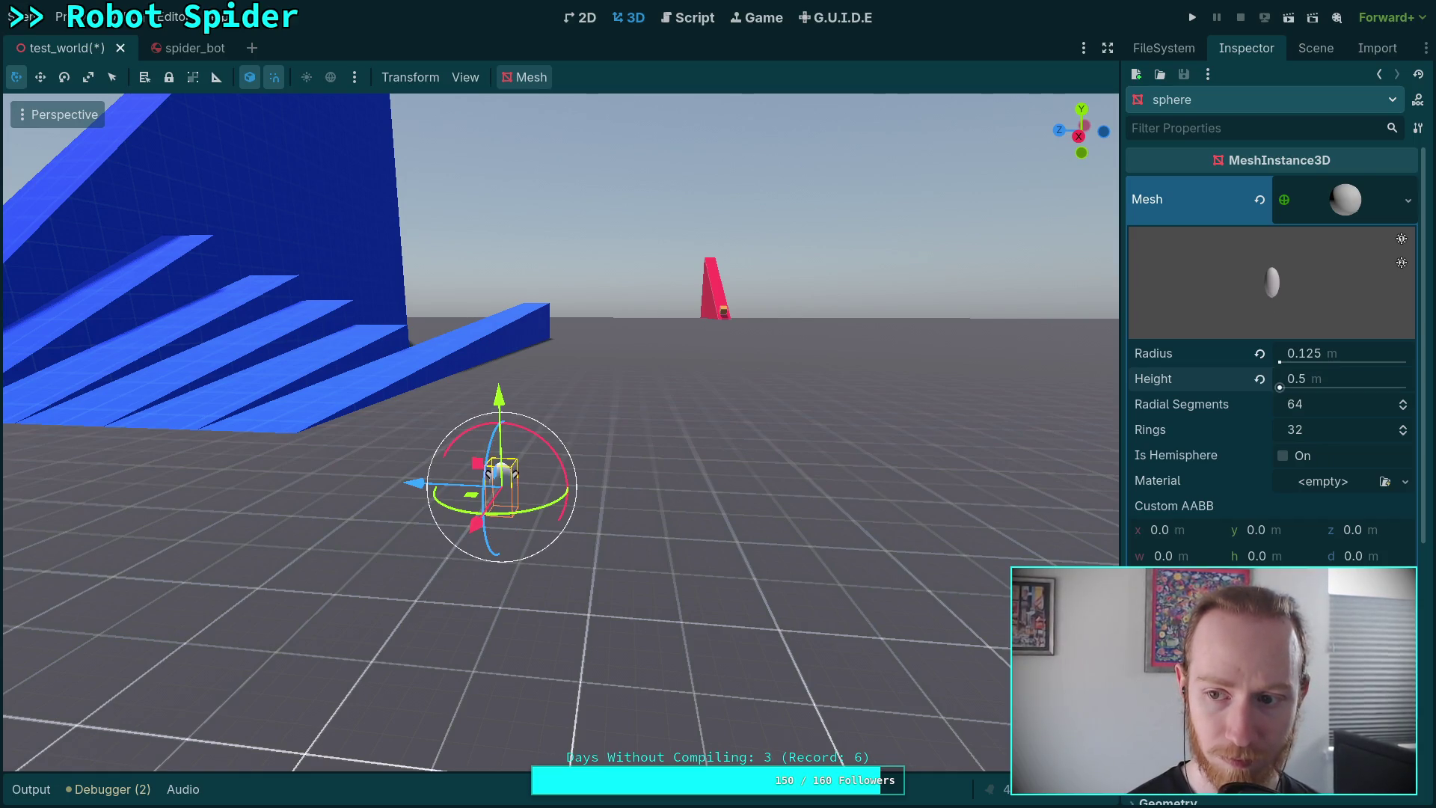
{"action": "left_click", "coordinate": [1296, 380]}
{"action": "type", "text": "0.25"}
{"action": "key", "text": "Return"}
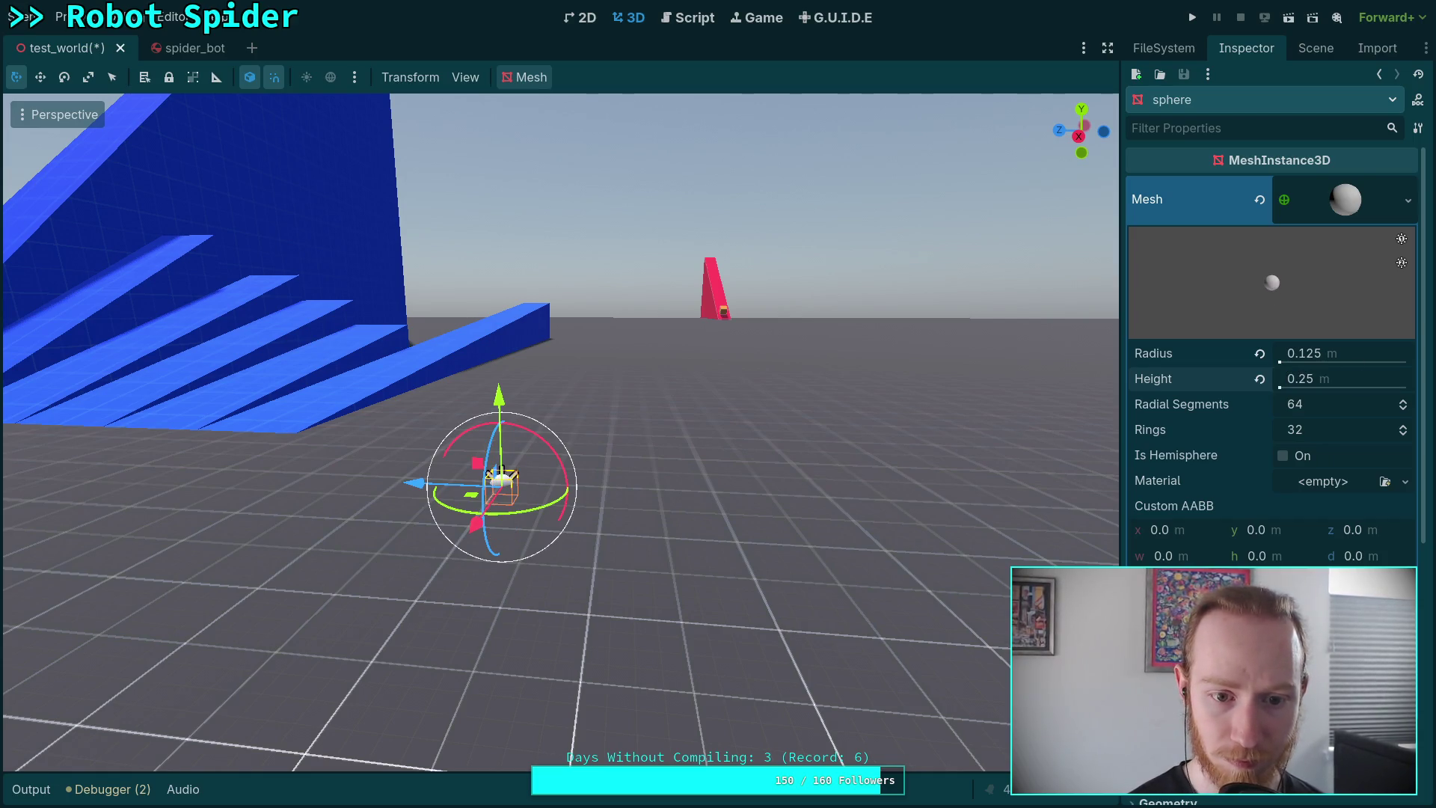
Give the sphere a new StandardMaterial3D with grid_red.png as its Albedo texture.
{"action": "scroll", "coordinate": [595, 469], "scroll_direction": "up", "scroll_amount": 1}
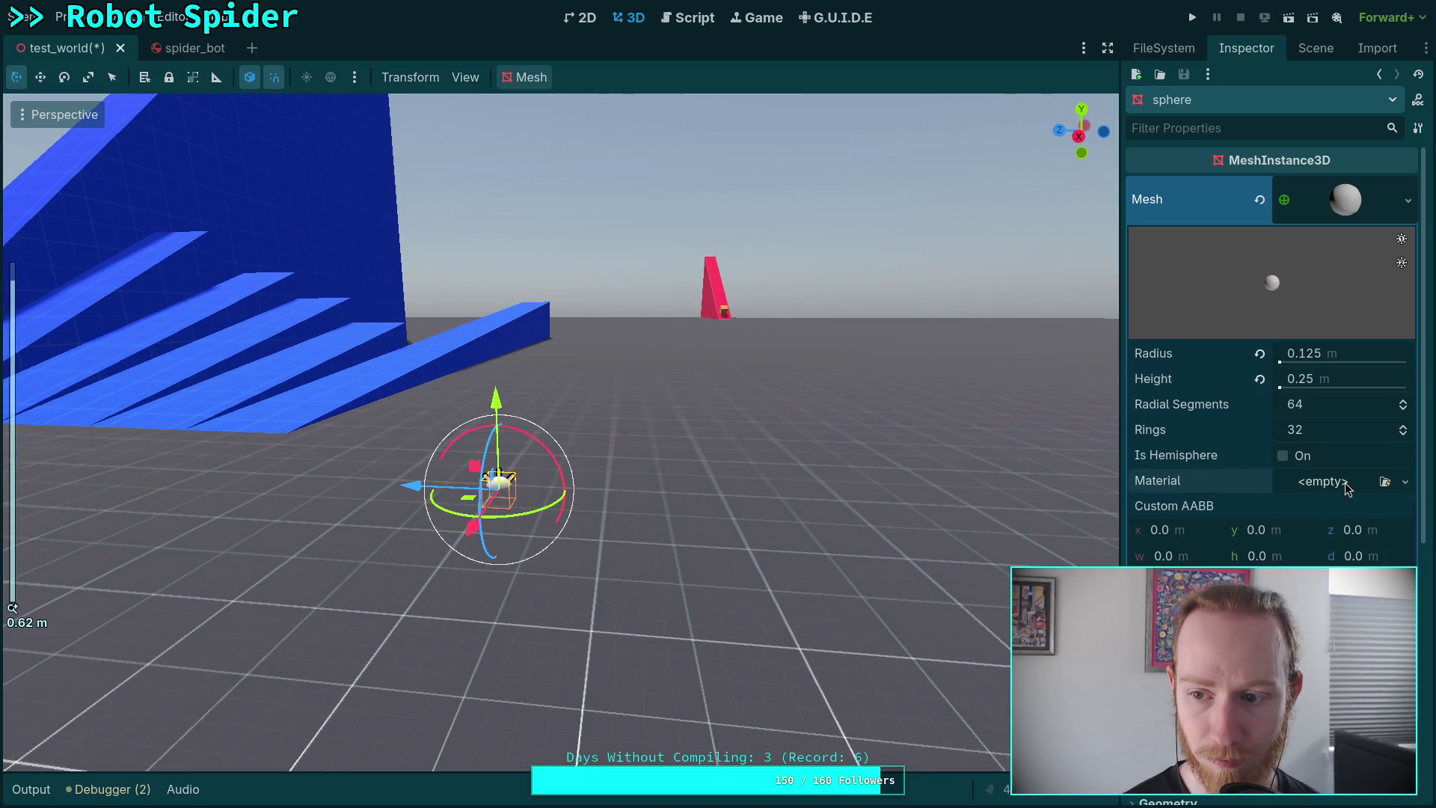
{"action": "left_click", "coordinate": [1386, 481]}
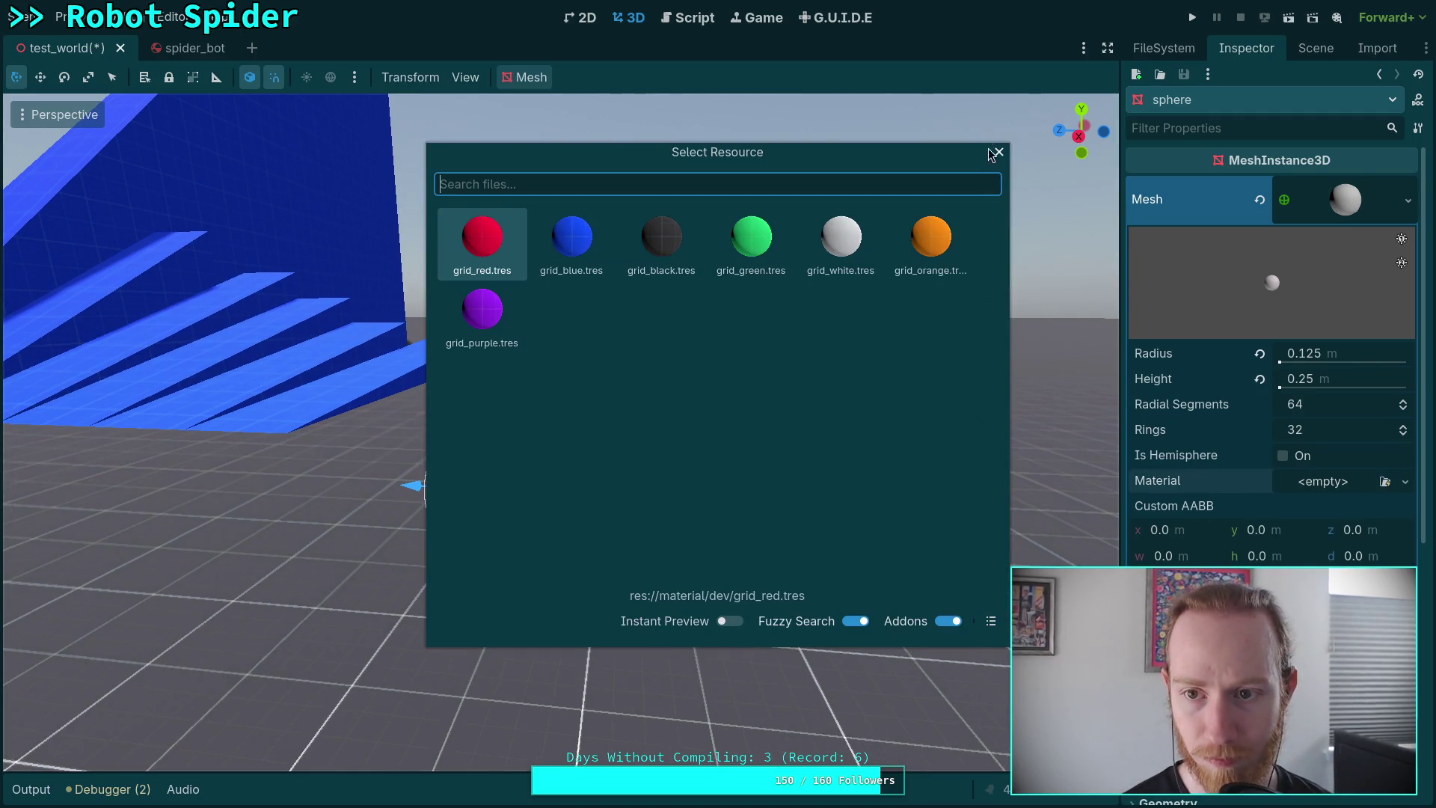
{"action": "key", "text": "Escape"}
{"action": "left_click", "coordinate": [1321, 487]}
{"action": "left_click", "coordinate": [1315, 520]}
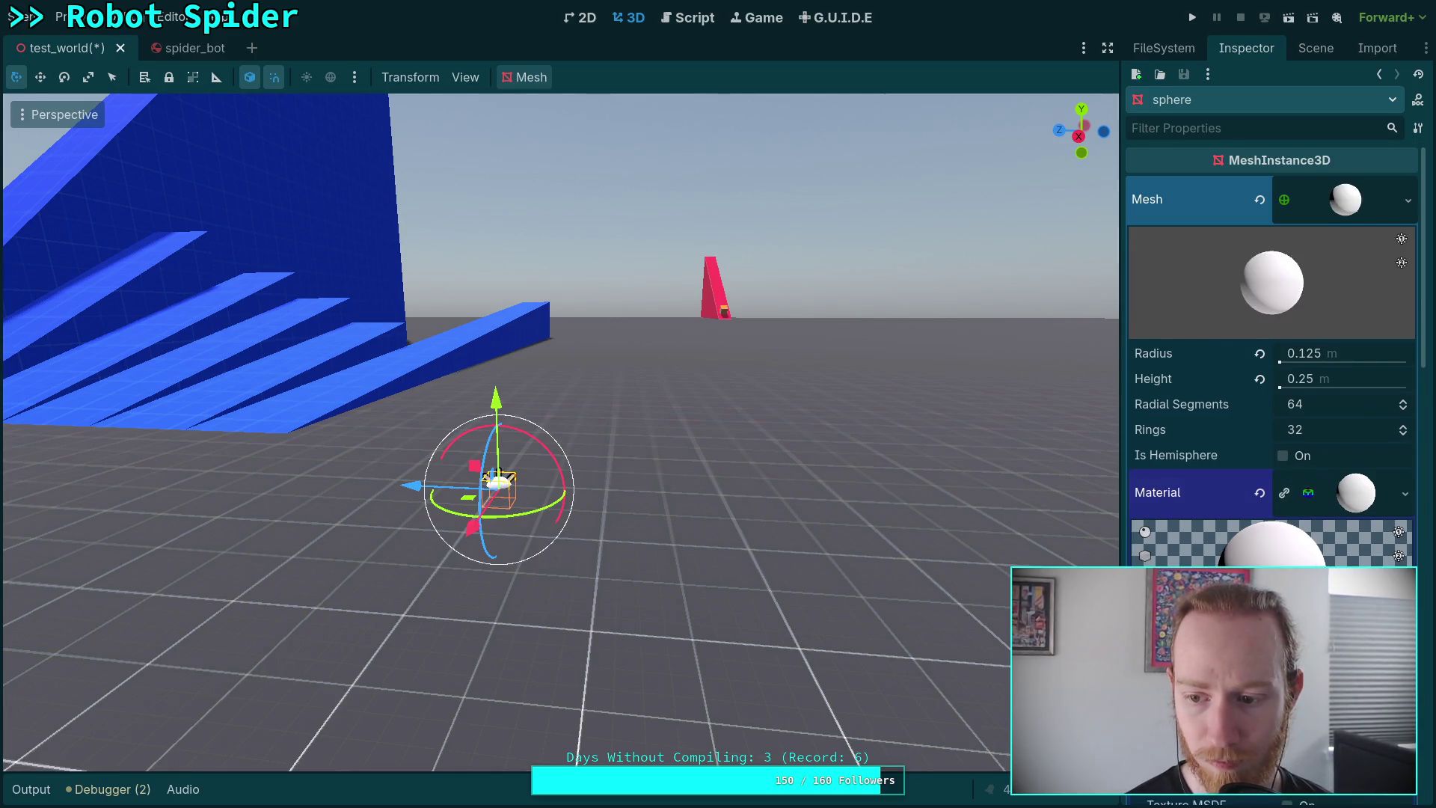
{"action": "scroll", "coordinate": [1317, 555], "scroll_direction": "down", "scroll_amount": 2}
{"action": "left_click", "coordinate": [1345, 591]}
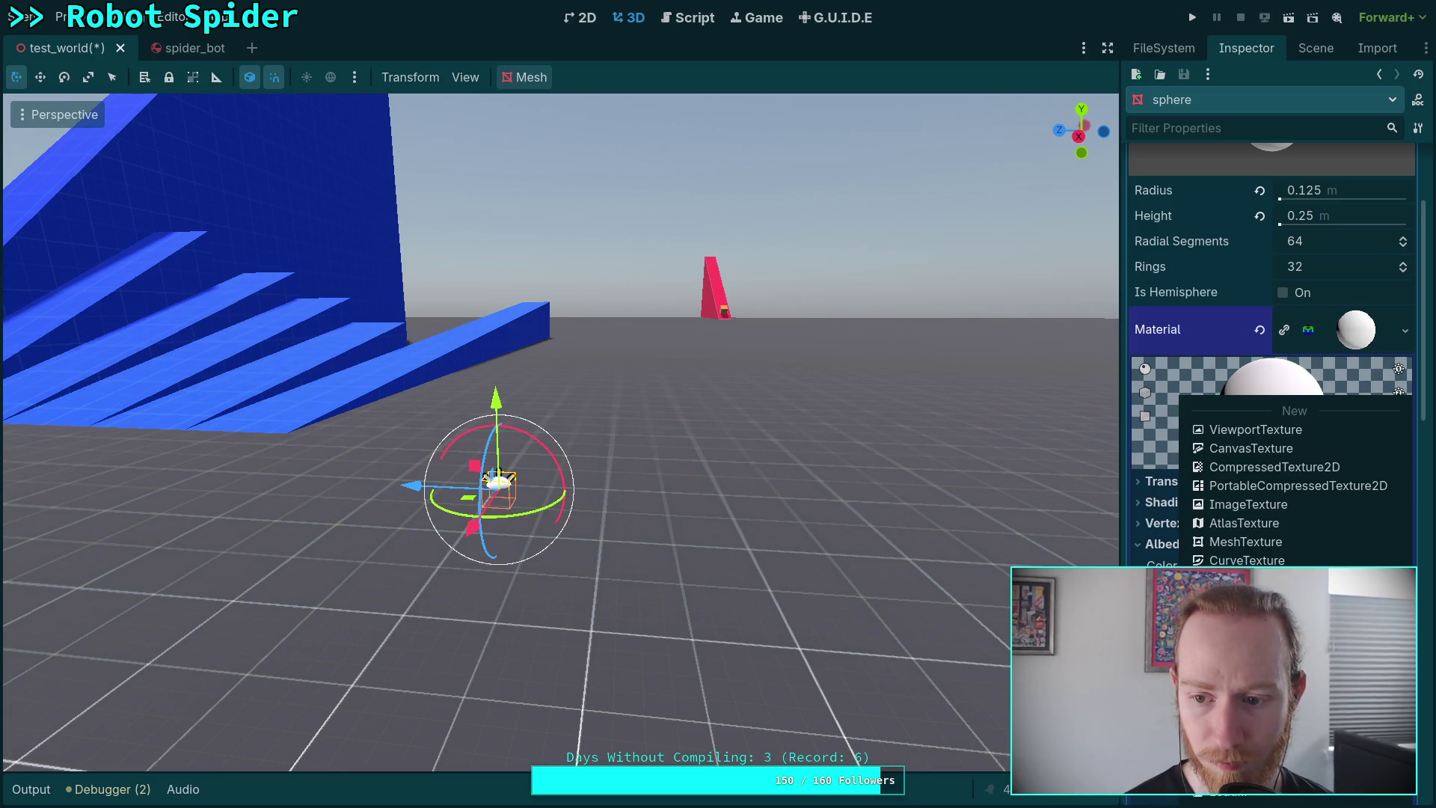
{"action": "left_click", "coordinate": [1212, 602]}
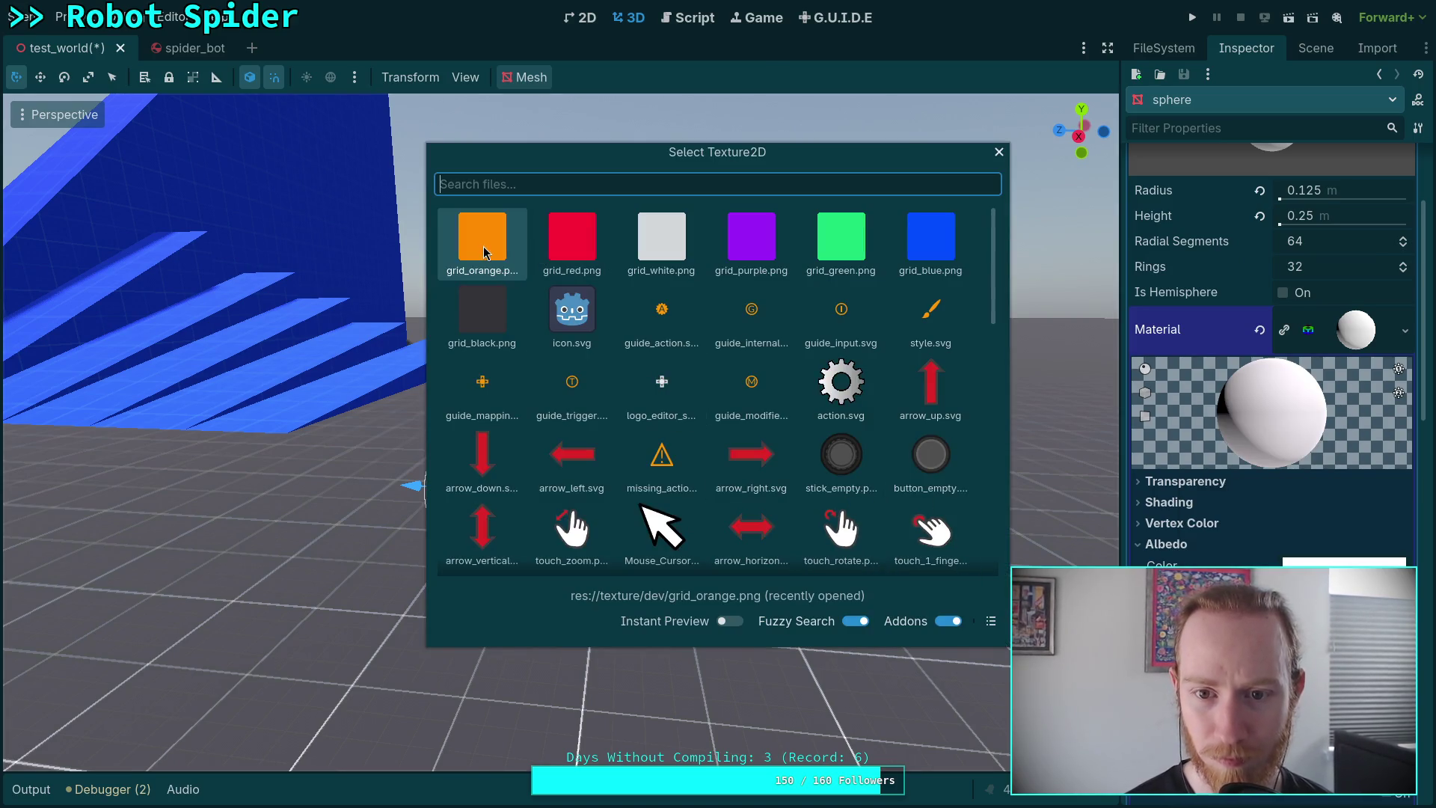
{"action": "double_click", "coordinate": [584, 253]}
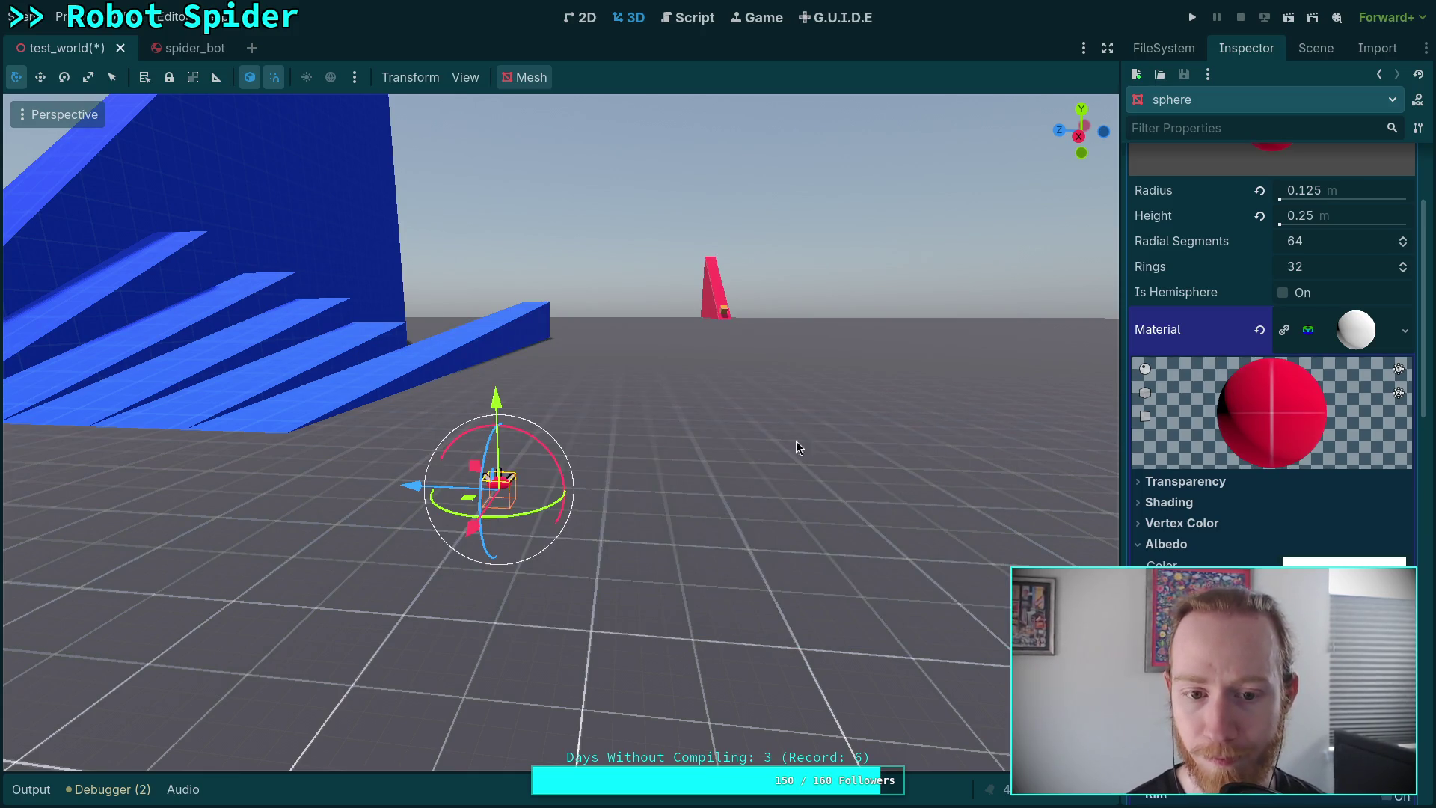
Frame and orbit the view around the red sphere, then reselect its mesh node.
{"action": "left_click_drag", "start_coordinate": [696, 481], "coordinate": [658, 509]}
{"action": "scroll", "coordinate": [673, 483], "scroll_direction": "up", "scroll_amount": 2}
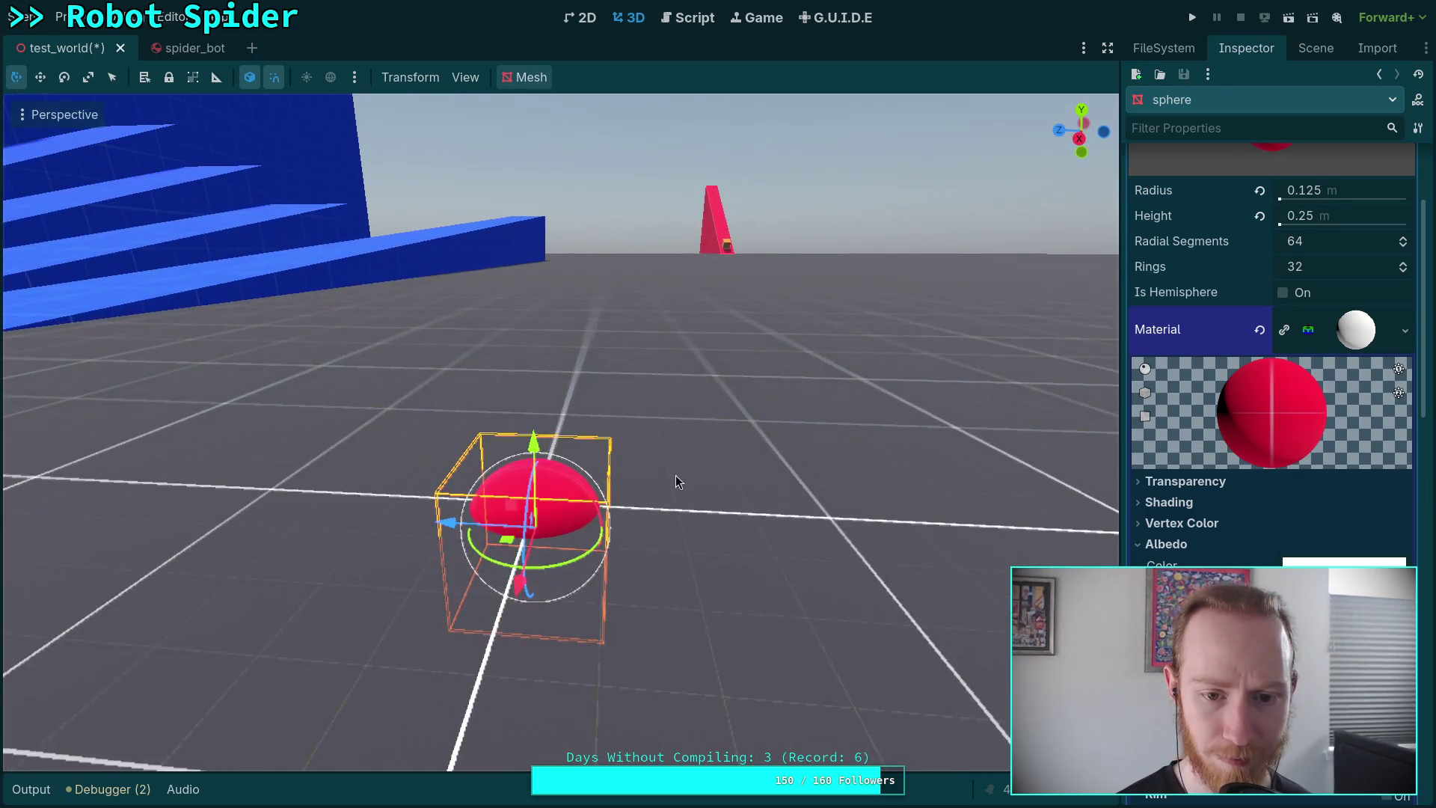
{"action": "mouse_move", "coordinate": [673, 482]}
{"action": "left_mouse_down"}
{"action": "mouse_move", "coordinate": [524, 479]}
{"action": "mouse_move", "coordinate": [584, 478]}
{"action": "left_mouse_up"}
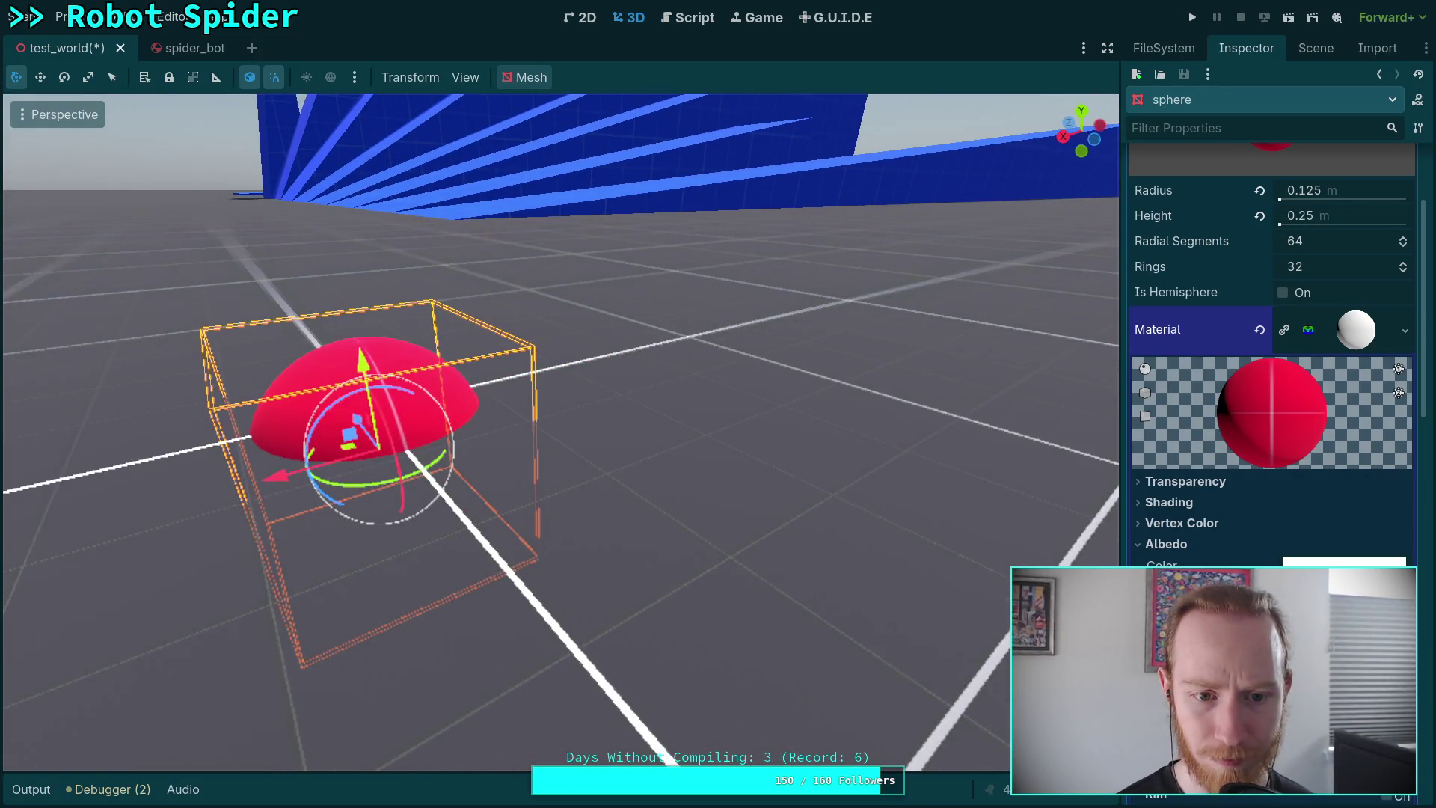
{"action": "left_click", "coordinate": [1316, 48]}
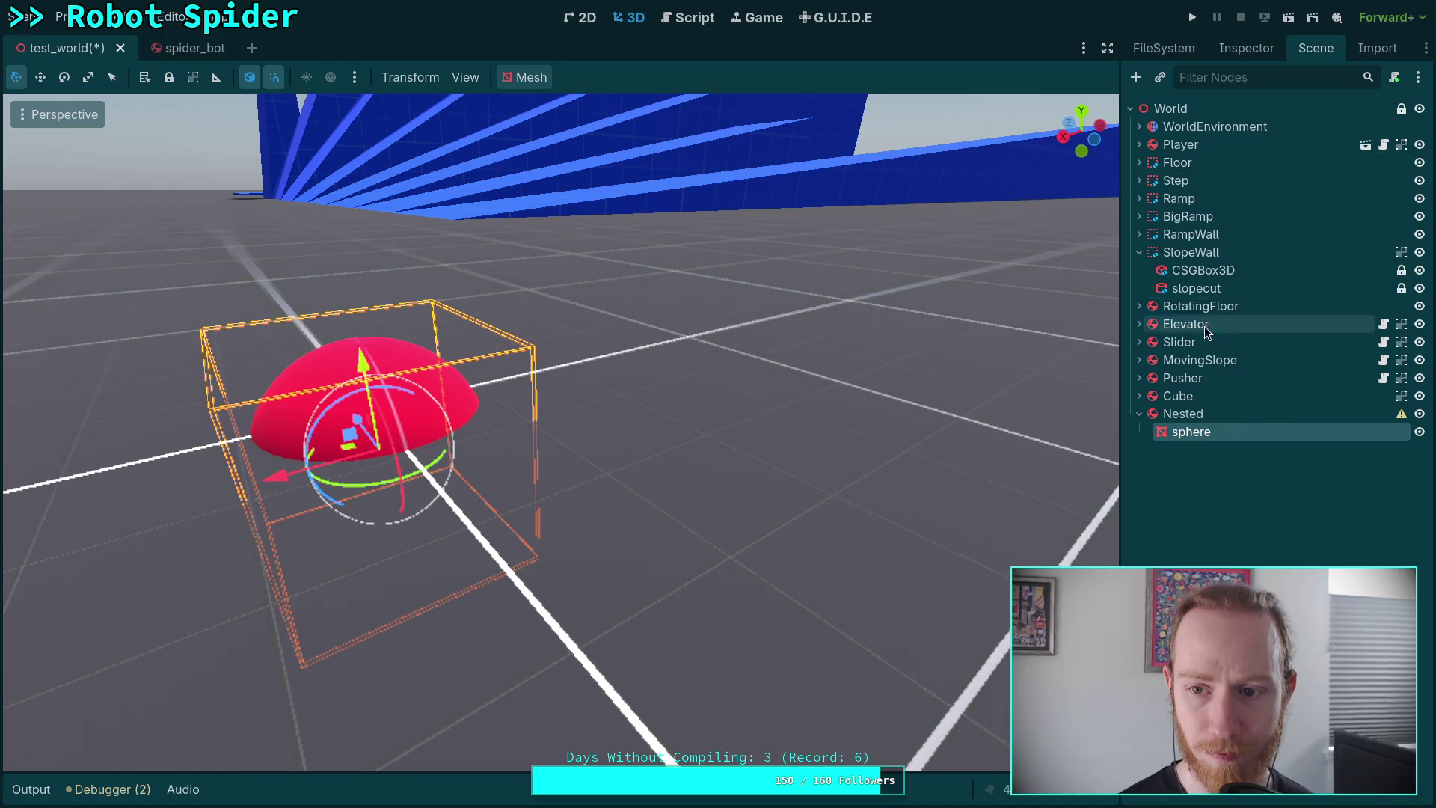
{"action": "left_click", "coordinate": [1184, 414]}
{"action": "scroll", "coordinate": [367, 364], "scroll_direction": "up", "scroll_amount": 3}
{"action": "key", "text": "f"}
{"action": "scroll", "coordinate": [561, 433], "scroll_direction": "up", "scroll_amount": 2}
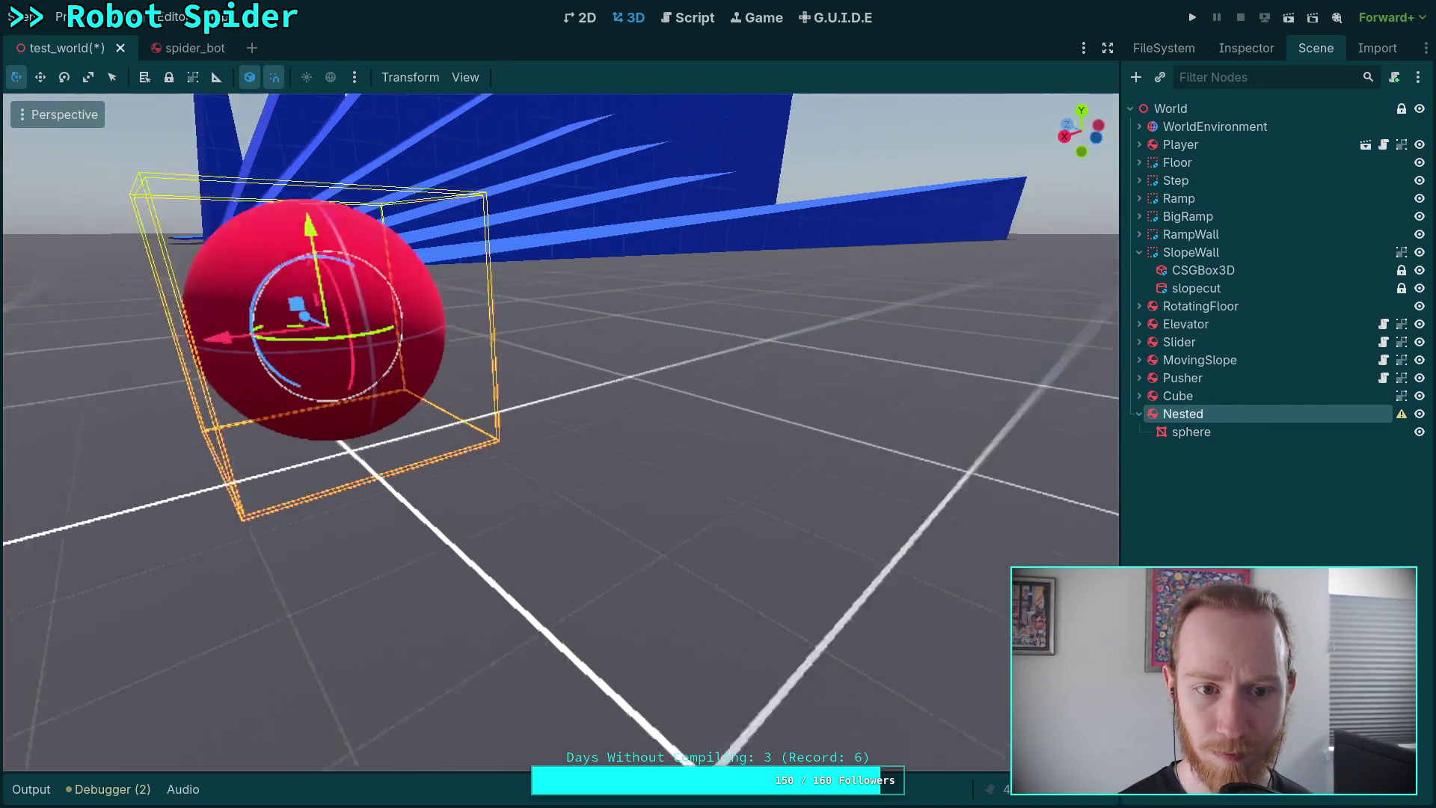
{"action": "left_click_drag", "start_coordinate": [523, 449], "coordinate": [688, 448]}
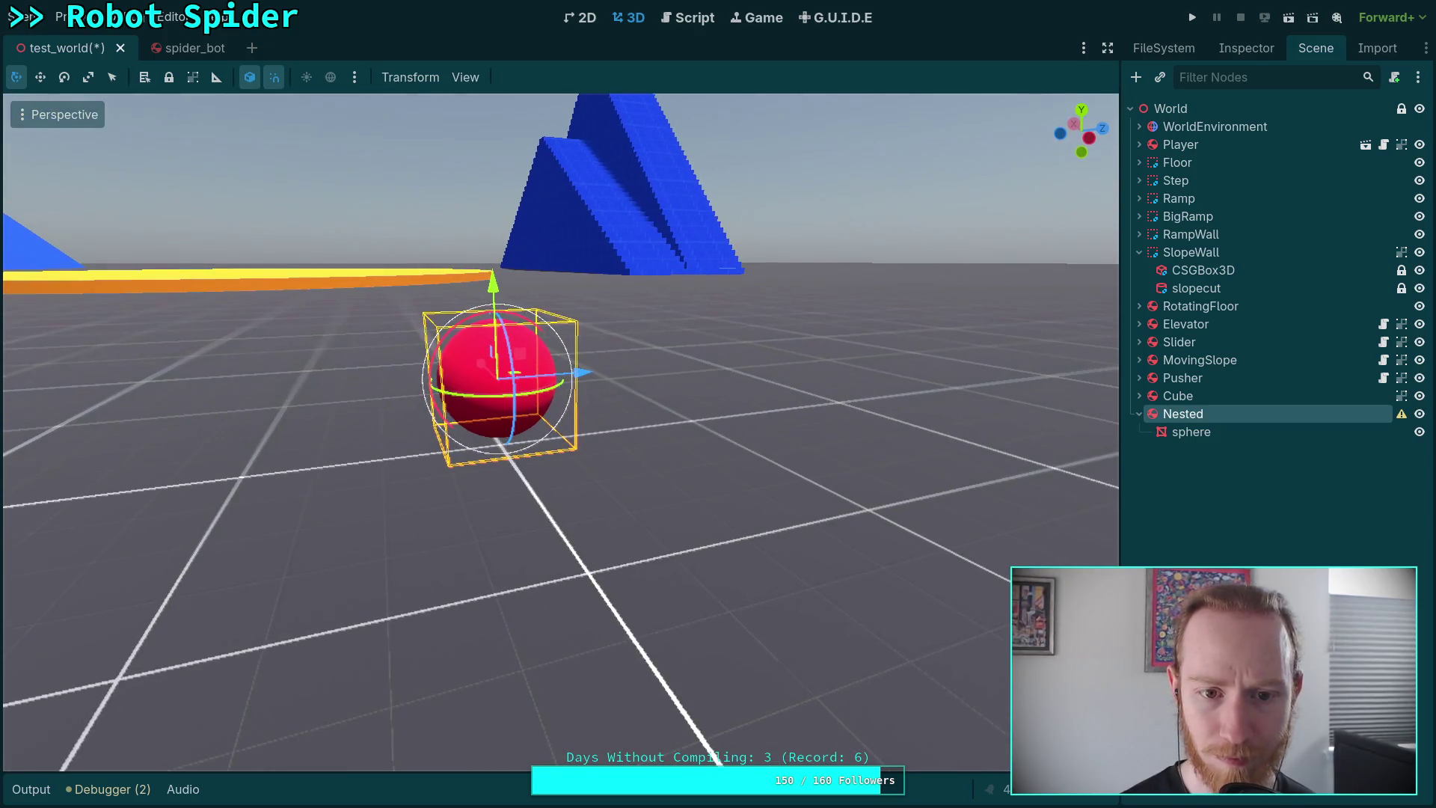
{"action": "left_click", "coordinate": [1220, 436]}
Set the material's UV1 scale to 2.
{"action": "left_click", "coordinate": [1233, 50]}
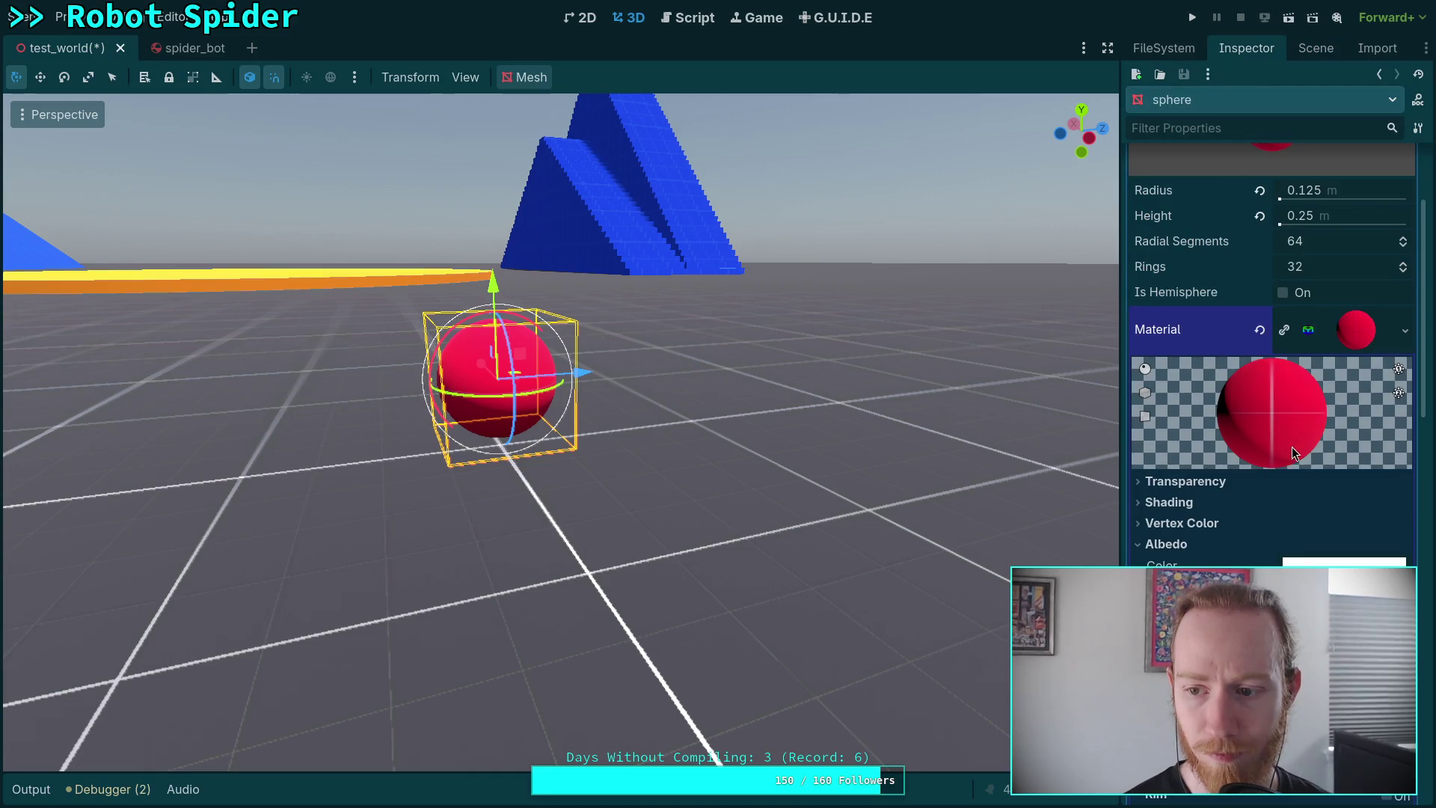
{"action": "scroll", "coordinate": [1259, 528], "scroll_direction": "down", "scroll_amount": 10}
{"action": "left_click", "coordinate": [1158, 412]}
{"action": "left_click", "coordinate": [1200, 458]}
{"action": "type", "text": "2"}
{"action": "key", "text": "Return"}
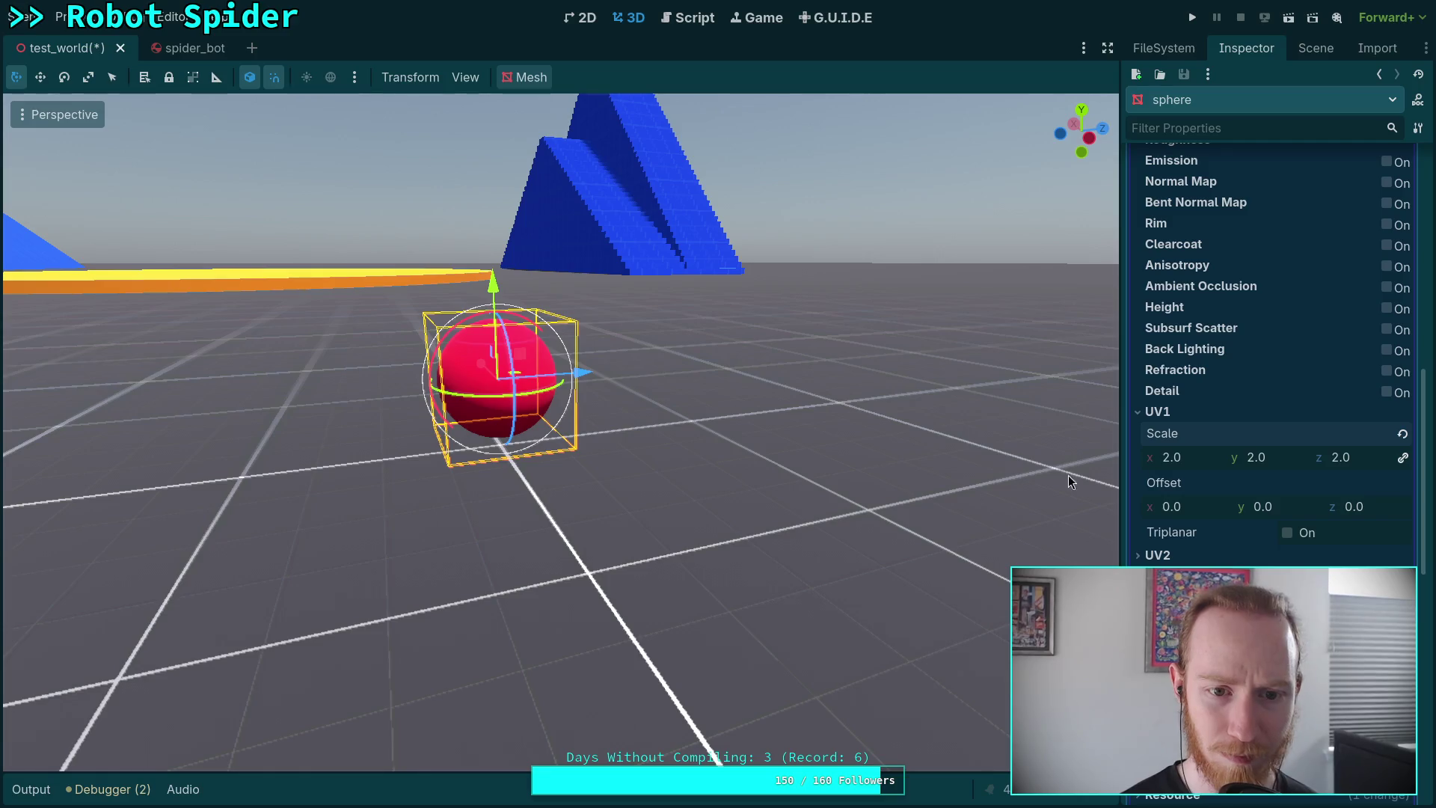
Enable triplanar mapping and orbit around to inspect the textured sphere and ramps.
{"action": "left_click_drag", "start_coordinate": [1114, 480], "coordinate": [897, 448]}
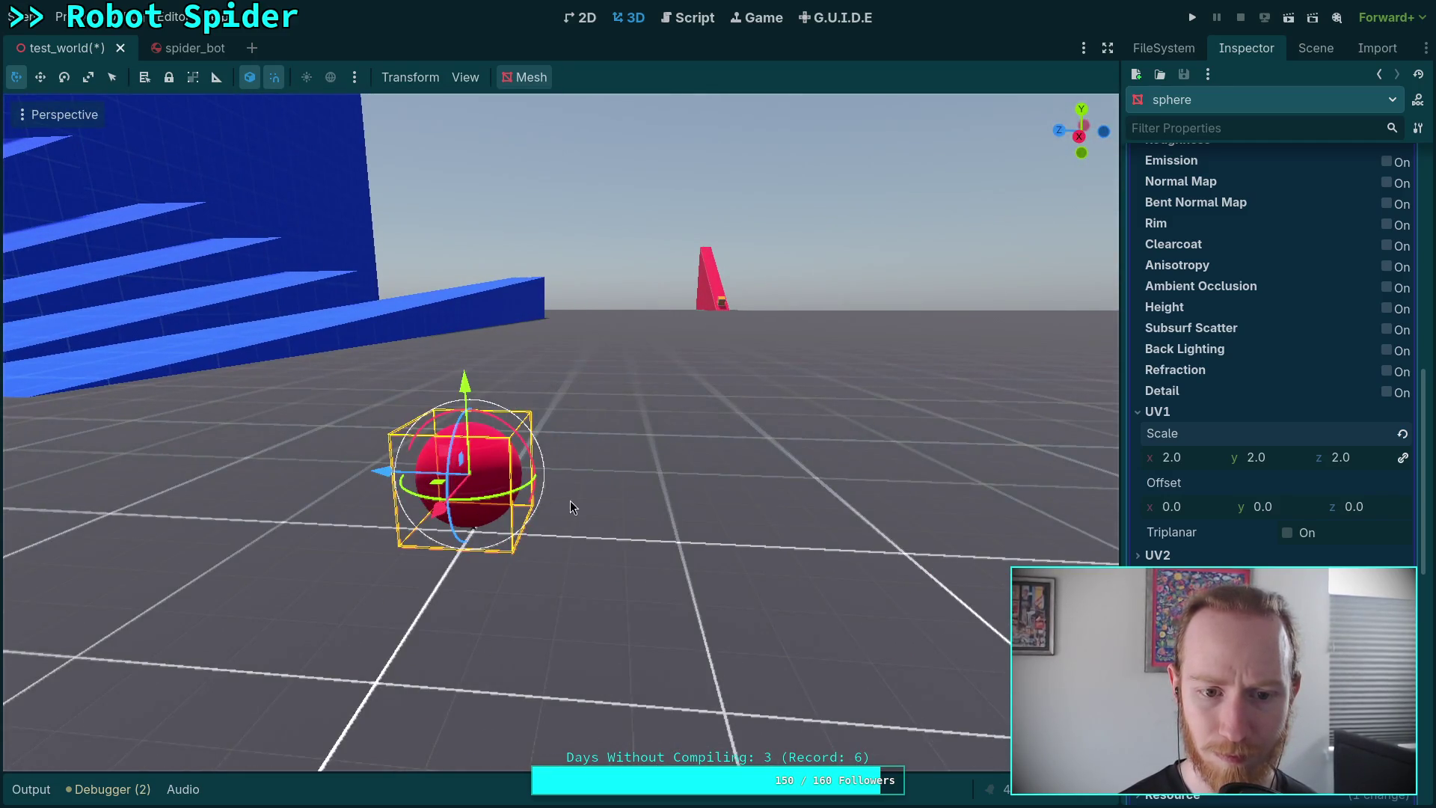
{"action": "scroll", "coordinate": [572, 507], "scroll_direction": "up", "scroll_amount": 3}
{"action": "left_click", "coordinate": [1289, 533]}
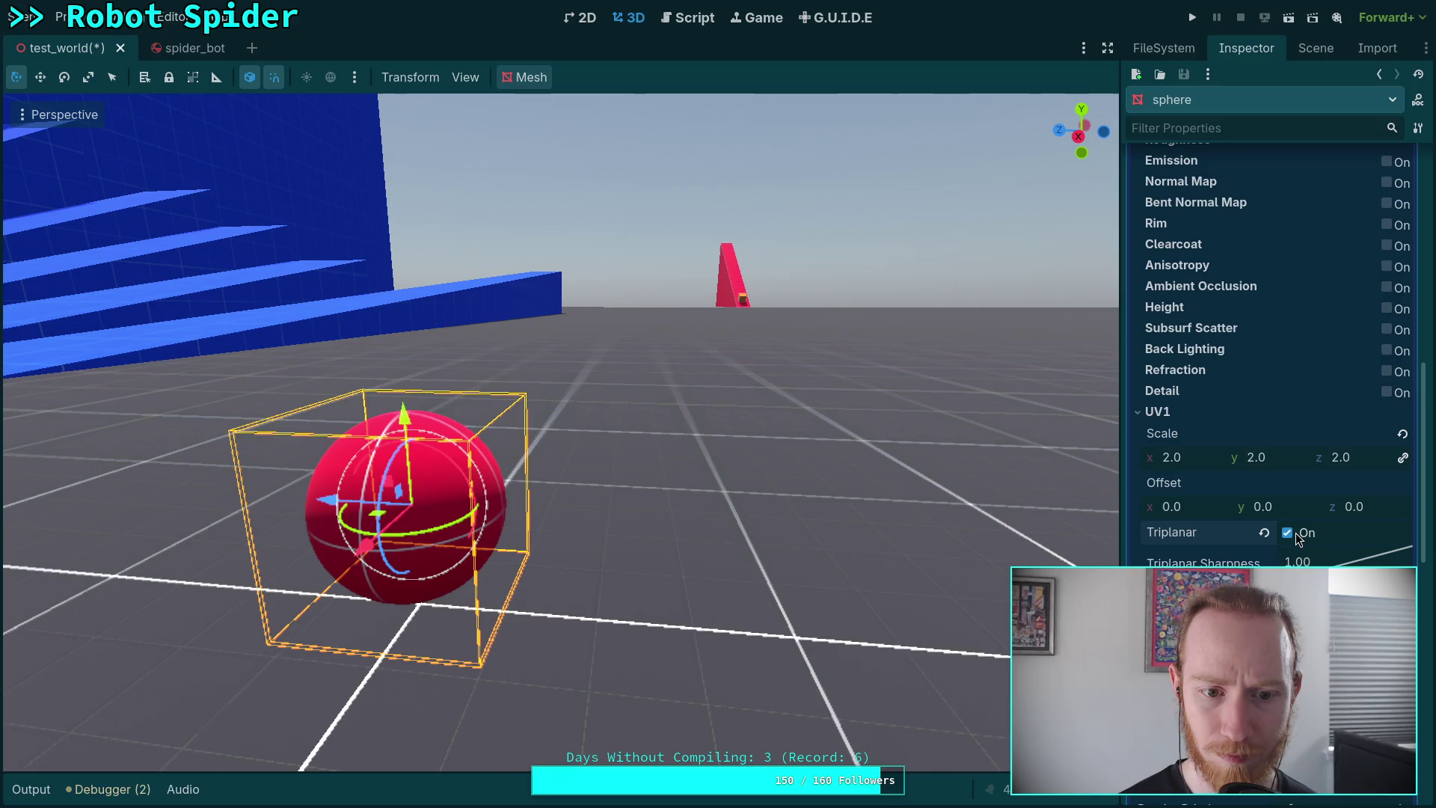
{"action": "mouse_move", "coordinate": [1060, 519]}
{"action": "left_mouse_down"}
{"action": "mouse_move", "coordinate": [785, 508]}
{"action": "mouse_move", "coordinate": [973, 517]}
{"action": "mouse_move", "coordinate": [860, 509]}
{"action": "left_mouse_up"}
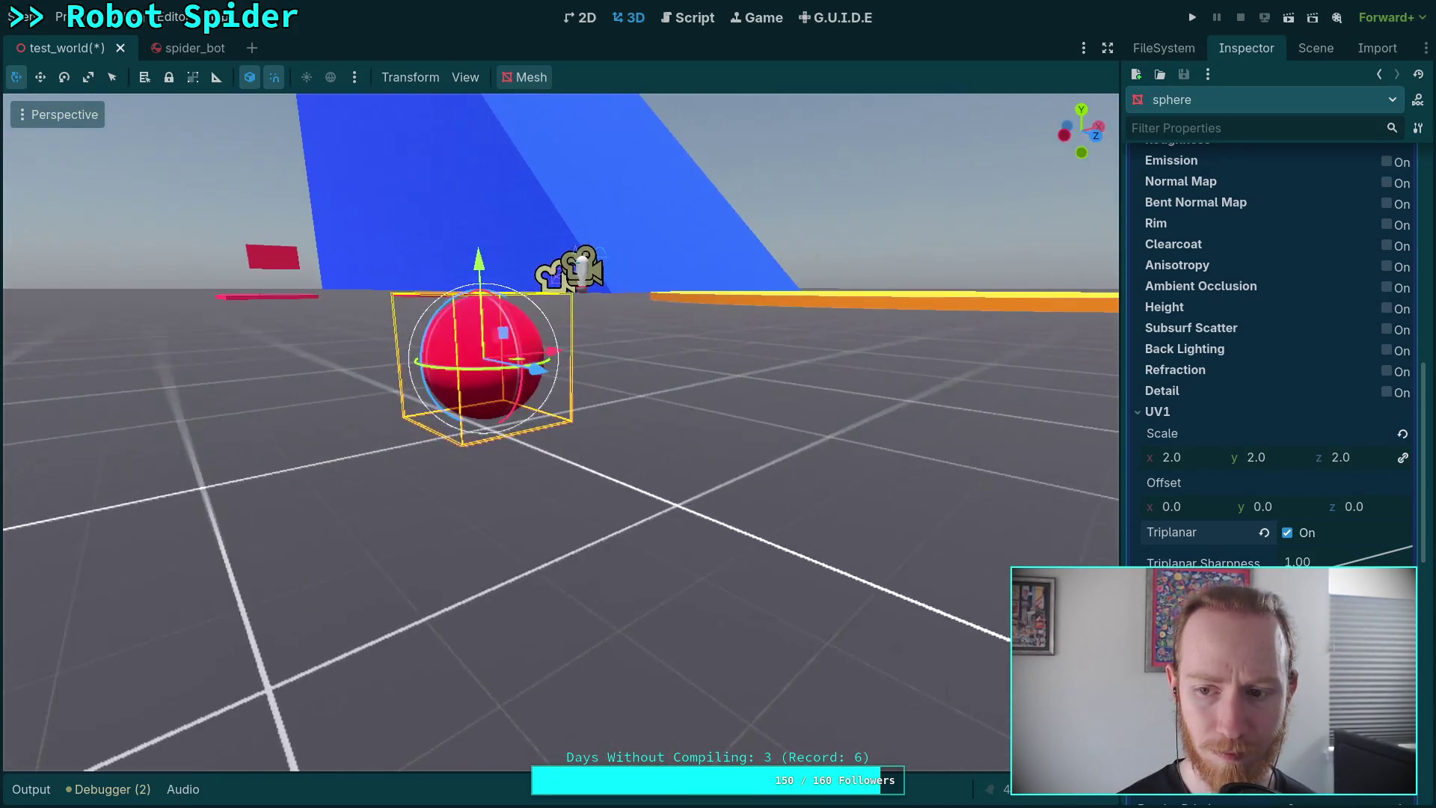
{"action": "left_click_drag", "start_coordinate": [1194, 458], "coordinate": [823, 509]}
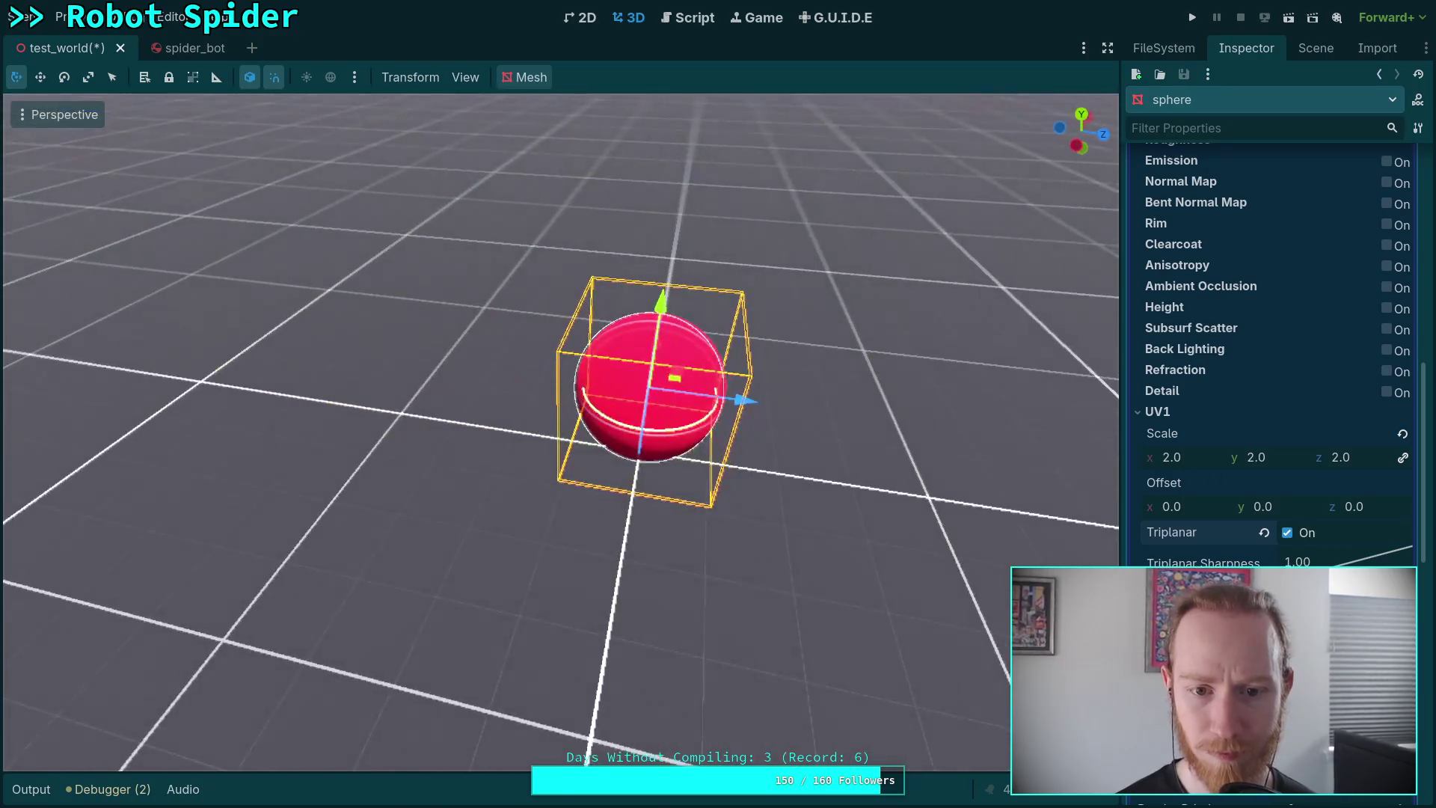
{"action": "left_click", "coordinate": [948, 424]}
{"action": "left_click_drag", "start_coordinate": [949, 423], "coordinate": [835, 411]}
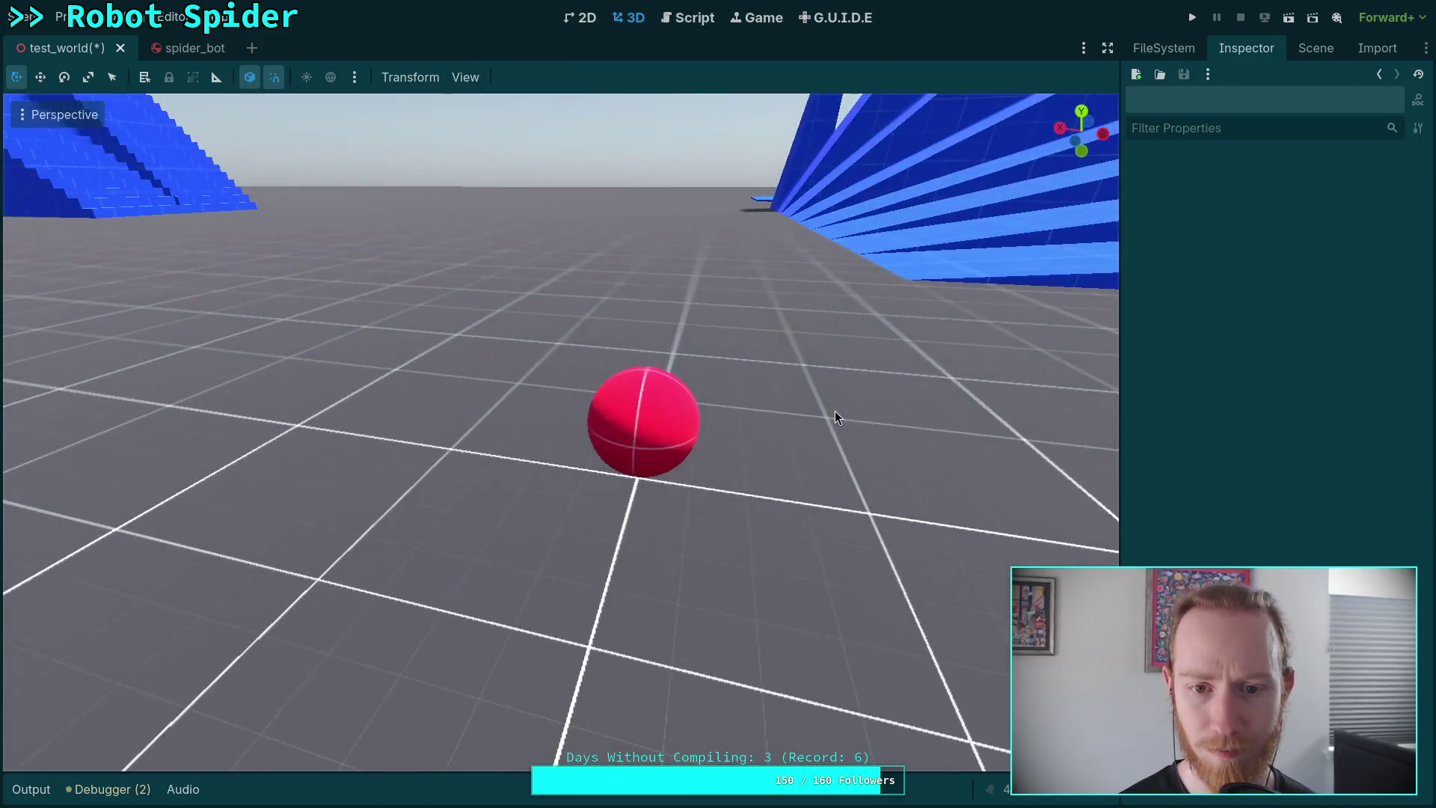
{"action": "left_click", "coordinate": [1305, 51]}
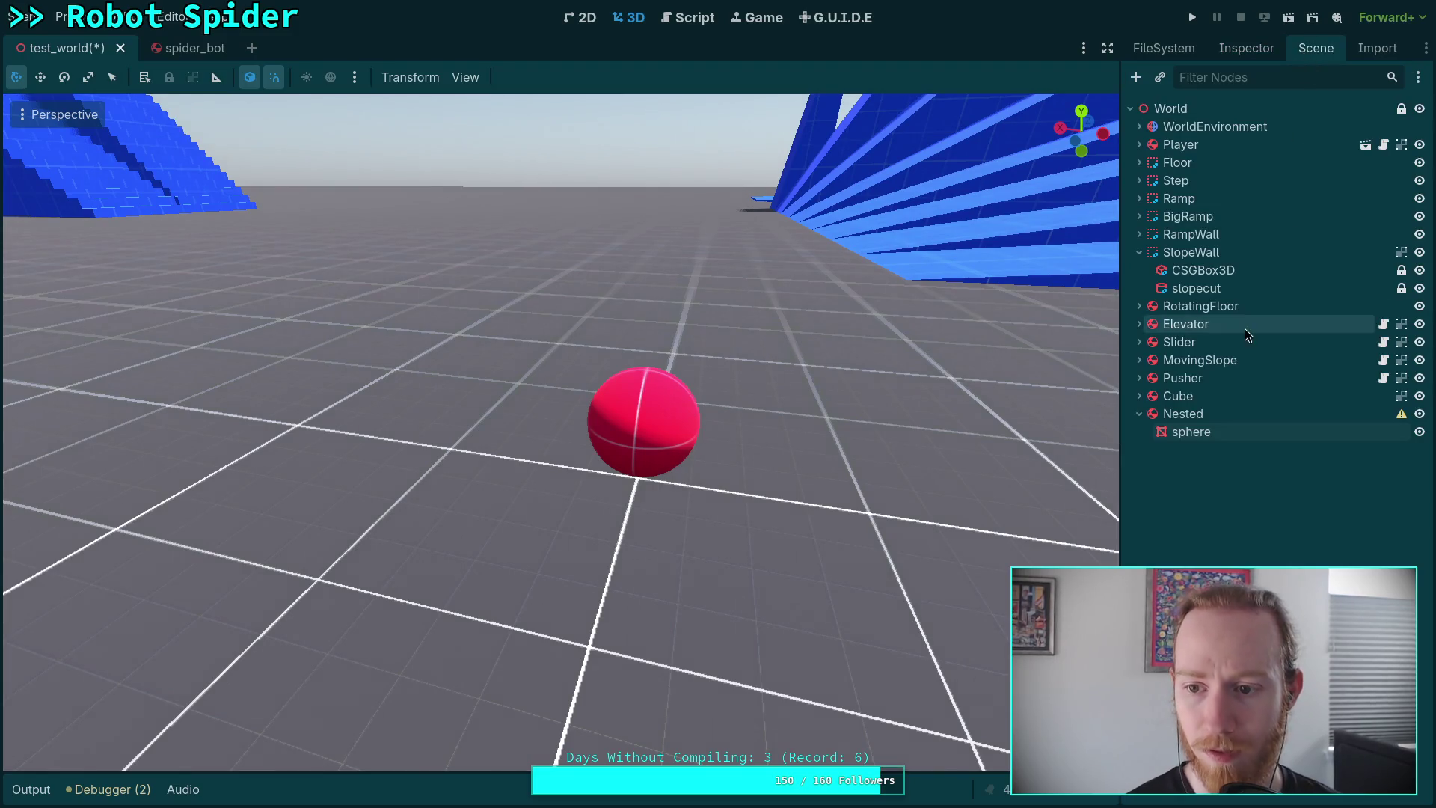
Add a CollisionShape3D child under Nested and name it collider.
{"action": "right_click", "coordinate": [1218, 414]}
{"action": "left_click", "coordinate": [1242, 446]}
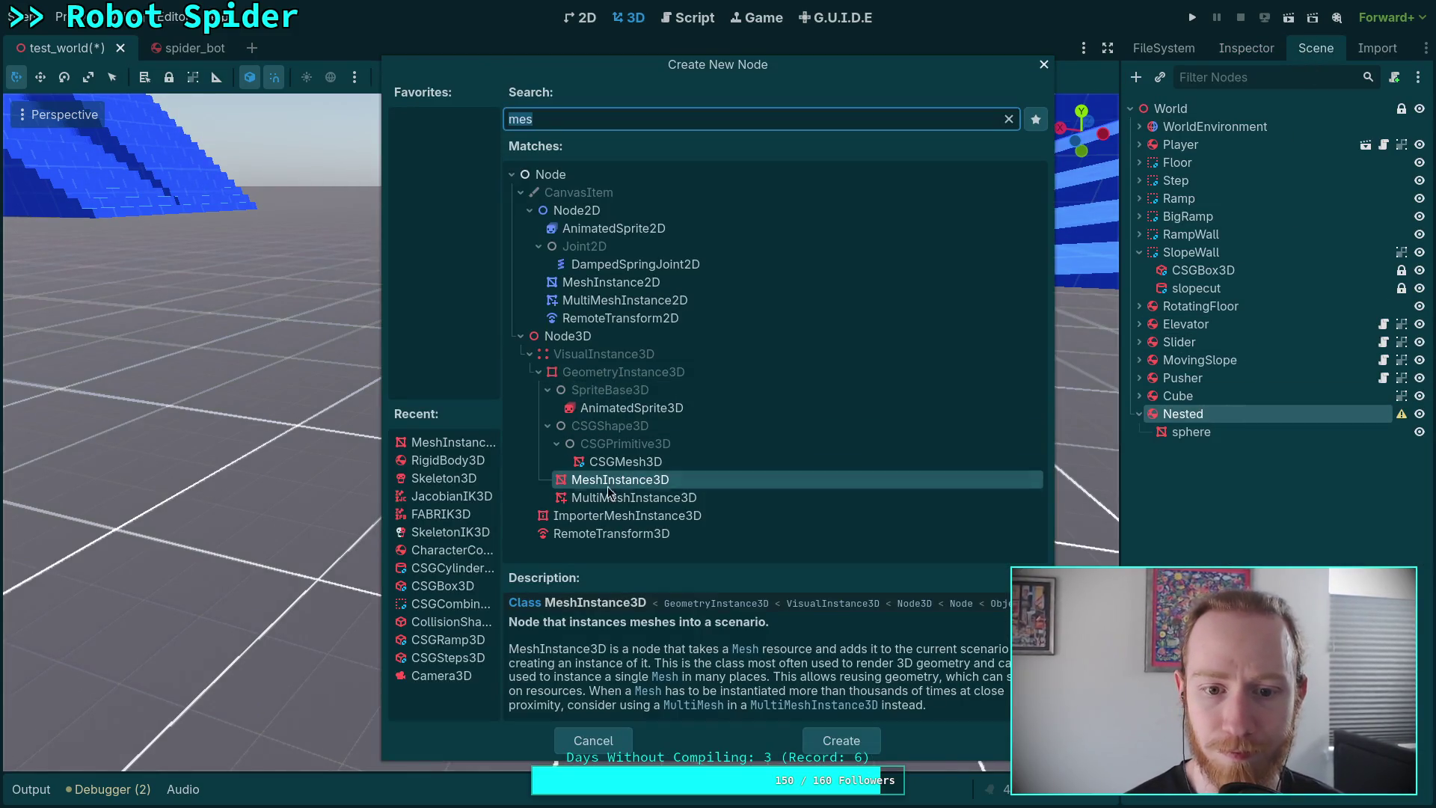
{"action": "left_click", "coordinate": [469, 623]}
{"action": "left_click", "coordinate": [860, 736]}
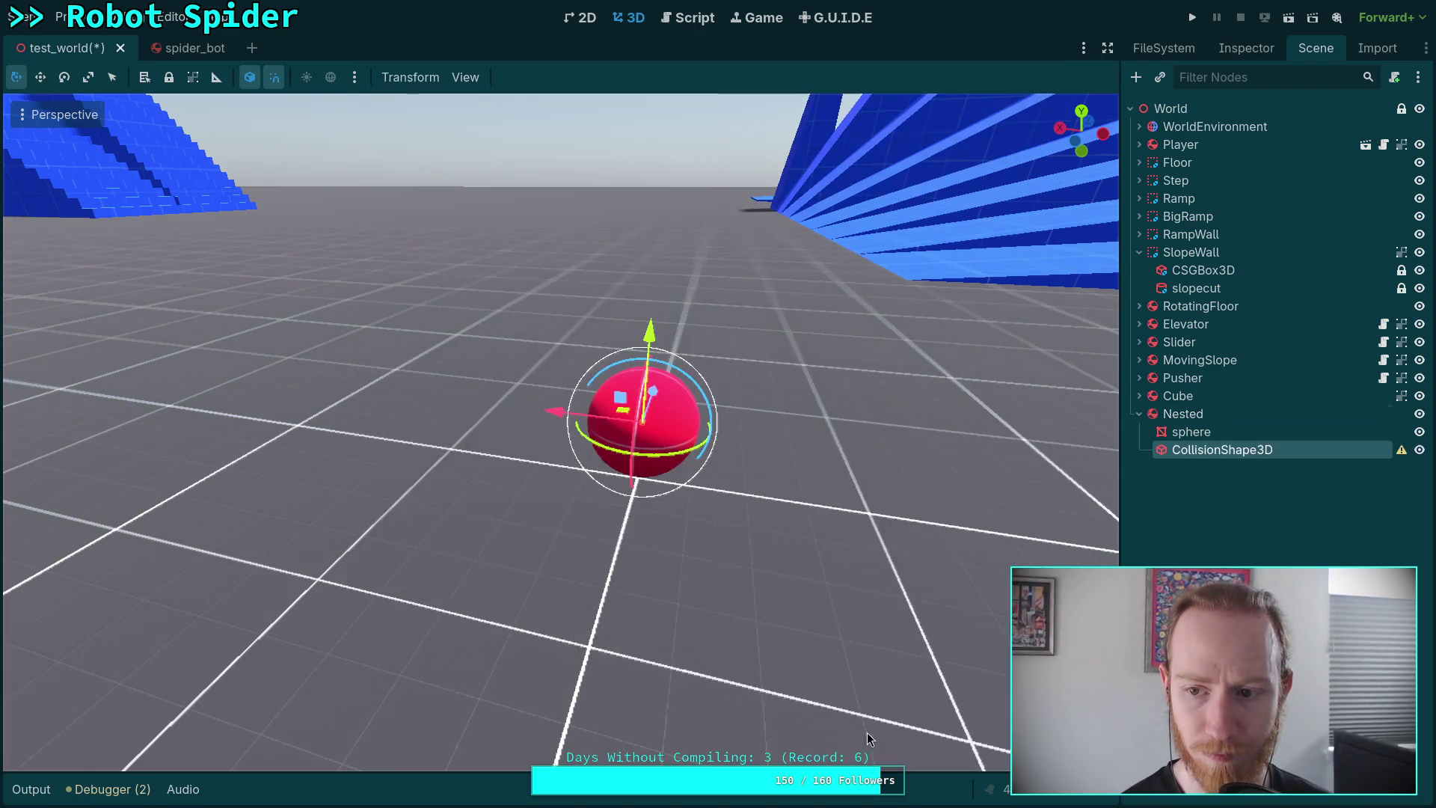
{"action": "double_click", "coordinate": [1213, 451]}
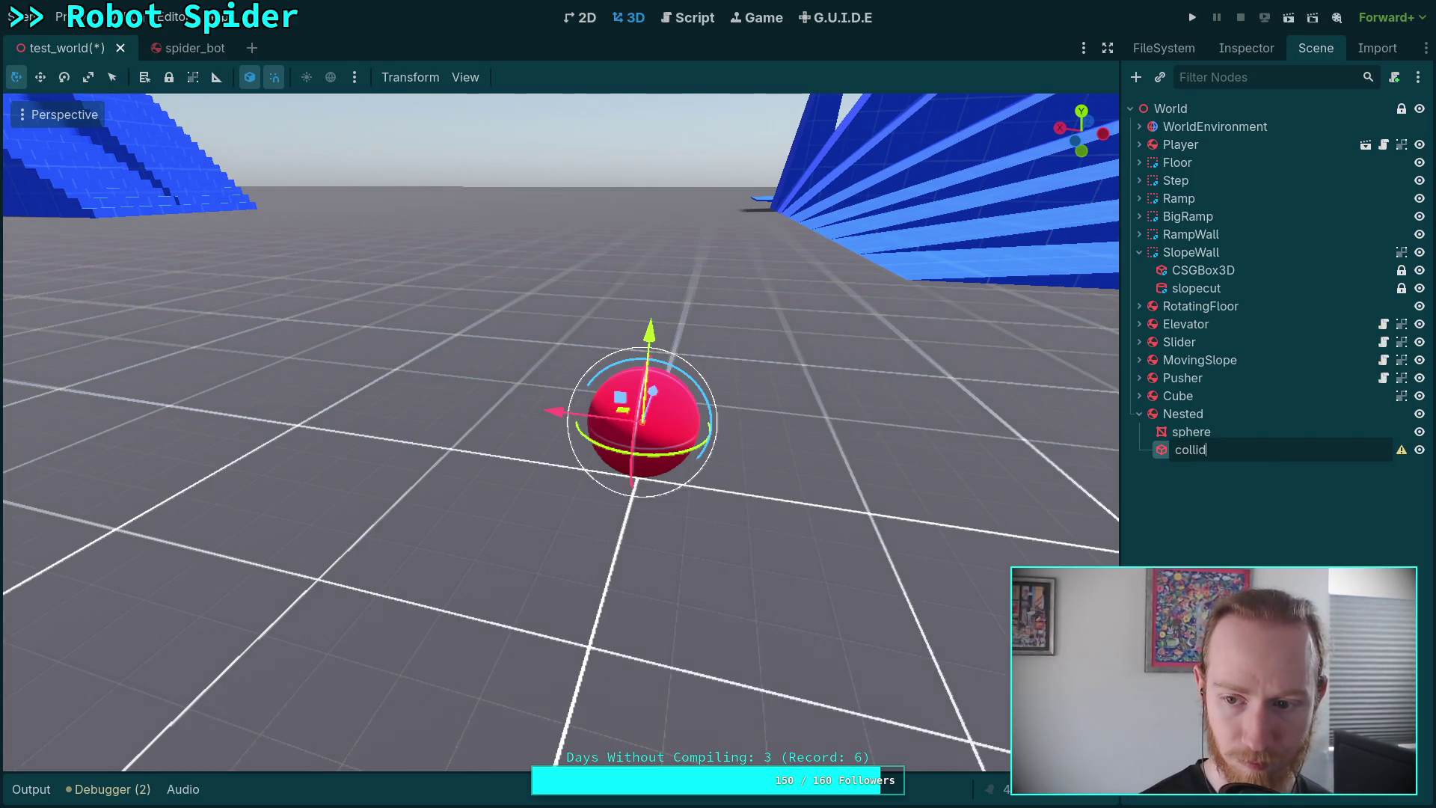
{"action": "type", "text": "er"}
{"action": "key", "text": "Return"}
Give the collider a new SphereShape3D with radius 0.125 m, then reselect Nested.
{"action": "left_click", "coordinate": [1251, 49]}
{"action": "left_click", "coordinate": [1345, 191]}
{"action": "left_click", "coordinate": [1335, 255]}
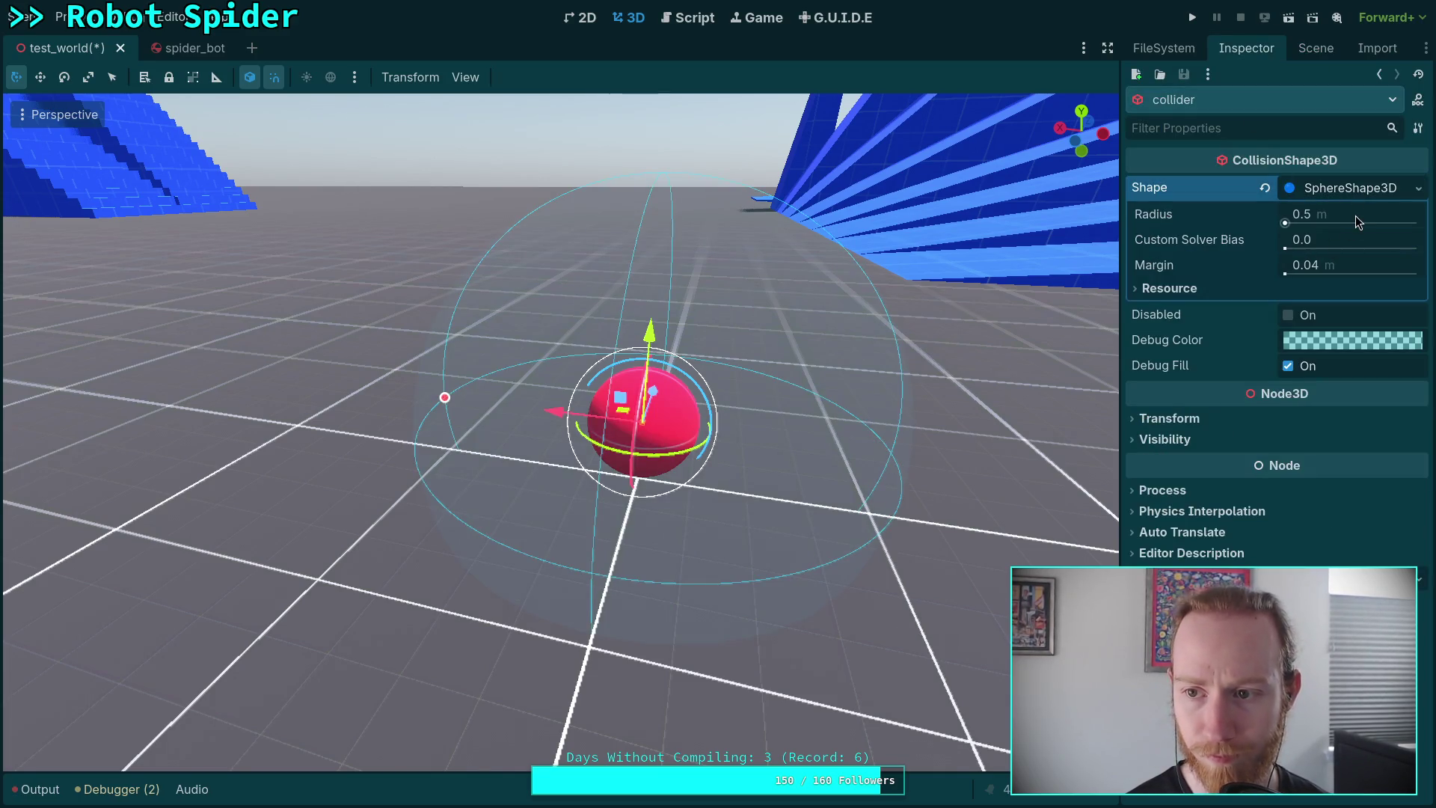
{"action": "left_click", "coordinate": [1309, 212]}
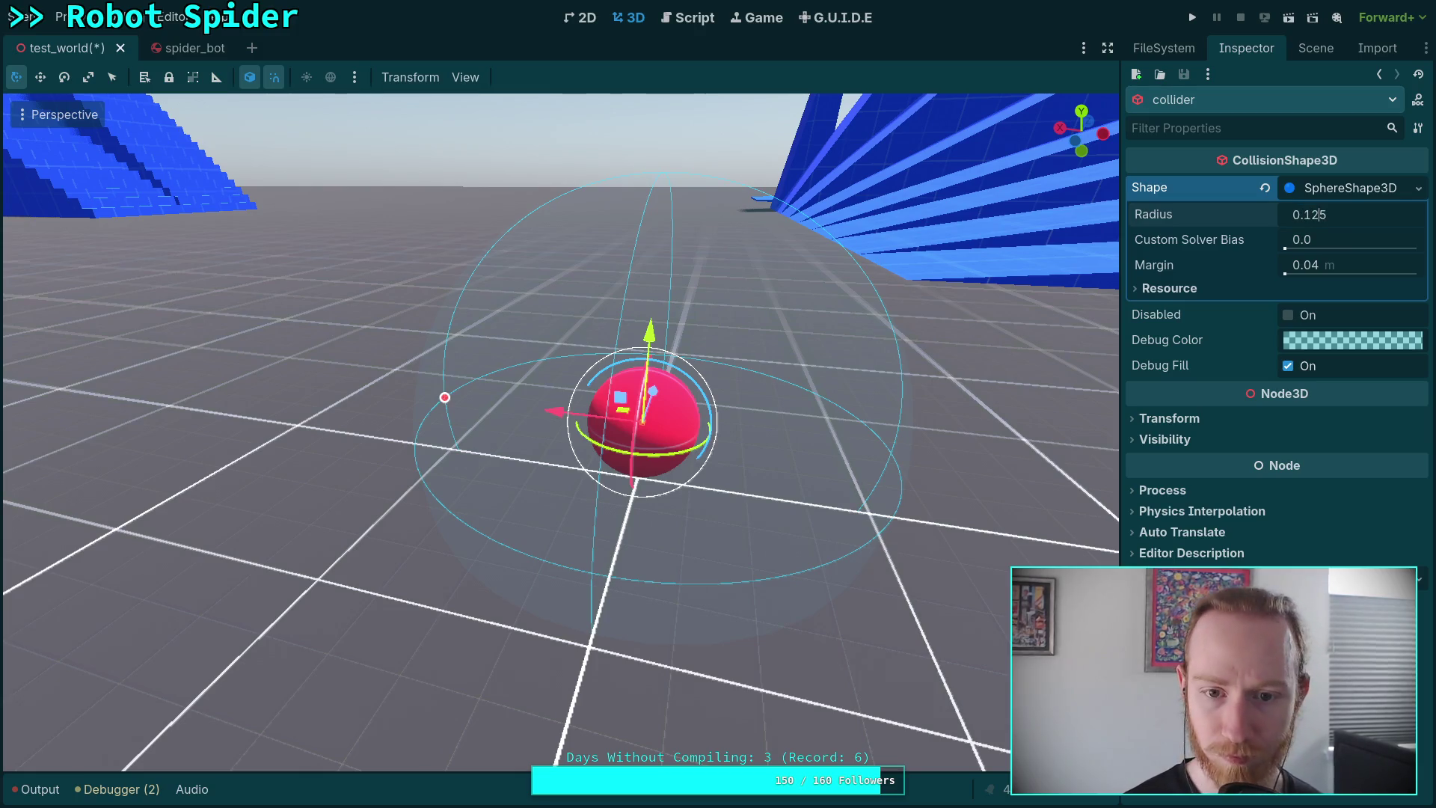
{"action": "key", "text": "Return"}
{"action": "left_click_drag", "start_coordinate": [799, 335], "coordinate": [805, 332]}
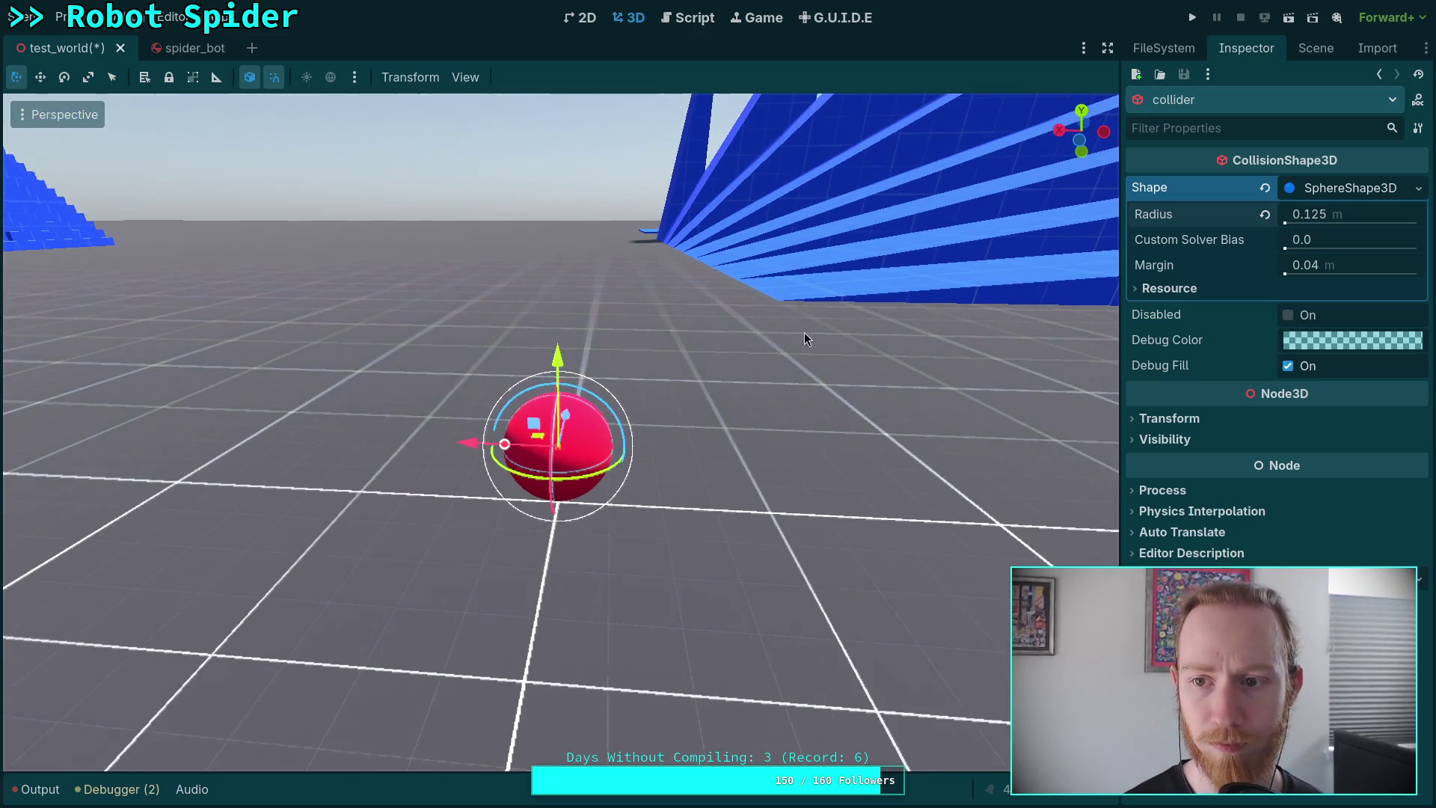
{"action": "left_click", "coordinate": [1317, 51]}
{"action": "left_click", "coordinate": [1194, 416]}
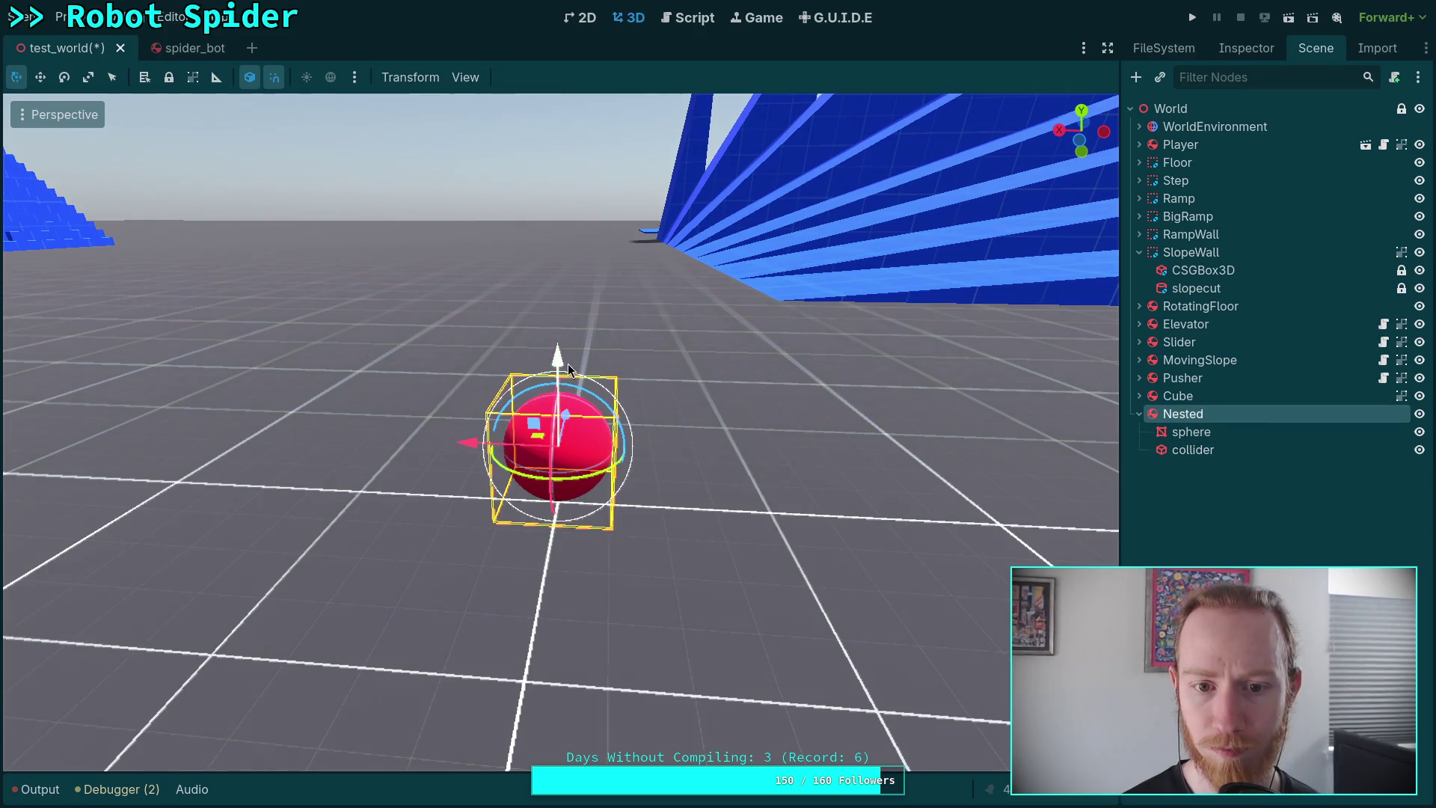
Duplicate the Nested ball as Nested2, placed as a child of Nested.
{"action": "left_click_drag", "start_coordinate": [555, 325], "coordinate": [673, 361]}
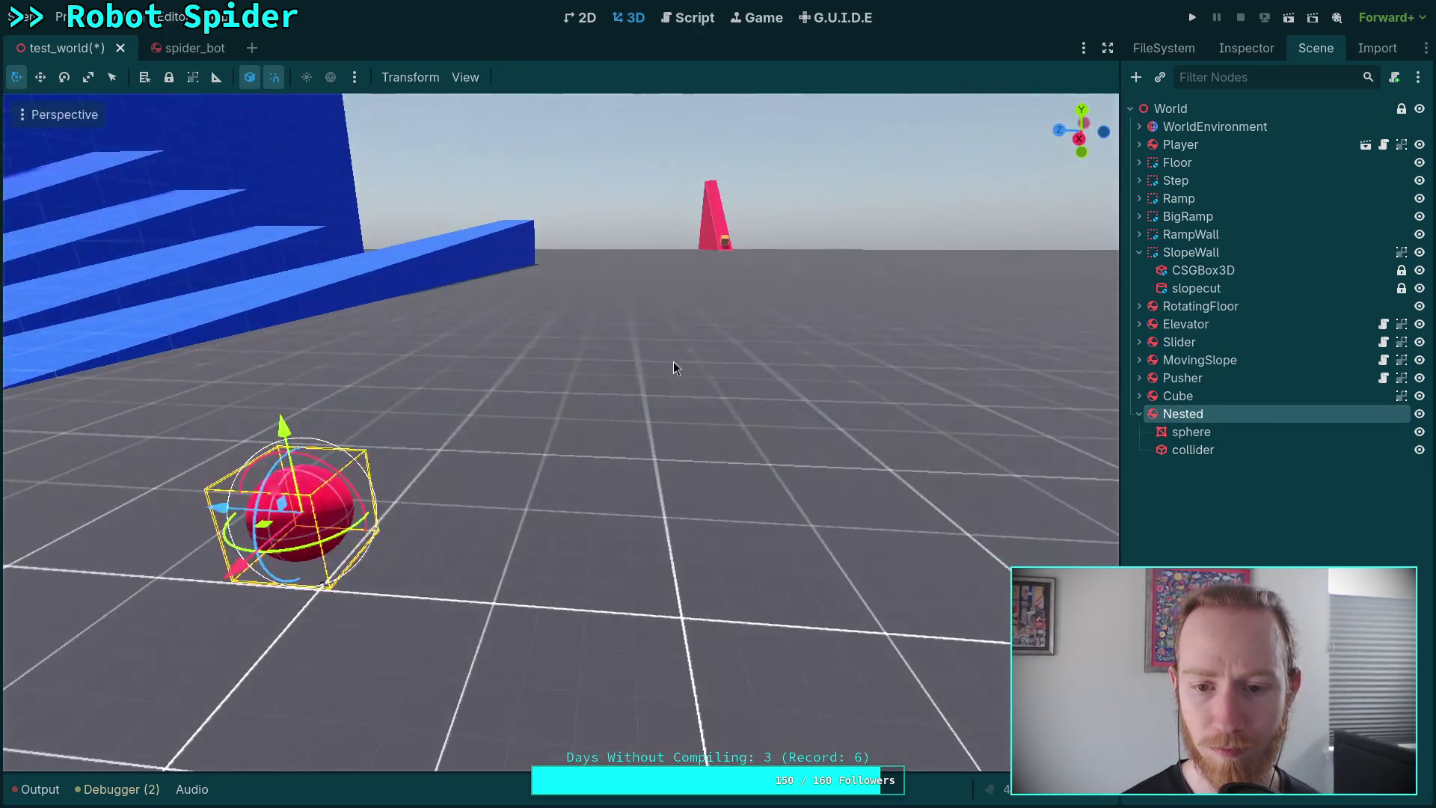
{"action": "right_click", "coordinate": [1202, 414]}
{"action": "left_click", "coordinate": [1212, 613]}
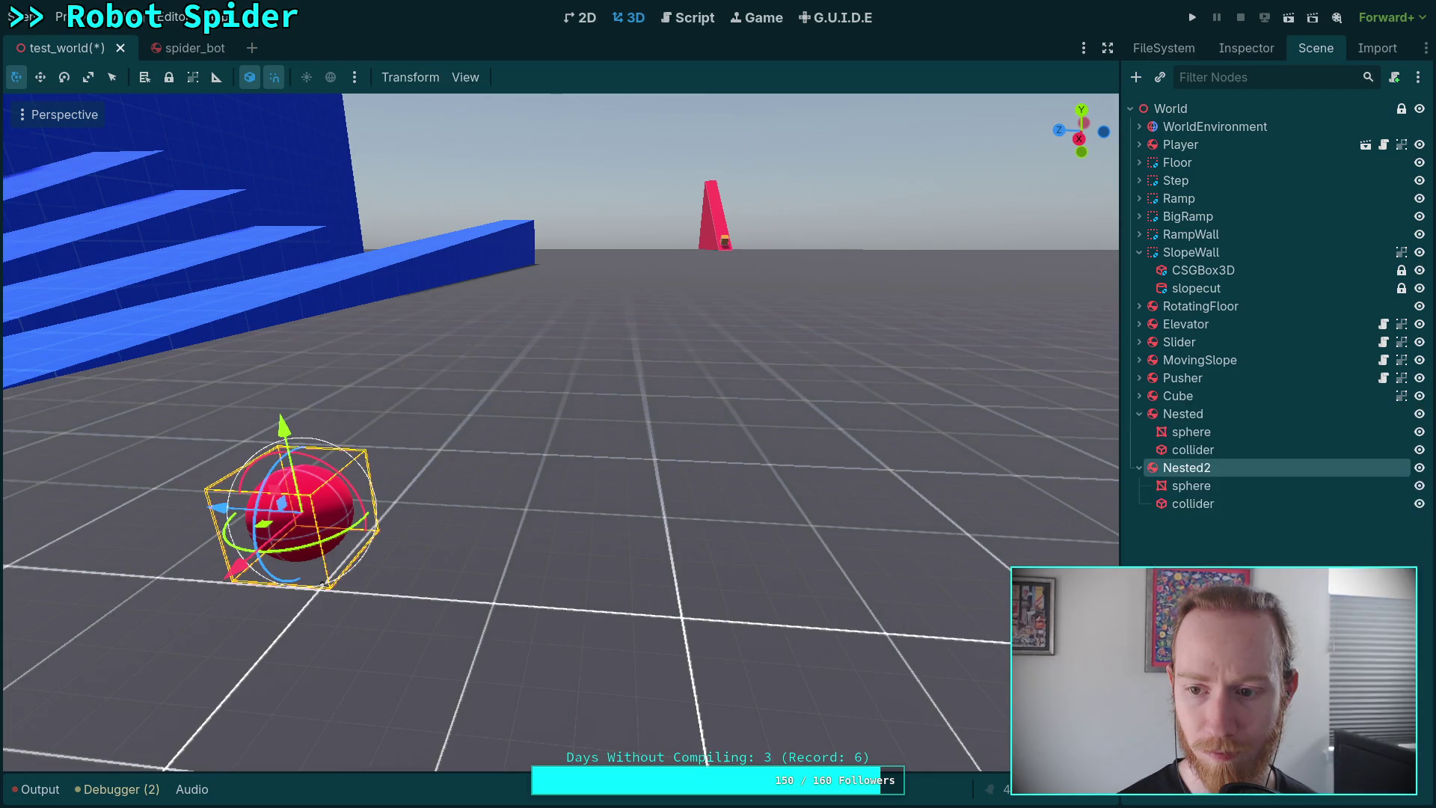
{"action": "left_click_drag", "start_coordinate": [1200, 415], "coordinate": [1201, 416]}
{"action": "double_click", "coordinate": [1208, 470]}
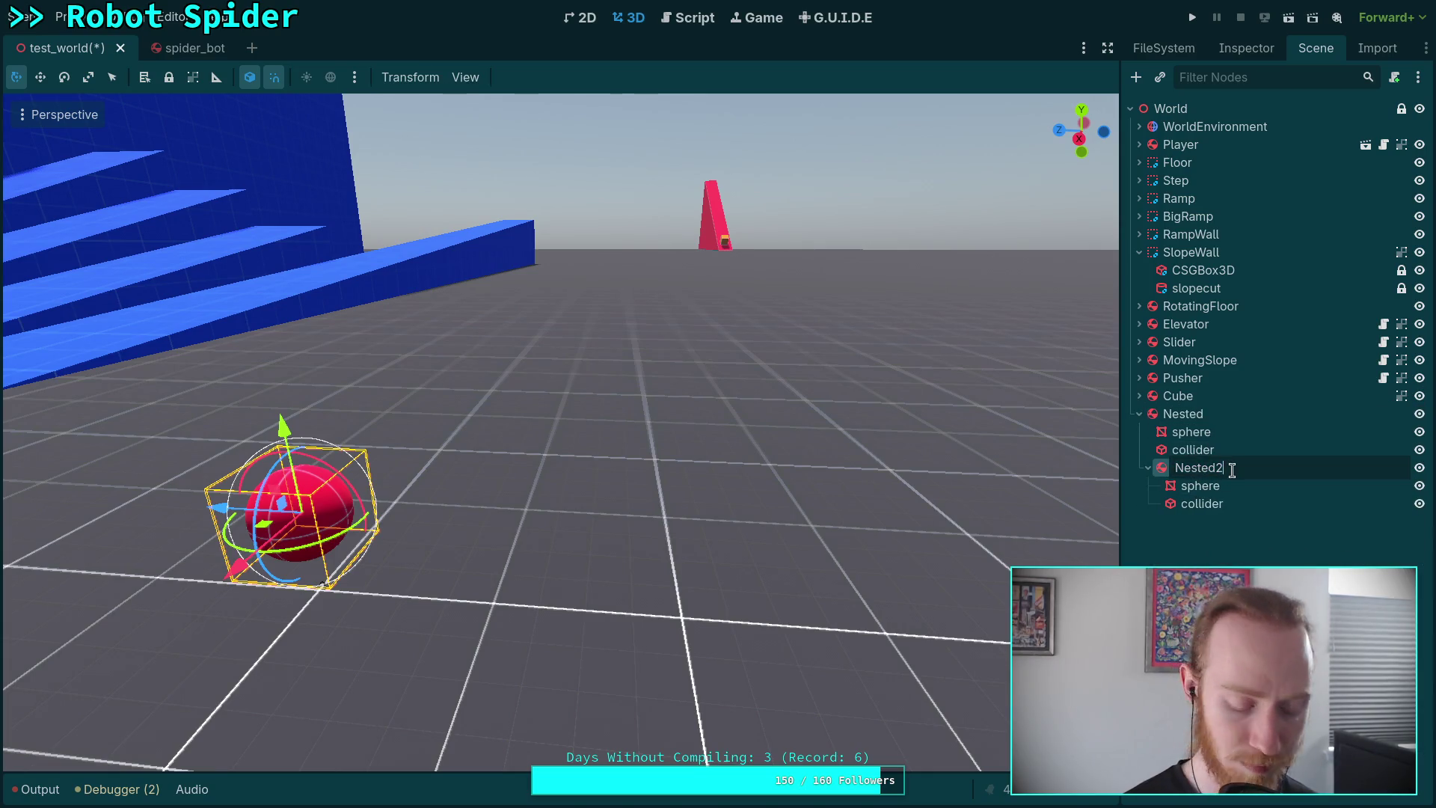
{"action": "key", "text": "Return"}
{"action": "left_click", "coordinate": [1241, 507]}
{"action": "left_click", "coordinate": [1233, 466]}
Move the second ball up and reposition the player back at the scene centre.
{"action": "mouse_move", "coordinate": [226, 508]}
{"action": "left_mouse_down"}
{"action": "mouse_move", "coordinate": [294, 512]}
{"action": "mouse_move", "coordinate": [271, 381]}
{"action": "mouse_move", "coordinate": [292, 410]}
{"action": "mouse_move", "coordinate": [406, 424]}
{"action": "left_mouse_up"}
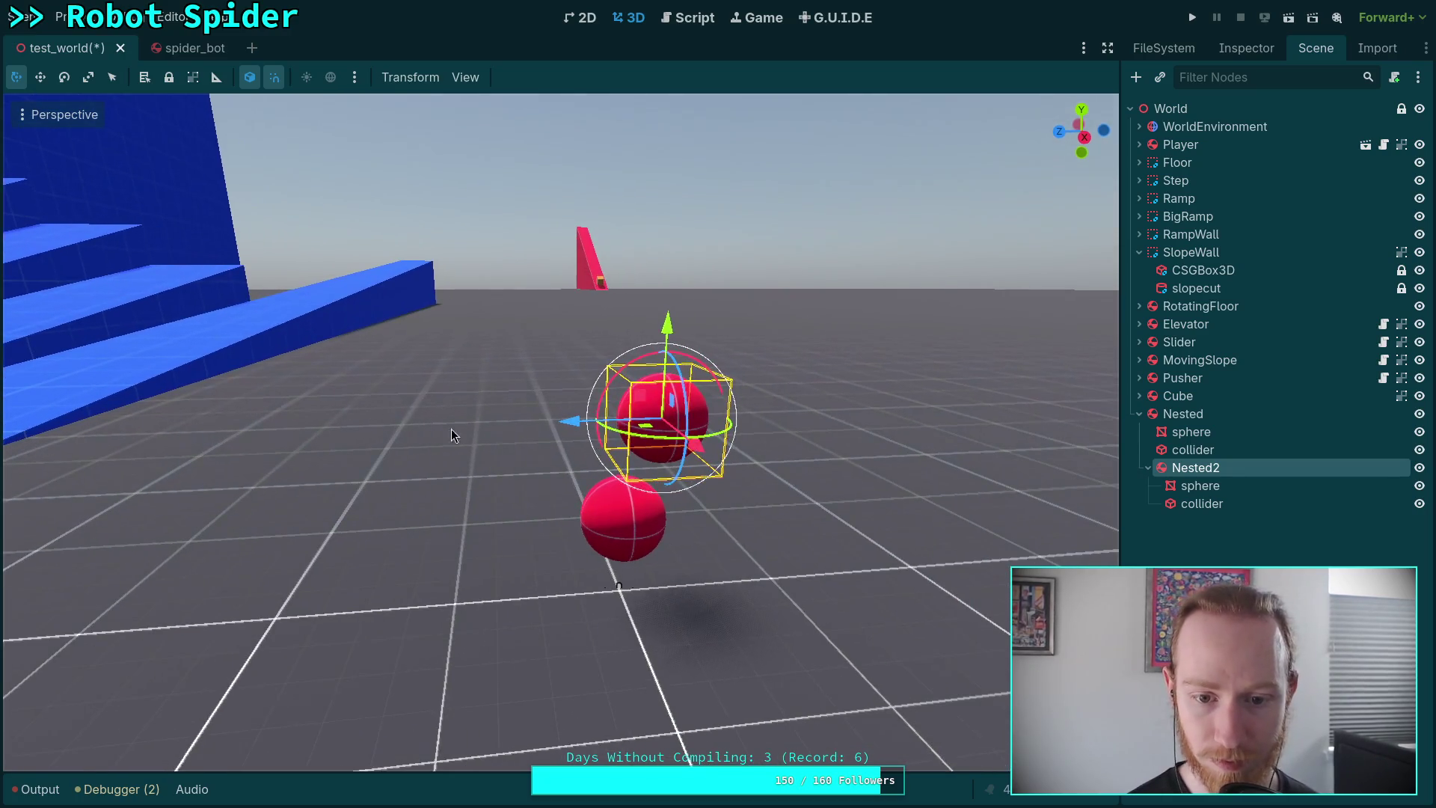
{"action": "left_click", "coordinate": [619, 585]}
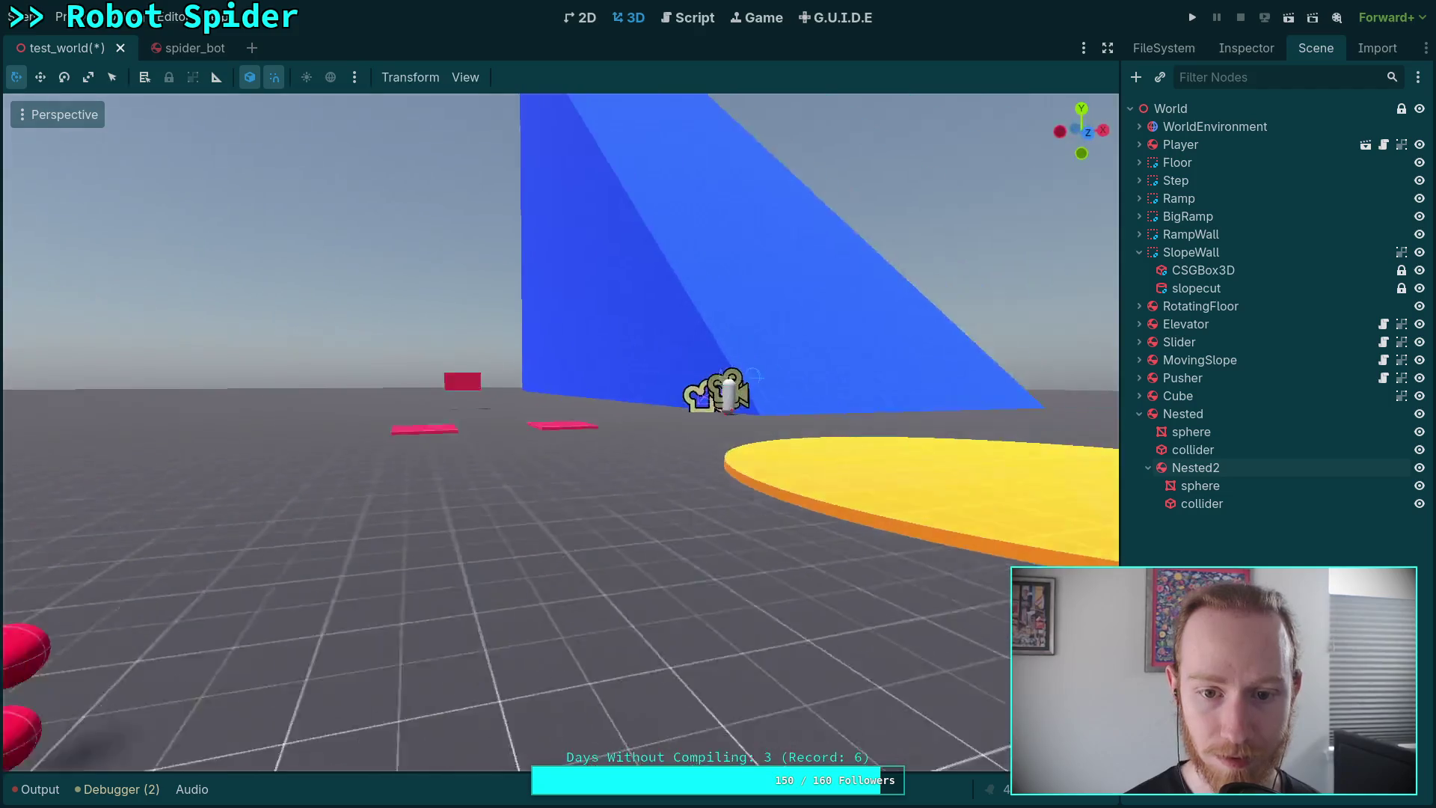
{"action": "left_click", "coordinate": [739, 394]}
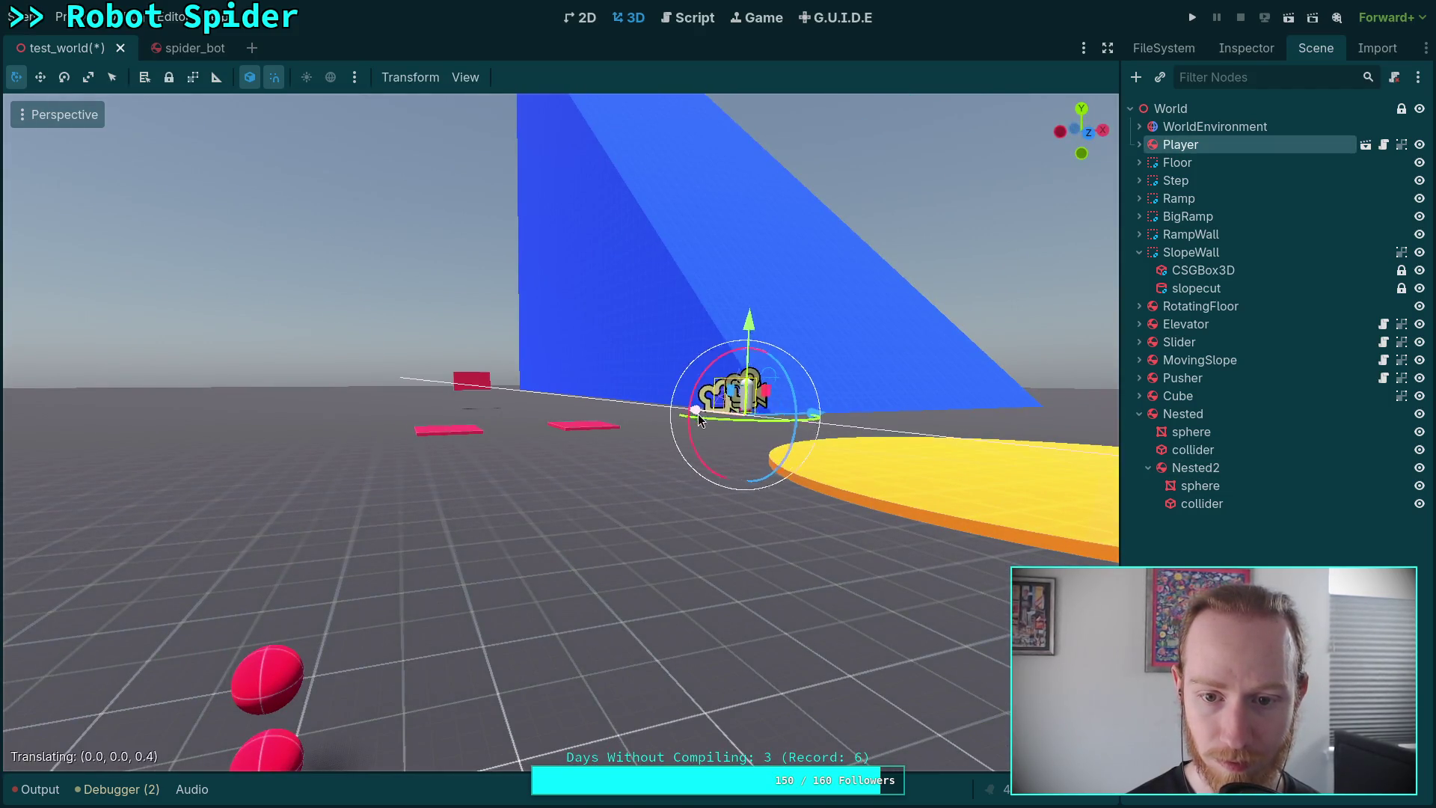
{"action": "left_click_drag", "start_coordinate": [698, 412], "coordinate": [943, 478]}
{"action": "left_click_drag", "start_coordinate": [1092, 443], "coordinate": [524, 467]}
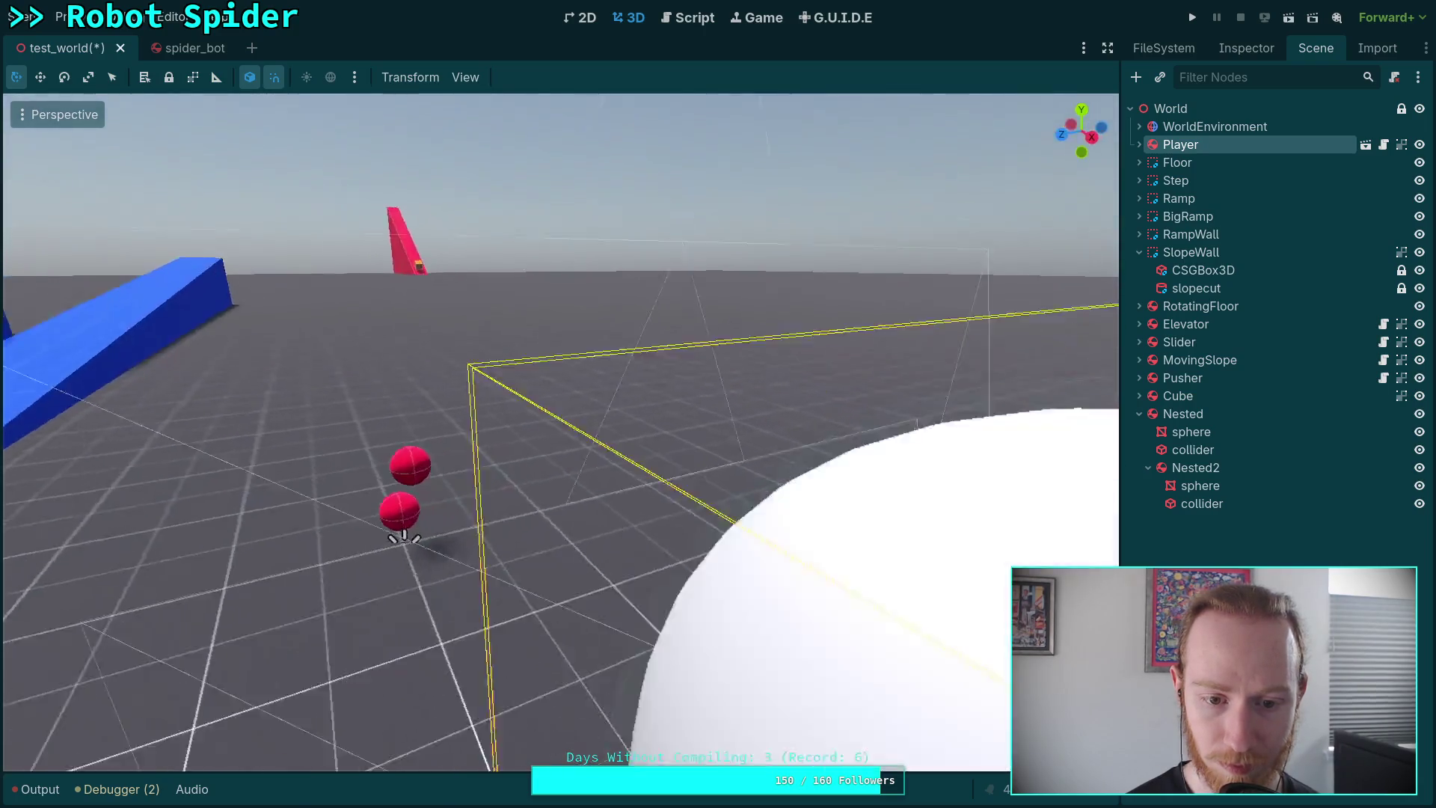
Raise the Nested balls high above the floor, save test_world, and run the project.
{"action": "left_click", "coordinate": [1204, 413]}
{"action": "left_click_drag", "start_coordinate": [516, 443], "coordinate": [522, 142]}
{"action": "key", "text": "ctrl+s"}
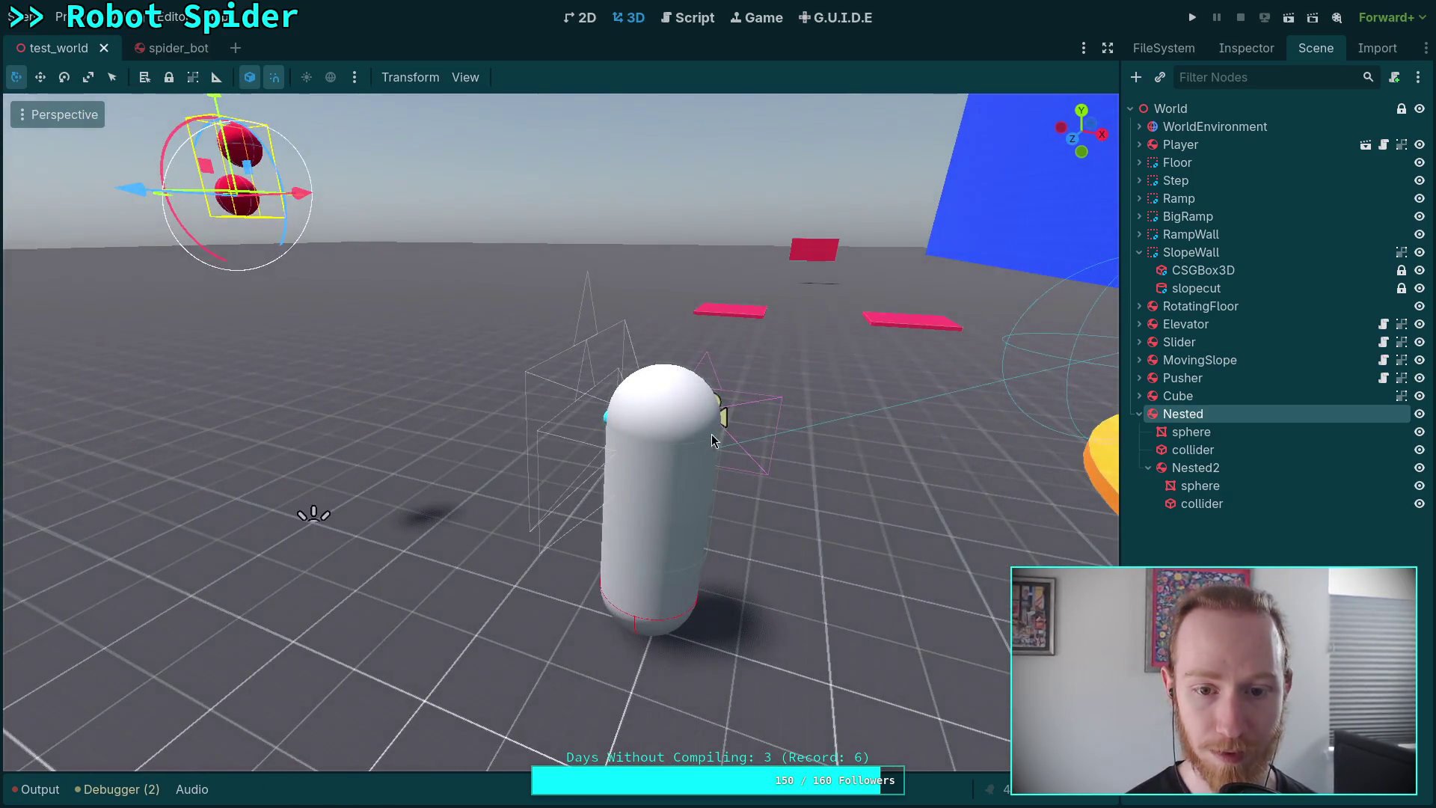
{"action": "left_click", "coordinate": [1193, 17]}
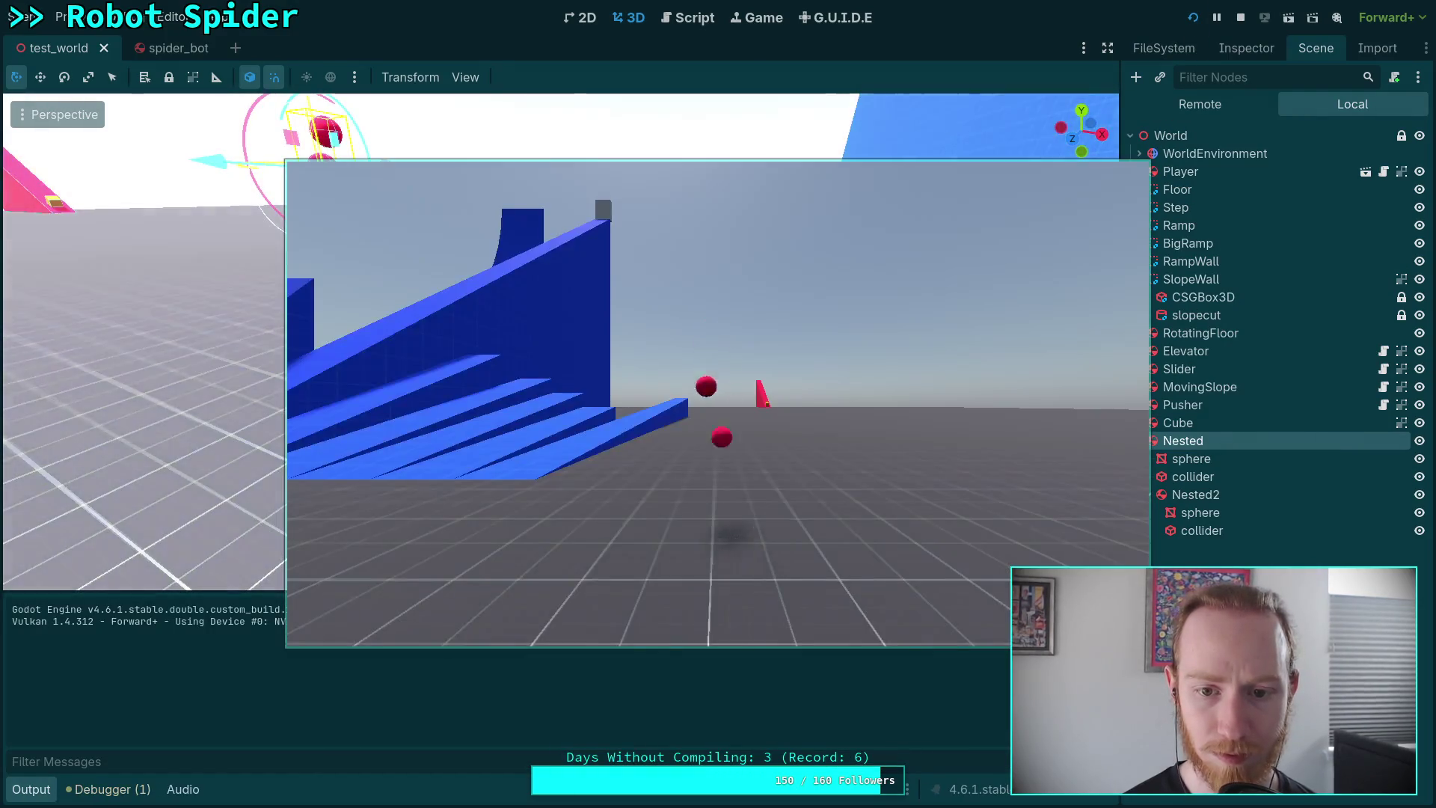
Stop the game and edit the collision layers and masks of Nested and Nested2.
{"action": "left_click", "coordinate": [1241, 18]}
{"action": "left_click", "coordinate": [1225, 57]}
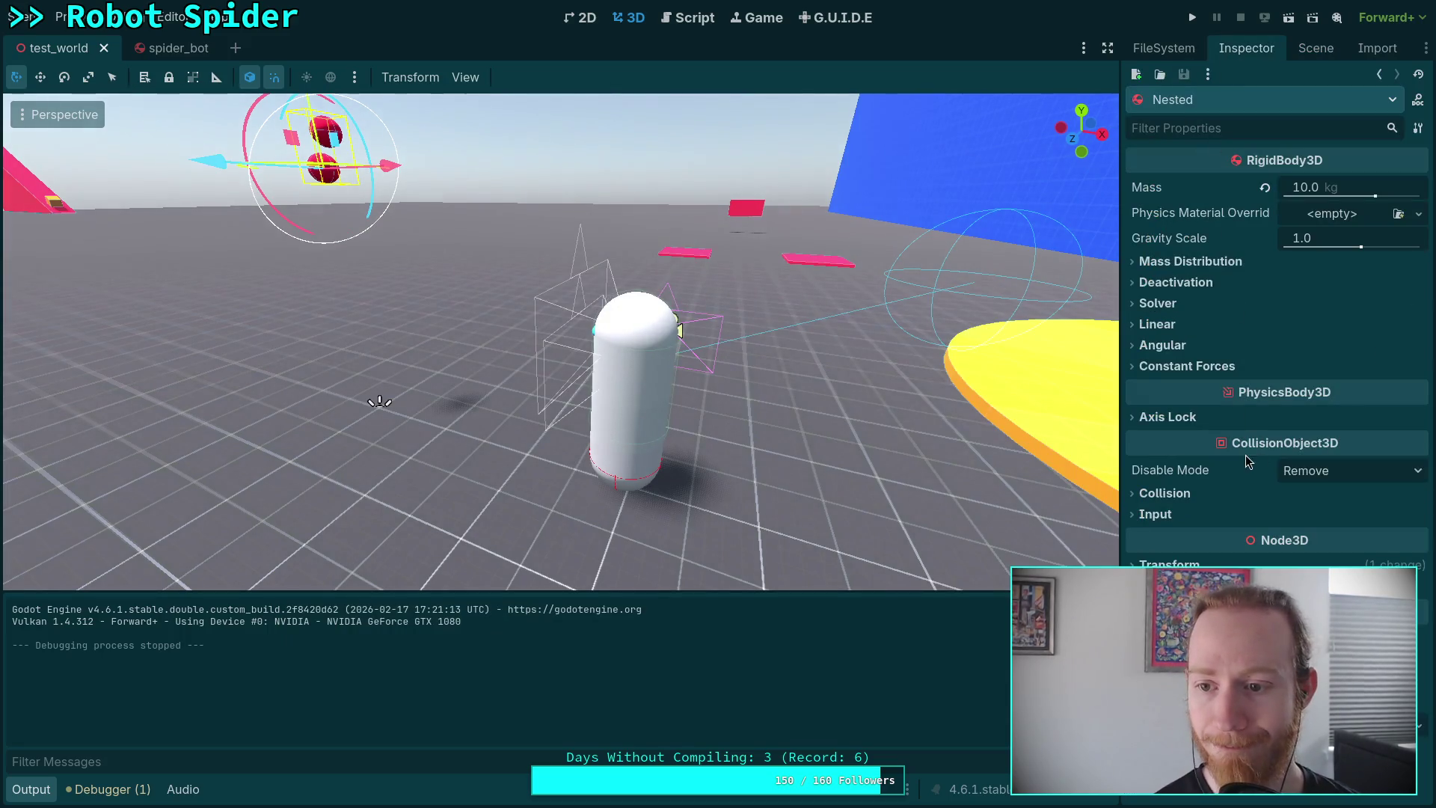
{"action": "left_click", "coordinate": [1165, 493]}
{"action": "scroll", "coordinate": [1180, 515], "scroll_direction": "down", "scroll_amount": 2}
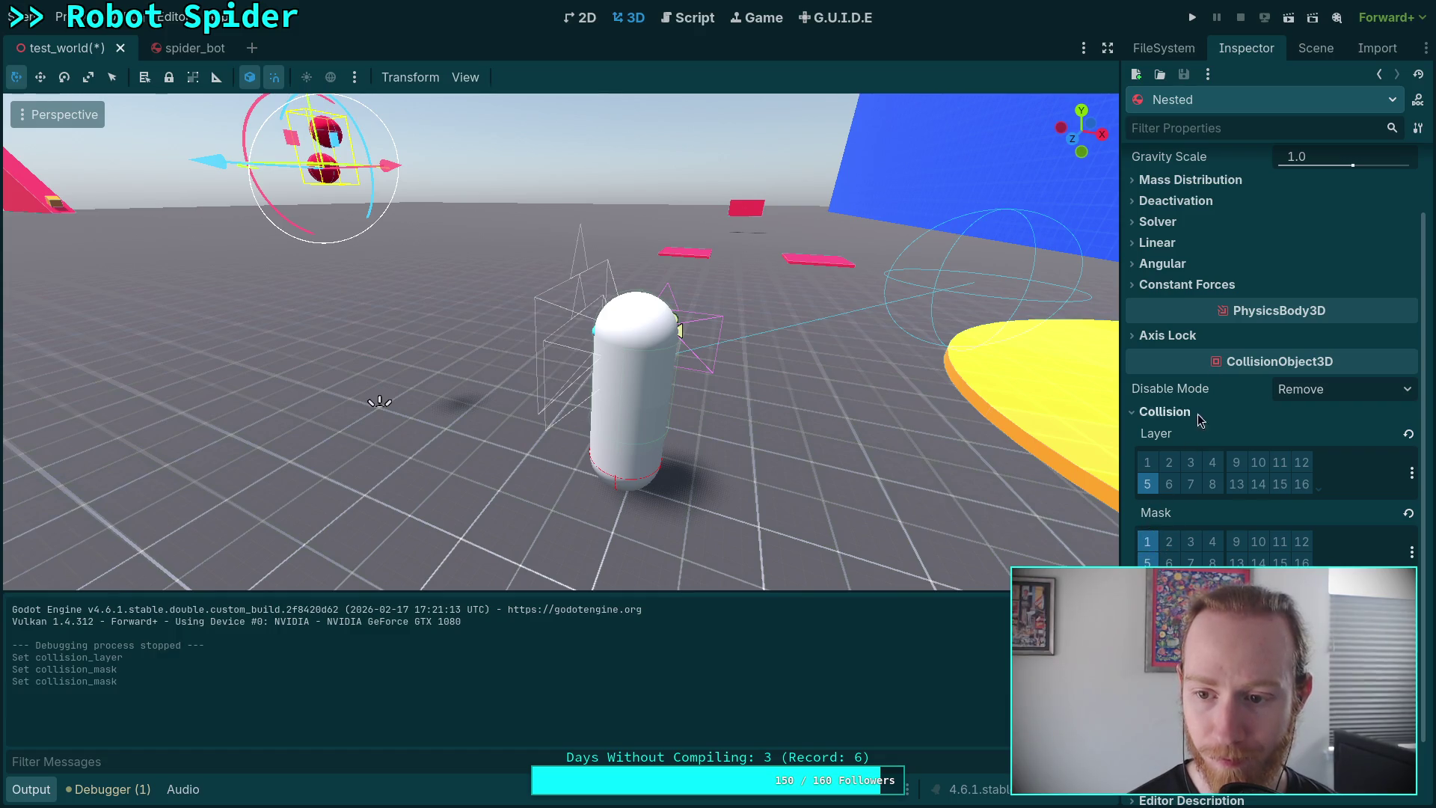
{"action": "left_click", "coordinate": [1316, 48]}
{"action": "left_click", "coordinate": [1195, 466]}
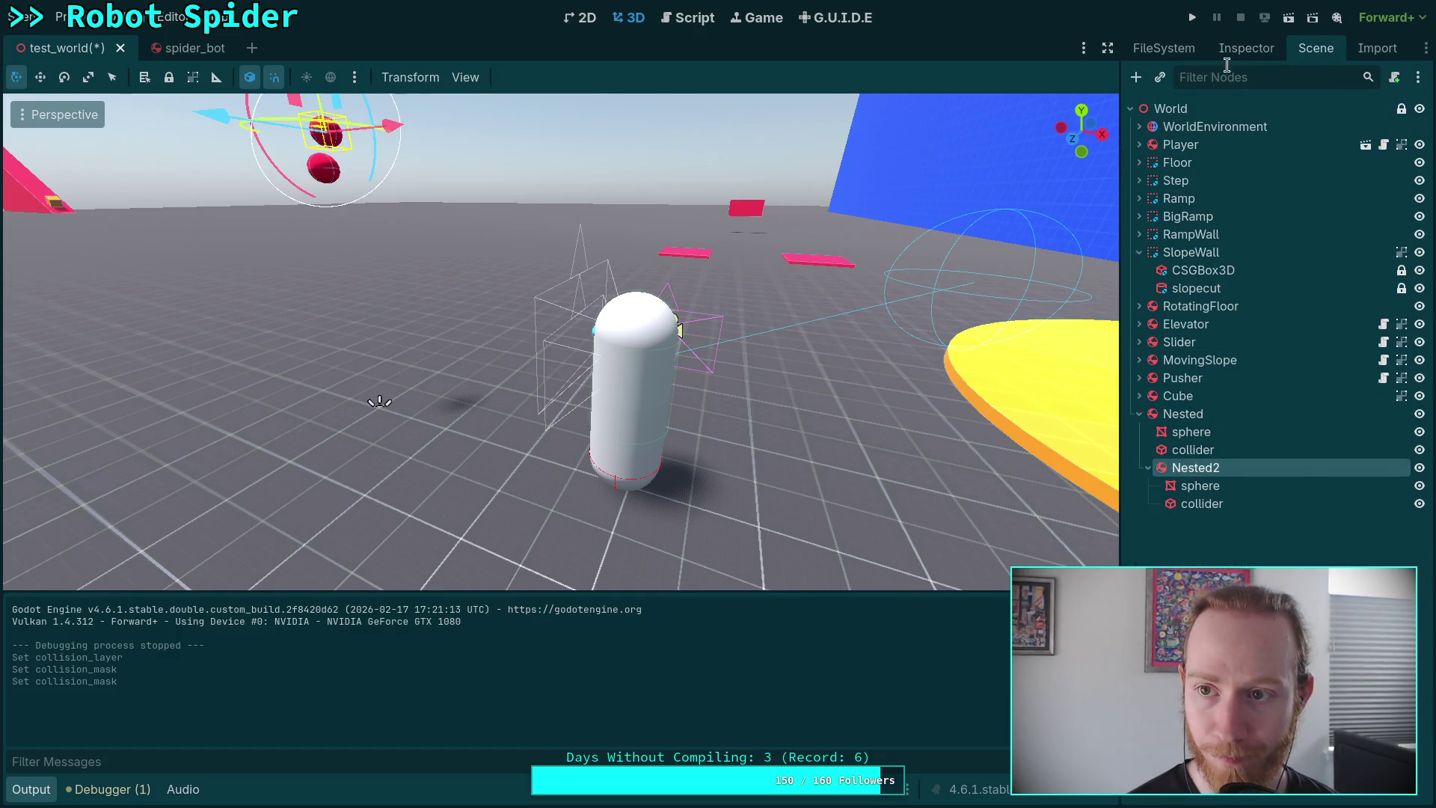
{"action": "left_click", "coordinate": [1243, 49]}
{"action": "left_click", "coordinate": [1160, 494]}
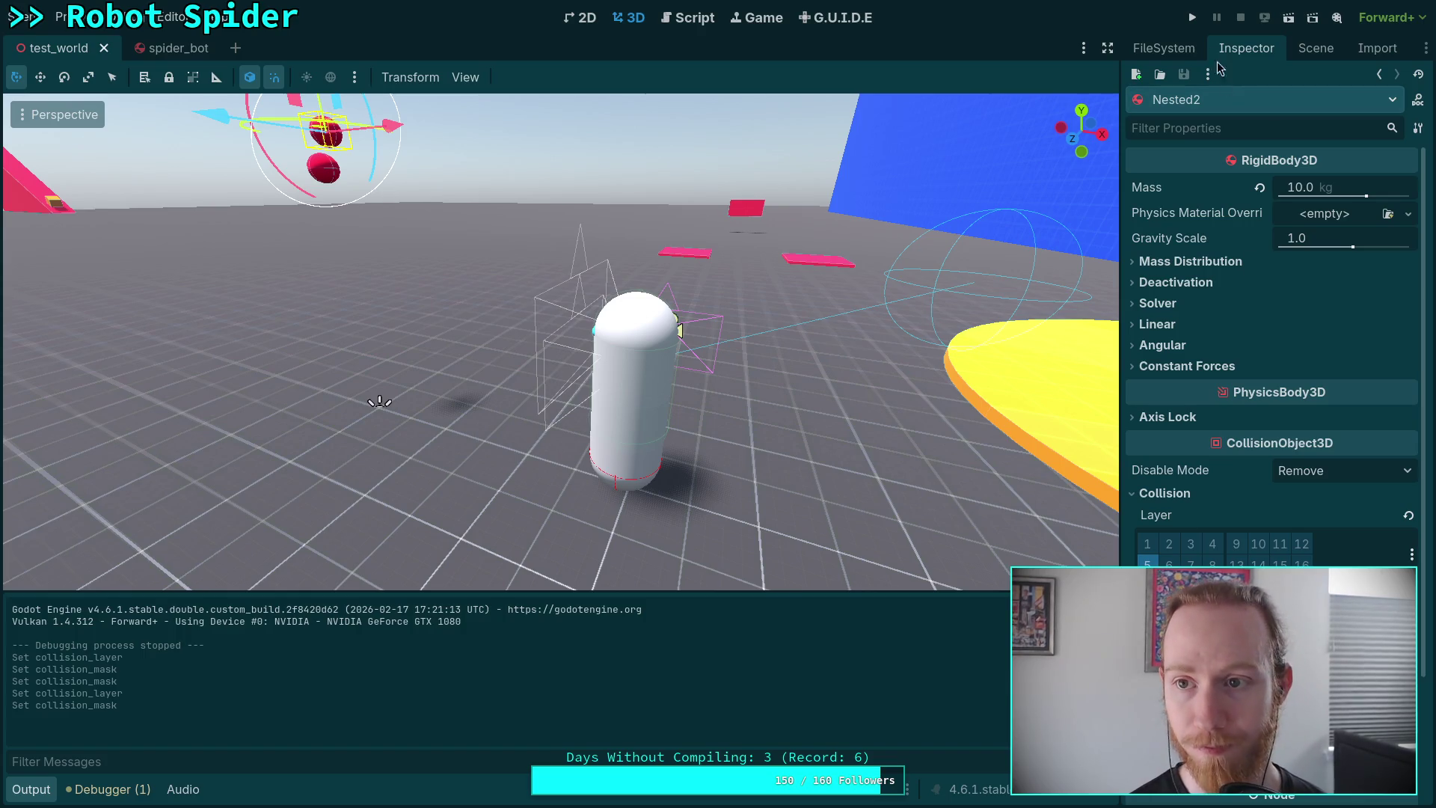
Test-run the collisions, then review the properties of Nested and Nested2.
{"action": "left_click", "coordinate": [1193, 17]}
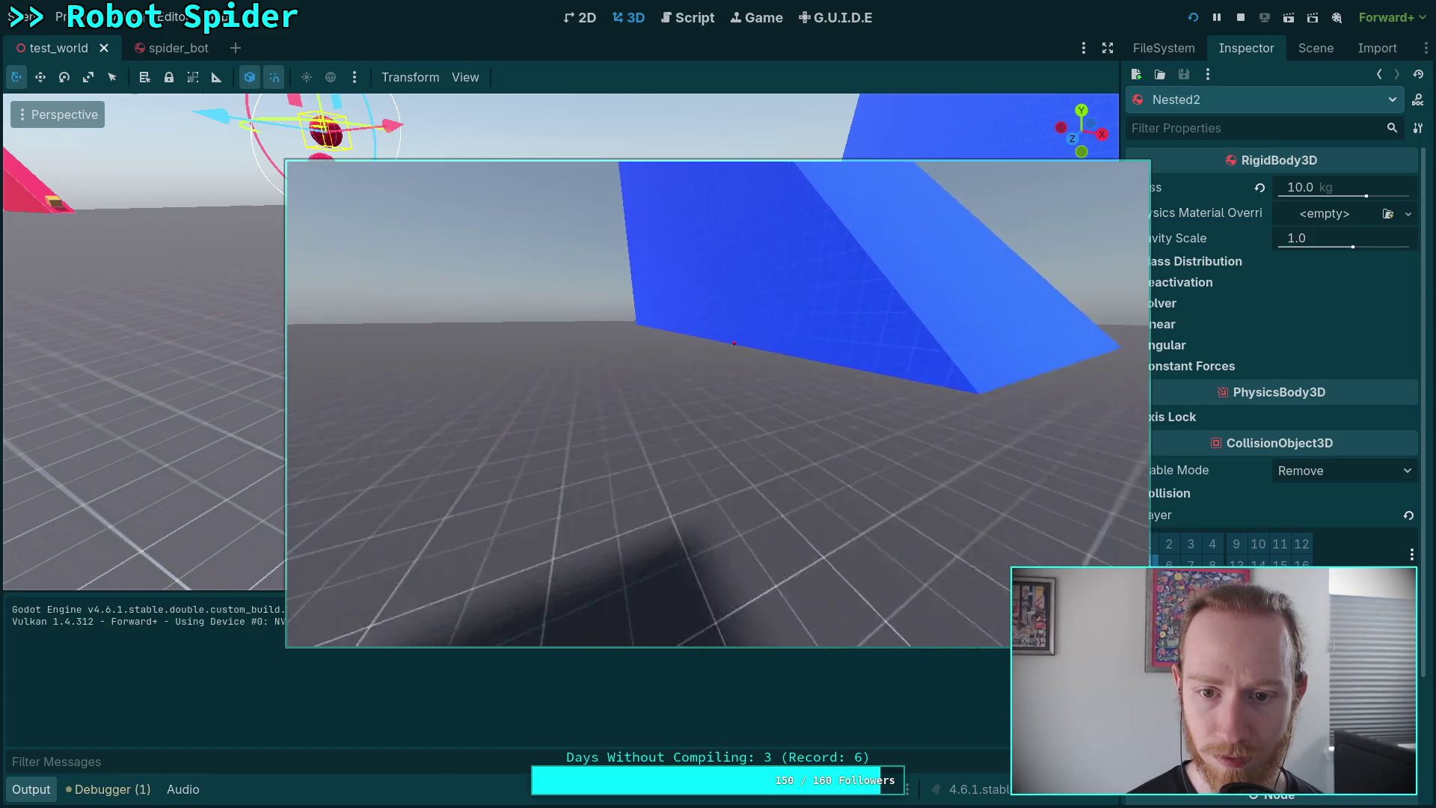
{"action": "left_click", "coordinate": [1236, 16]}
{"action": "left_click", "coordinate": [1316, 47]}
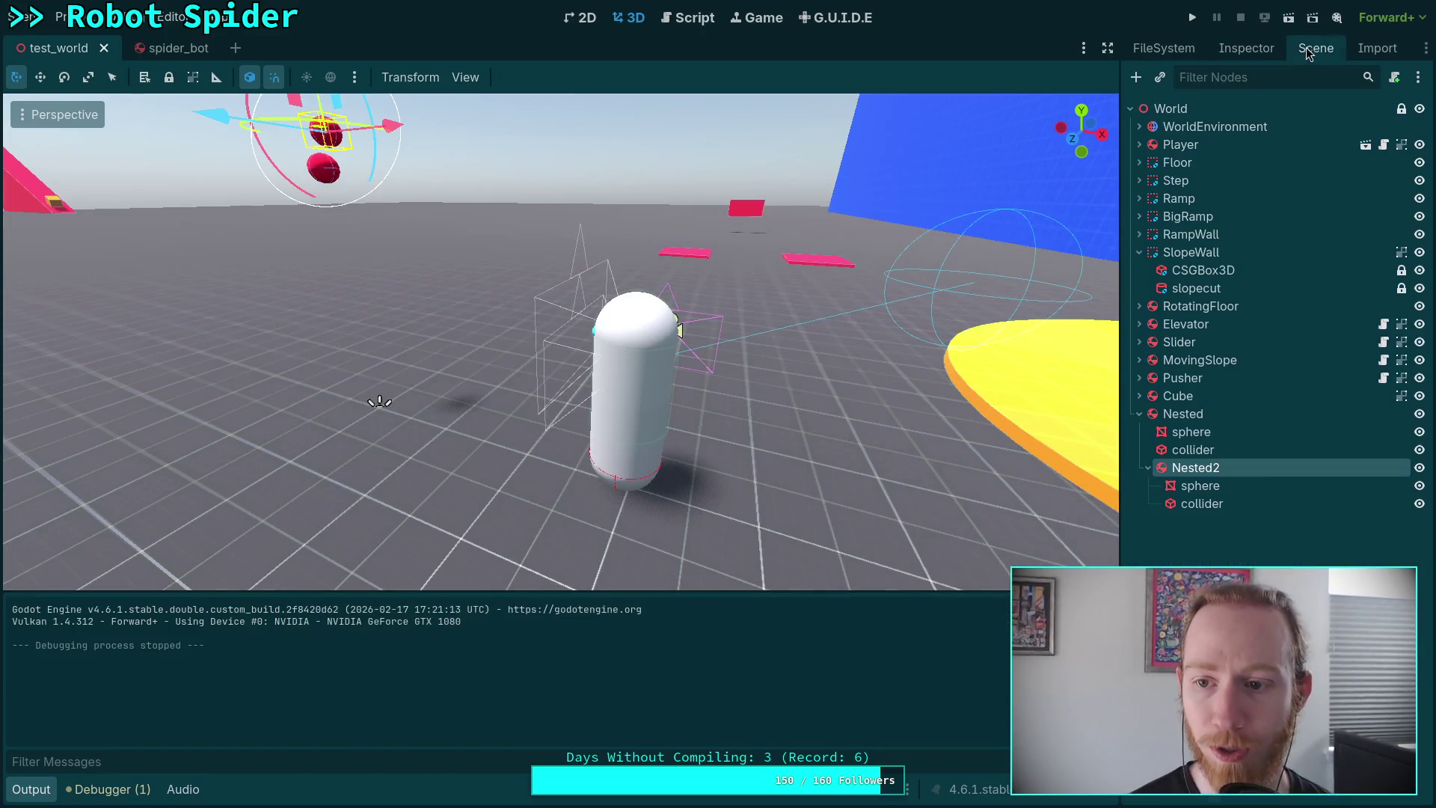
{"action": "left_click", "coordinate": [1206, 413]}
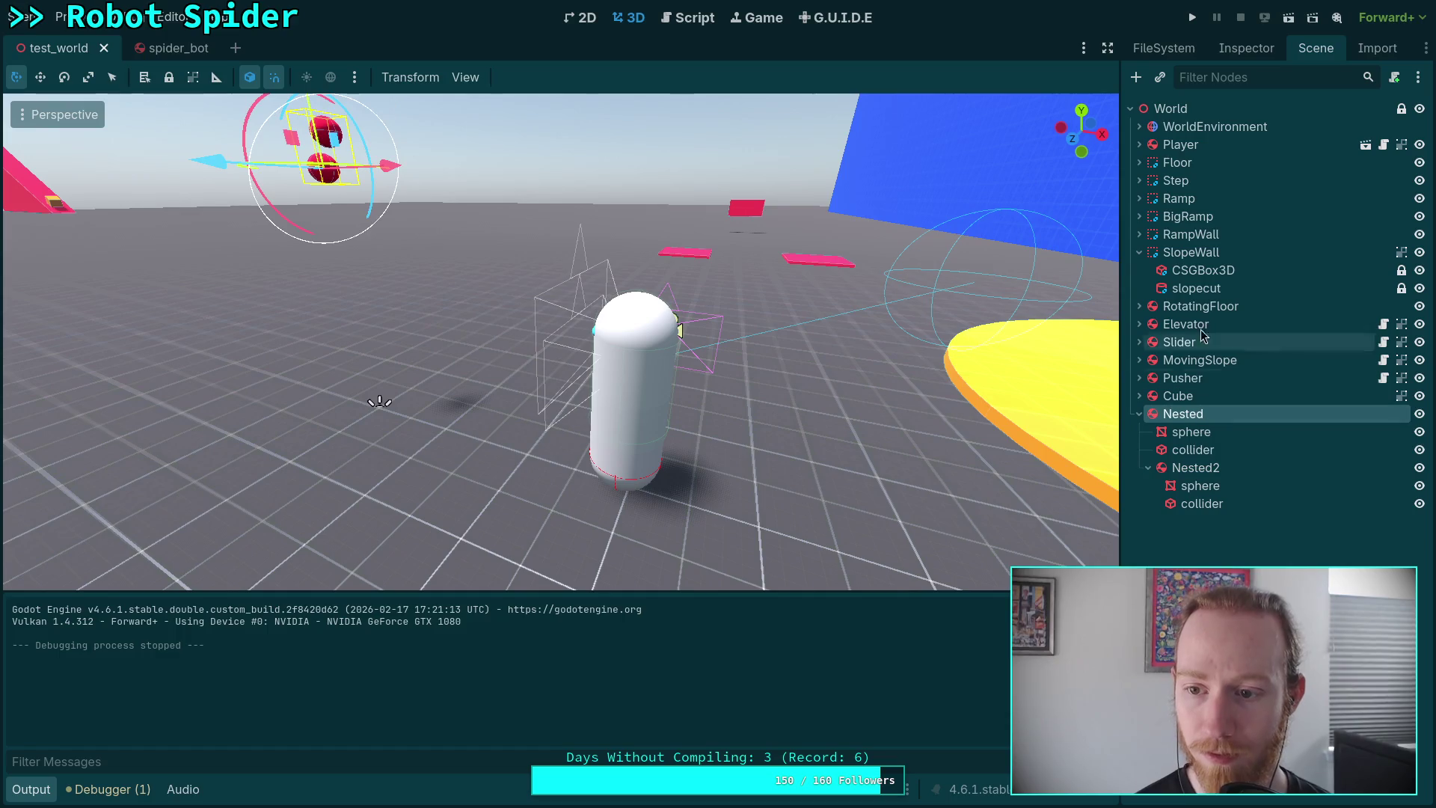
{"action": "left_click", "coordinate": [1247, 47]}
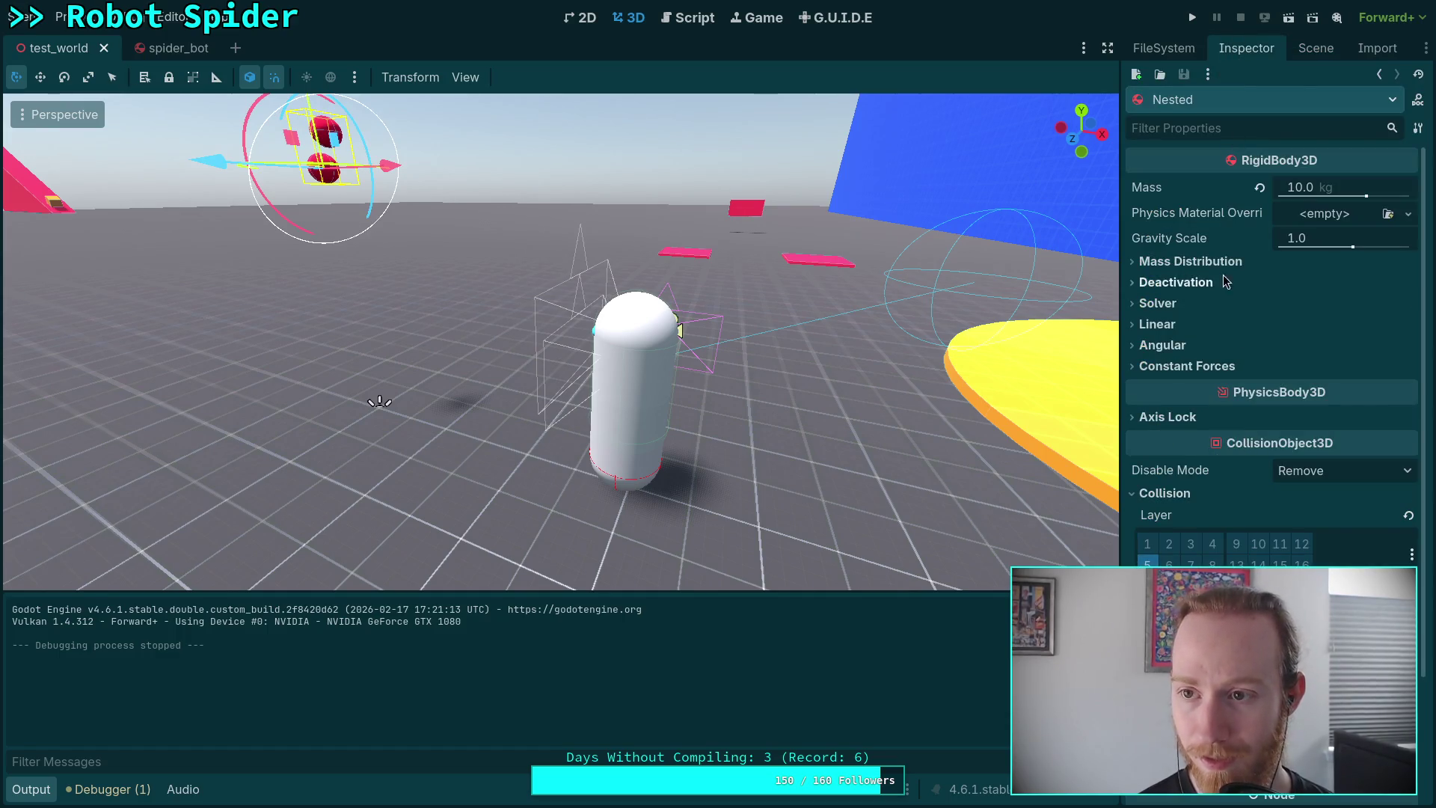
{"action": "left_click", "coordinate": [1316, 47]}
{"action": "left_click", "coordinate": [1195, 468]}
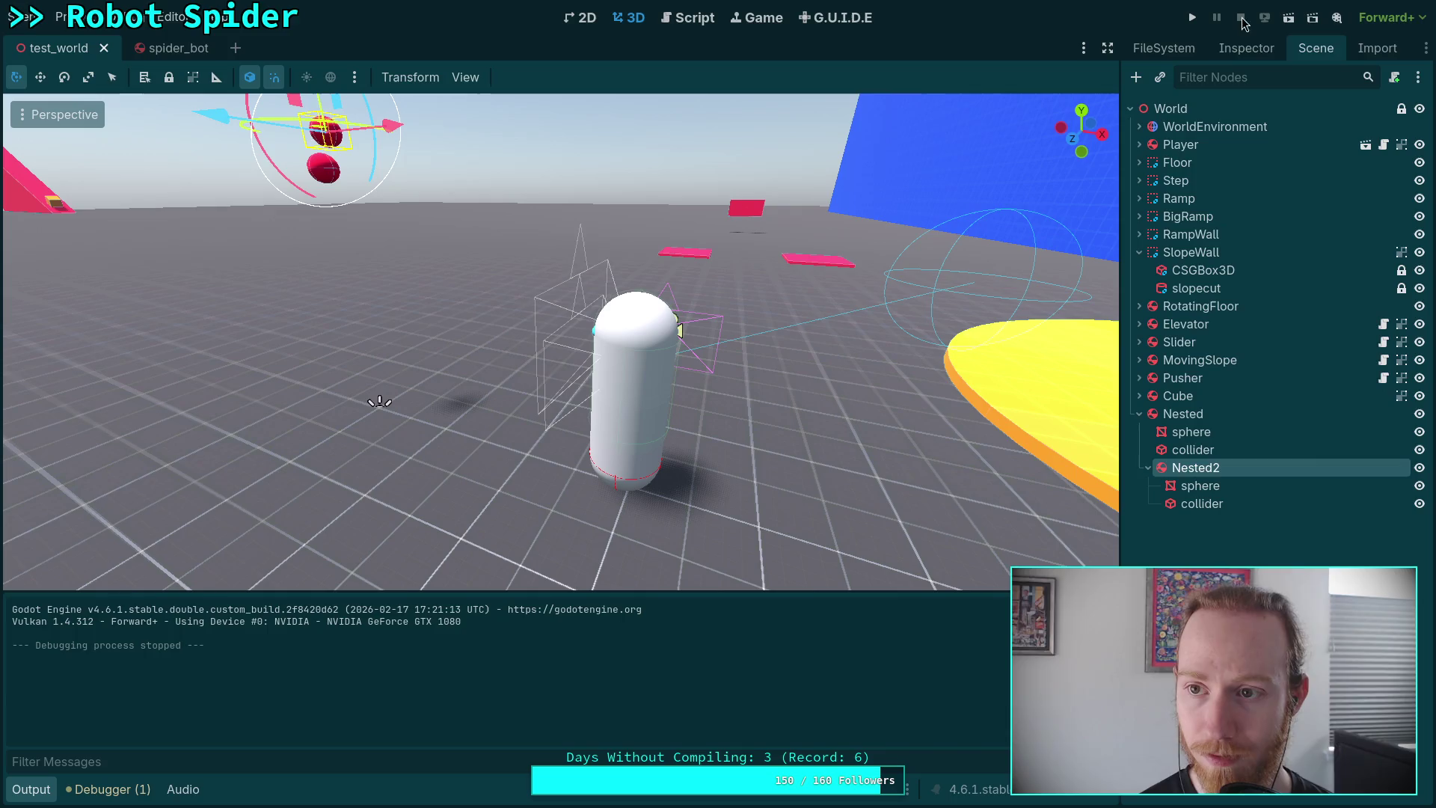
{"action": "left_click", "coordinate": [1238, 48]}
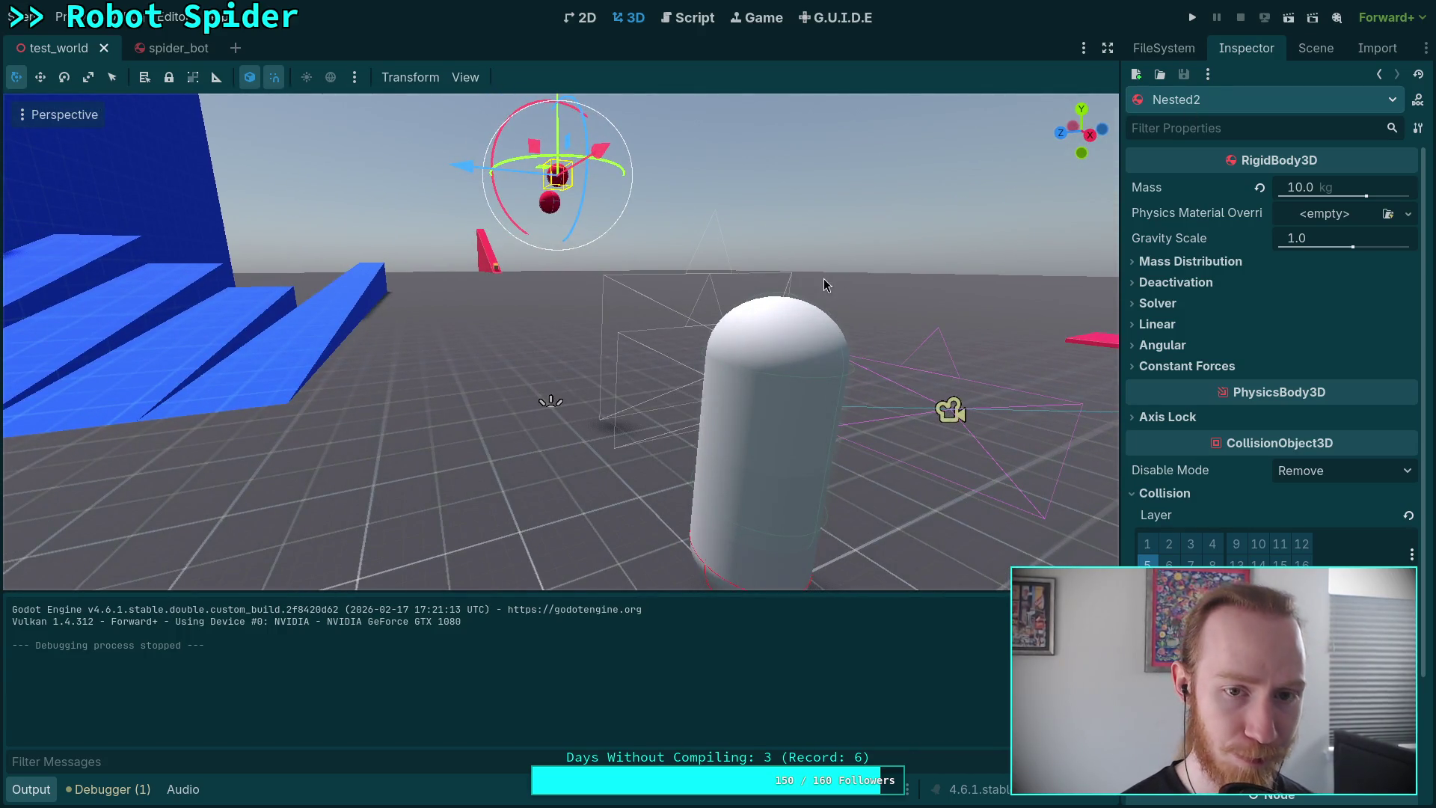
Slide Nested 1.5 units along X and switch to the script editor.
{"action": "left_click", "coordinate": [1302, 48]}
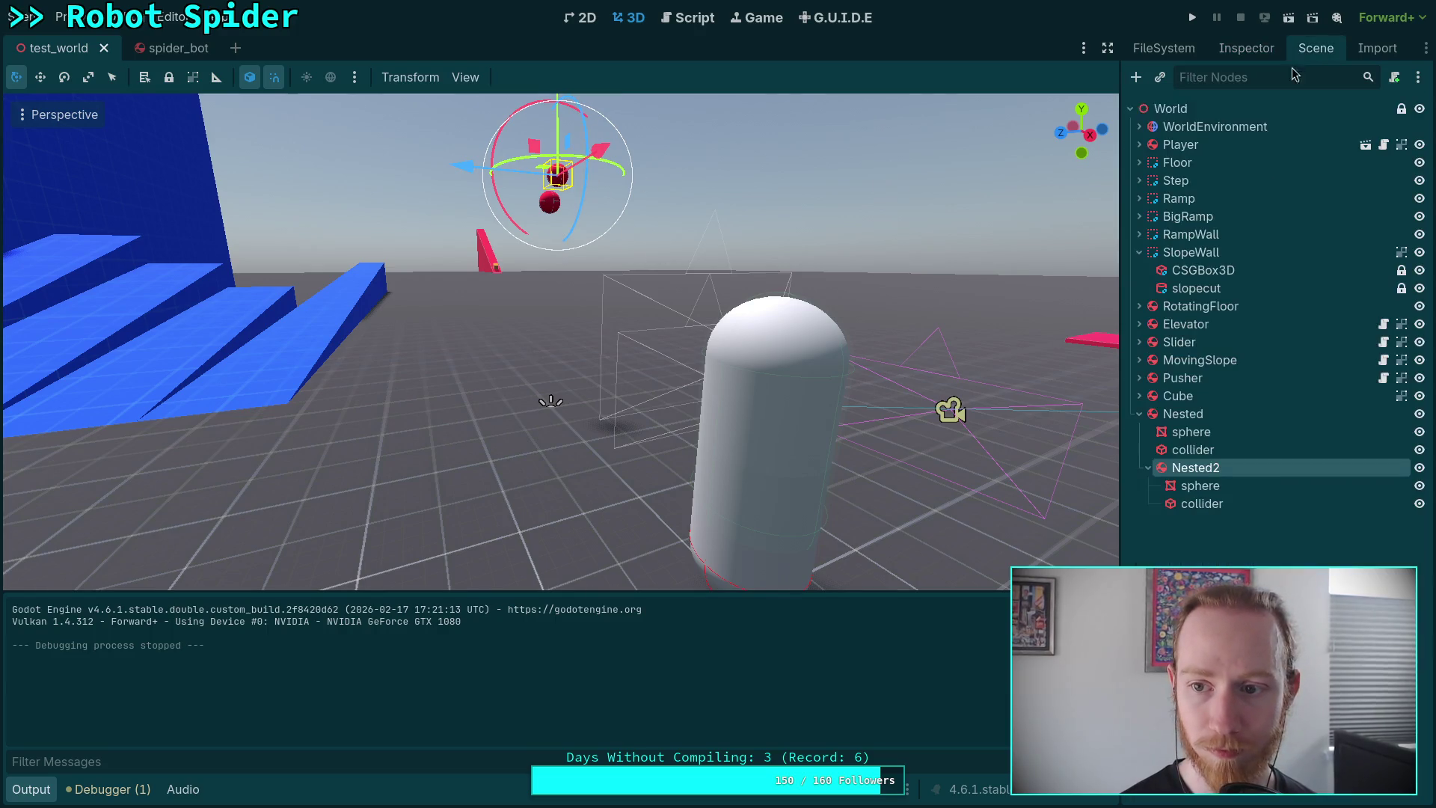
{"action": "left_click", "coordinate": [1184, 413]}
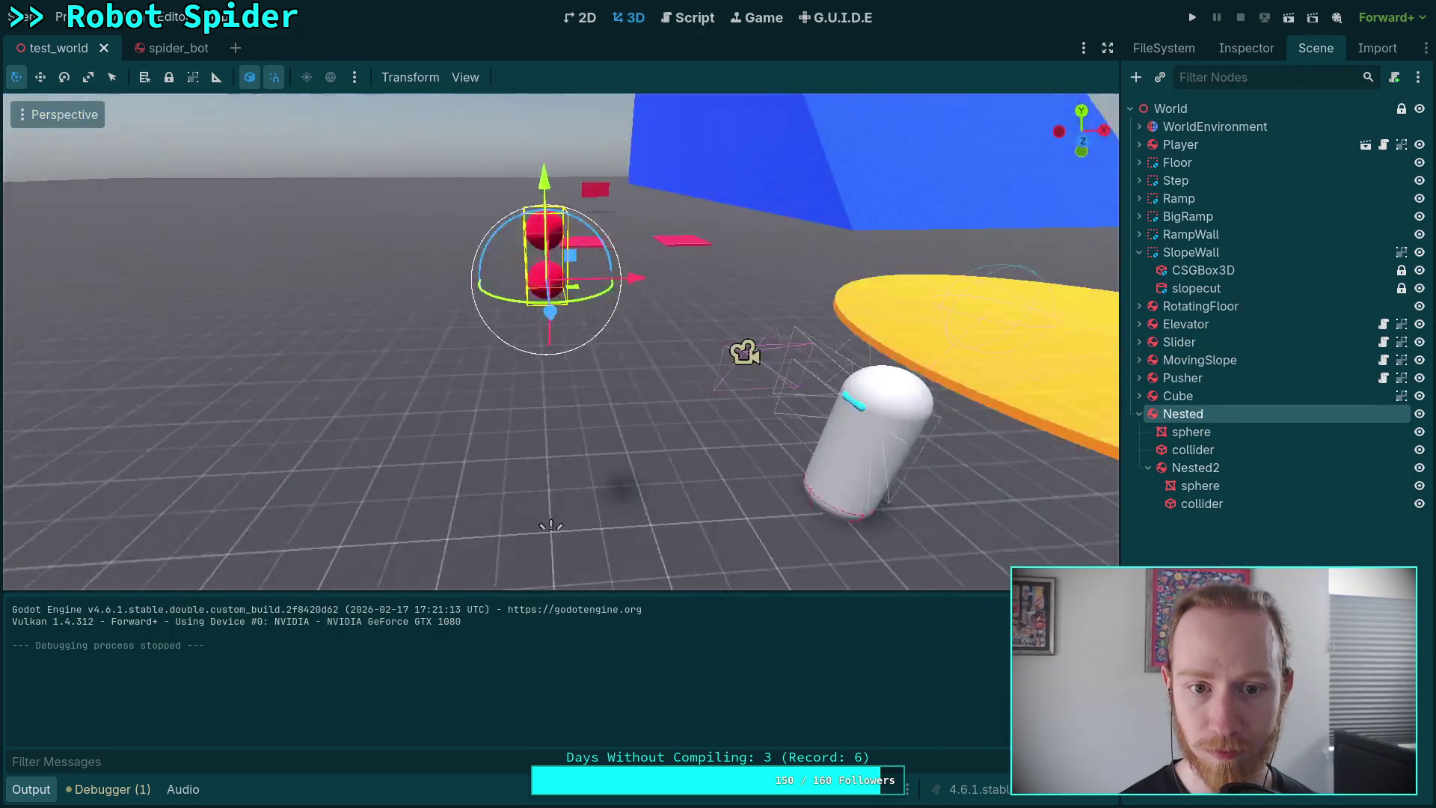
{"action": "left_click_drag", "start_coordinate": [666, 282], "coordinate": [881, 280]}
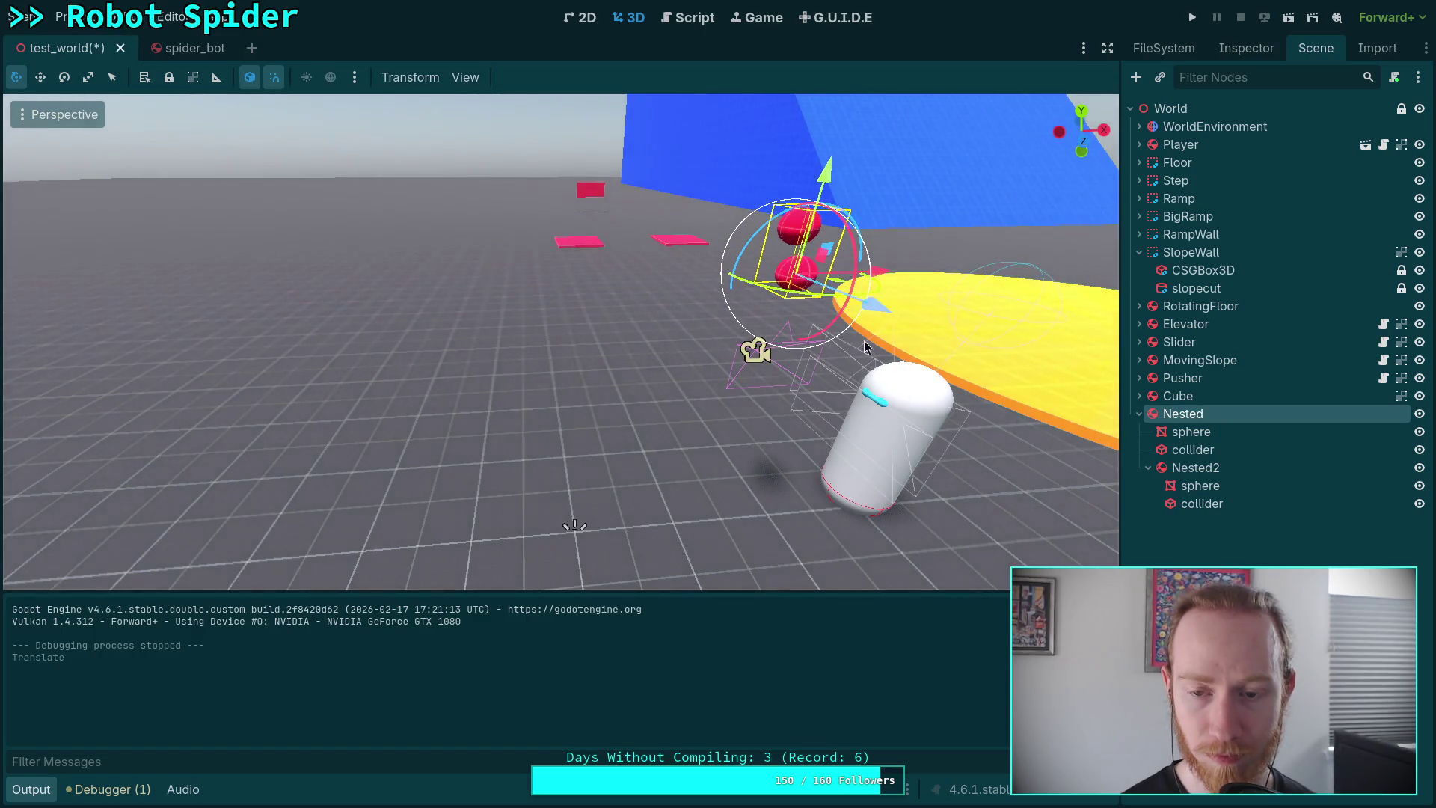
{"action": "key", "text": "w"}
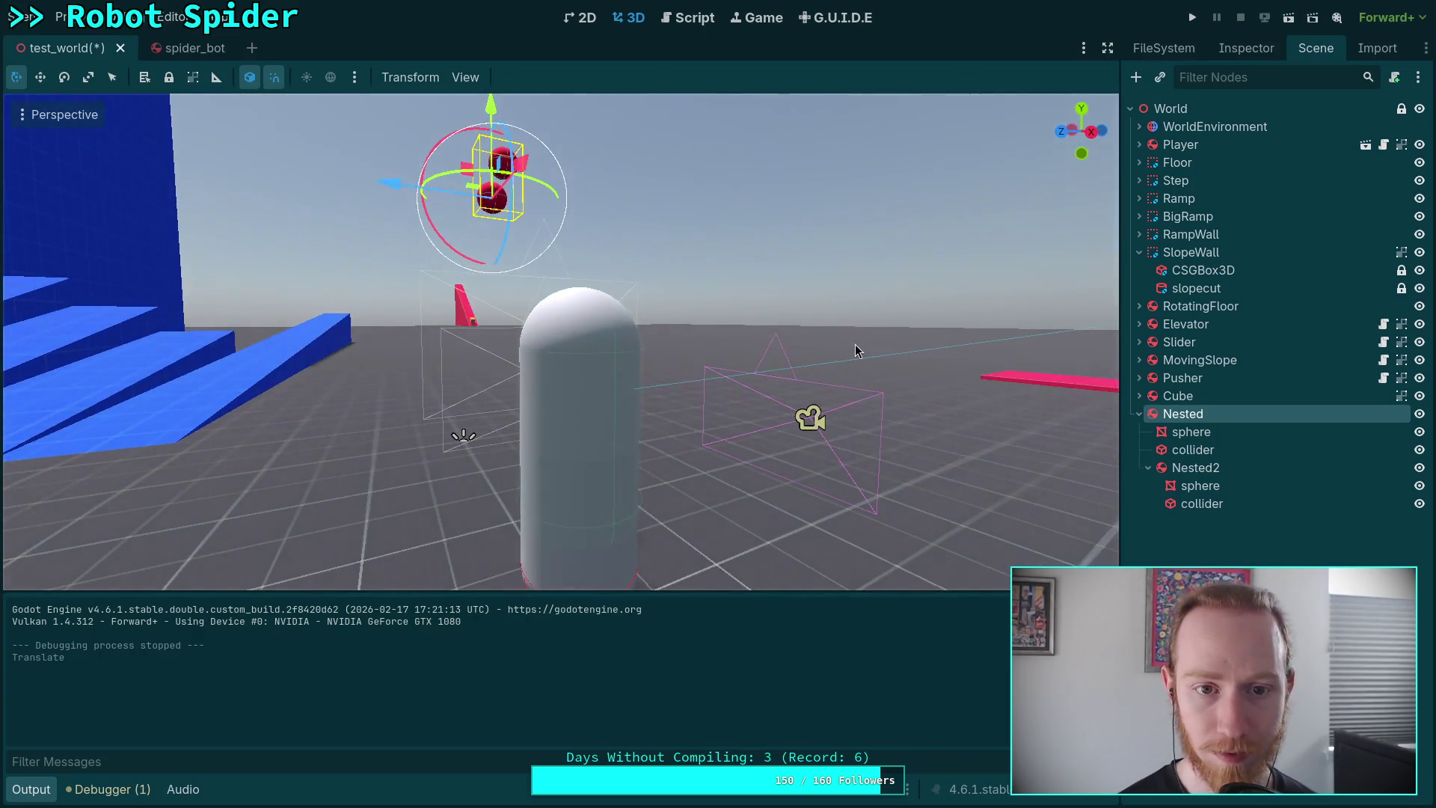
{"action": "left_click", "coordinate": [684, 19]}
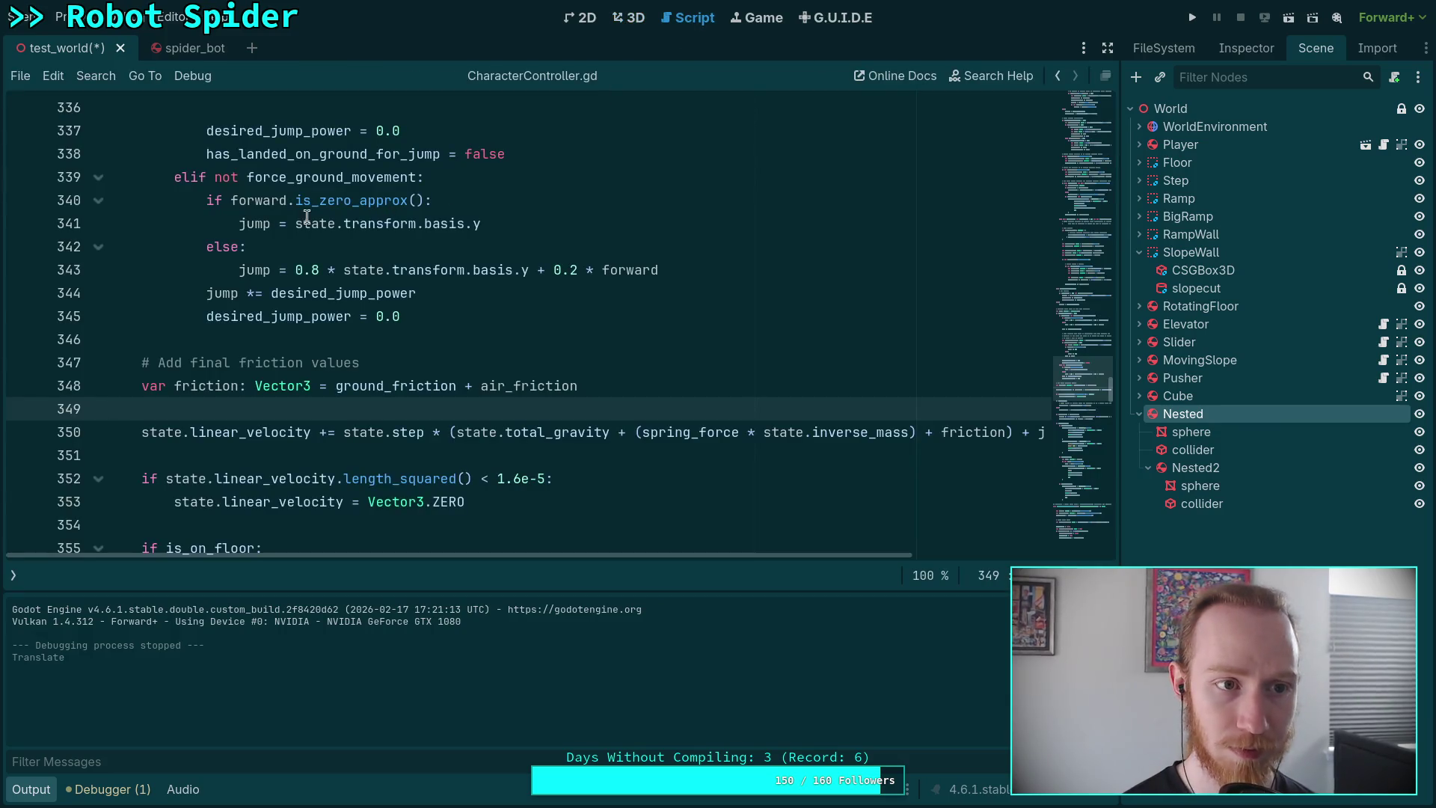
Add Engine.time_scale = 0.0625 to player.gd's _ready() and run the project with F5.
{"action": "left_click", "coordinate": [14, 574]}
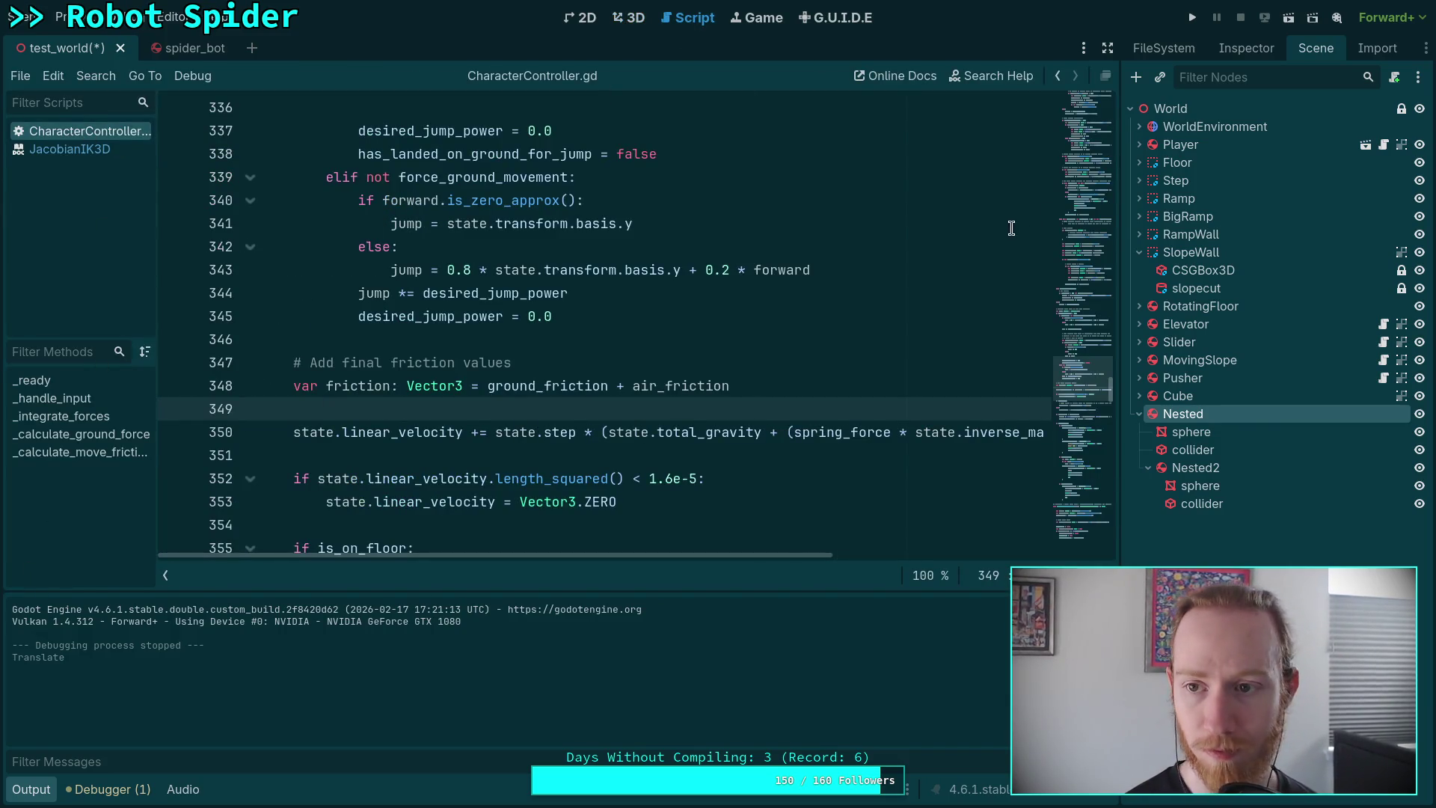
{"action": "left_click", "coordinate": [1386, 145]}
{"action": "scroll", "coordinate": [548, 438], "scroll_direction": "down", "scroll_amount": 2}
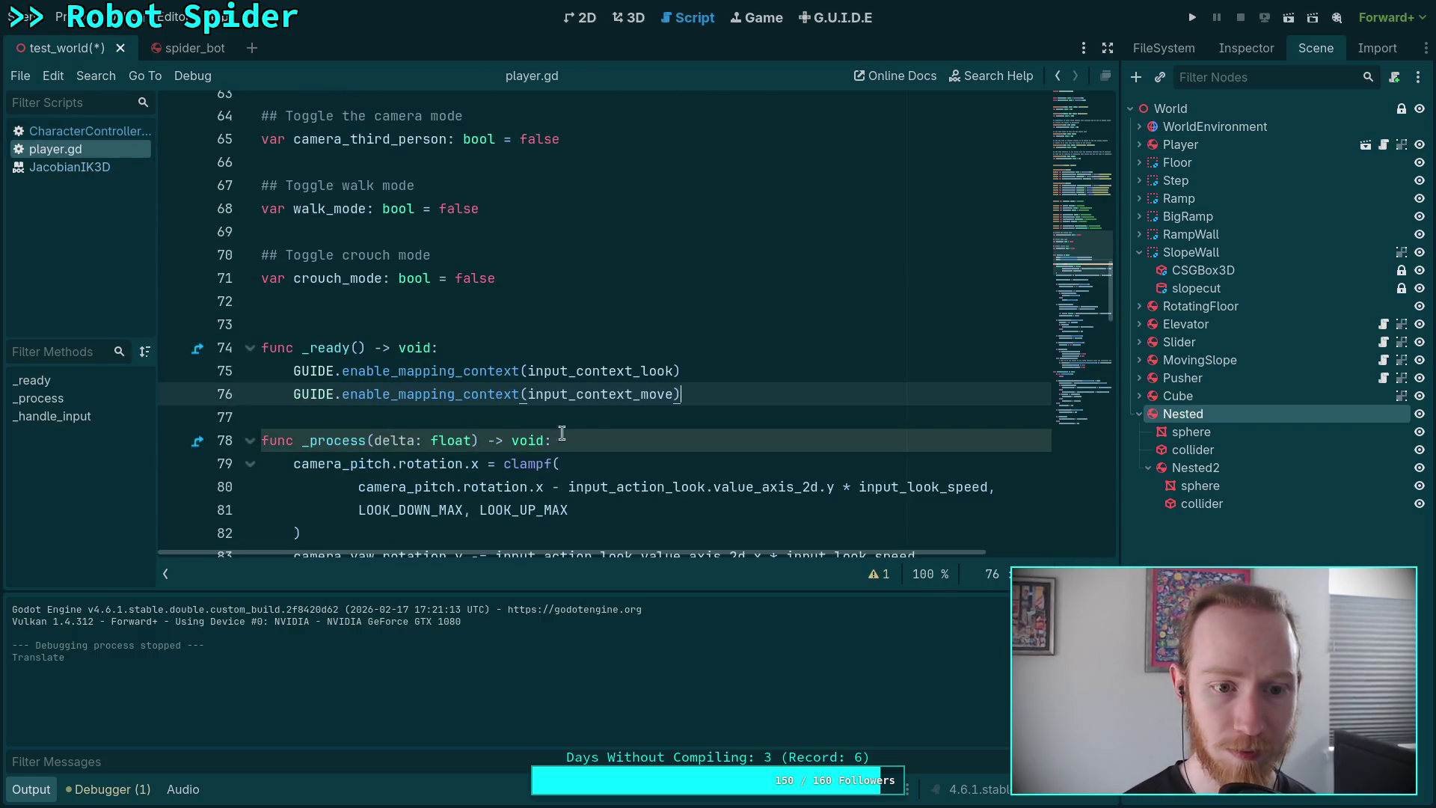
{"action": "key", "text": "Return"}
{"action": "key", "text": "Return"}
{"action": "type", "text": "Engine"}
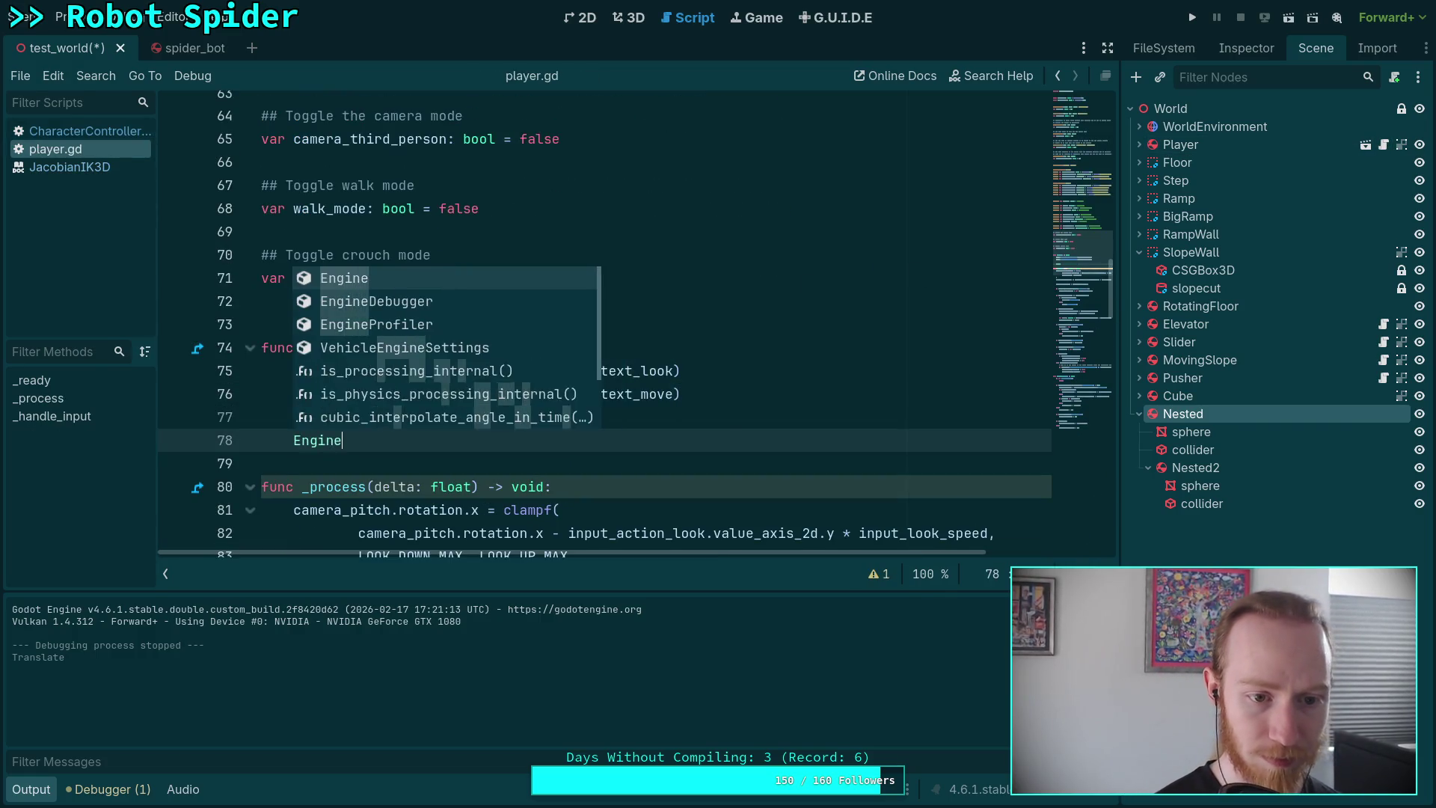
{"action": "type", "text": ".ti"}
{"action": "key", "text": "Return"}
{"action": "type", "text": "= 0.062"}
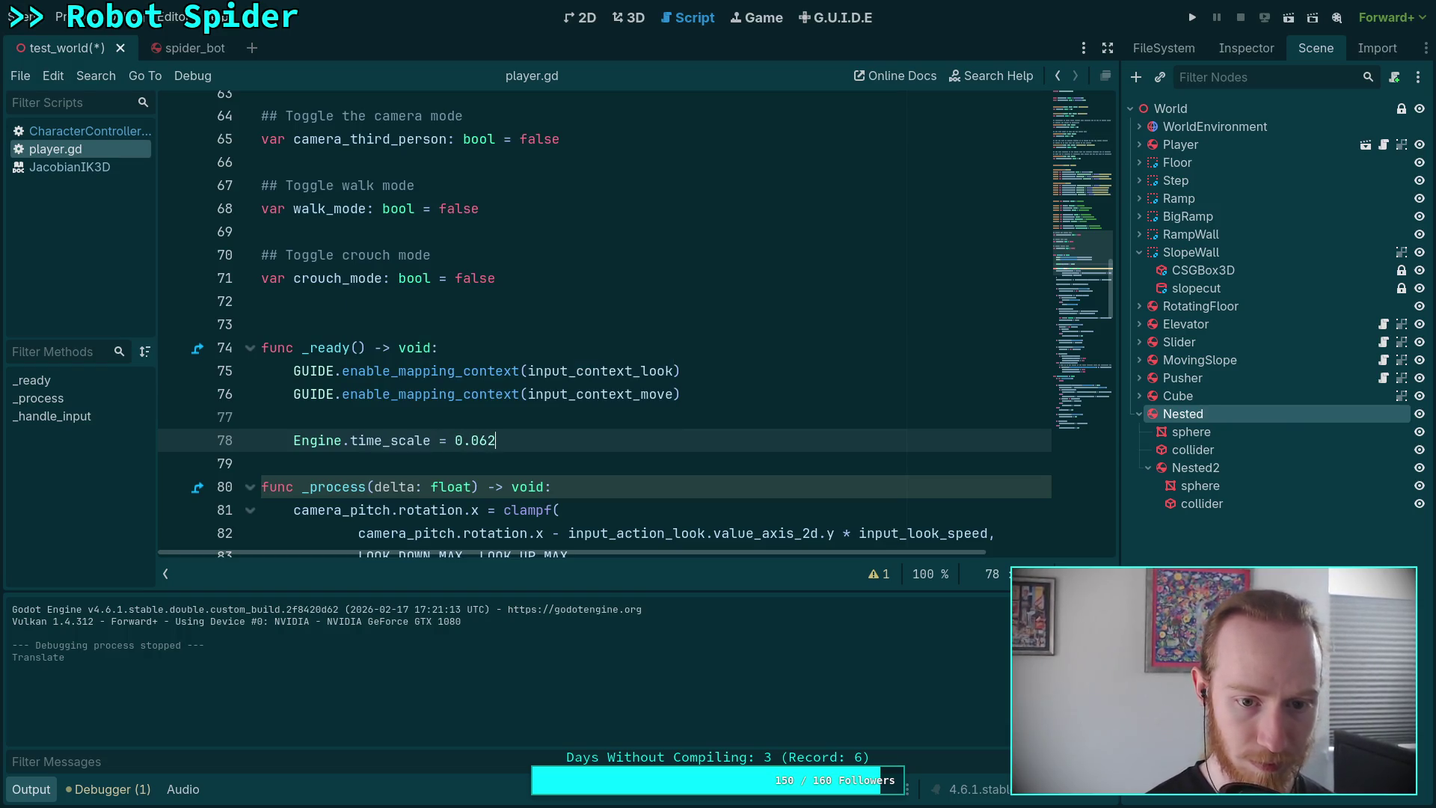
{"action": "type", "text": "5"}
{"action": "key", "text": "Return"}
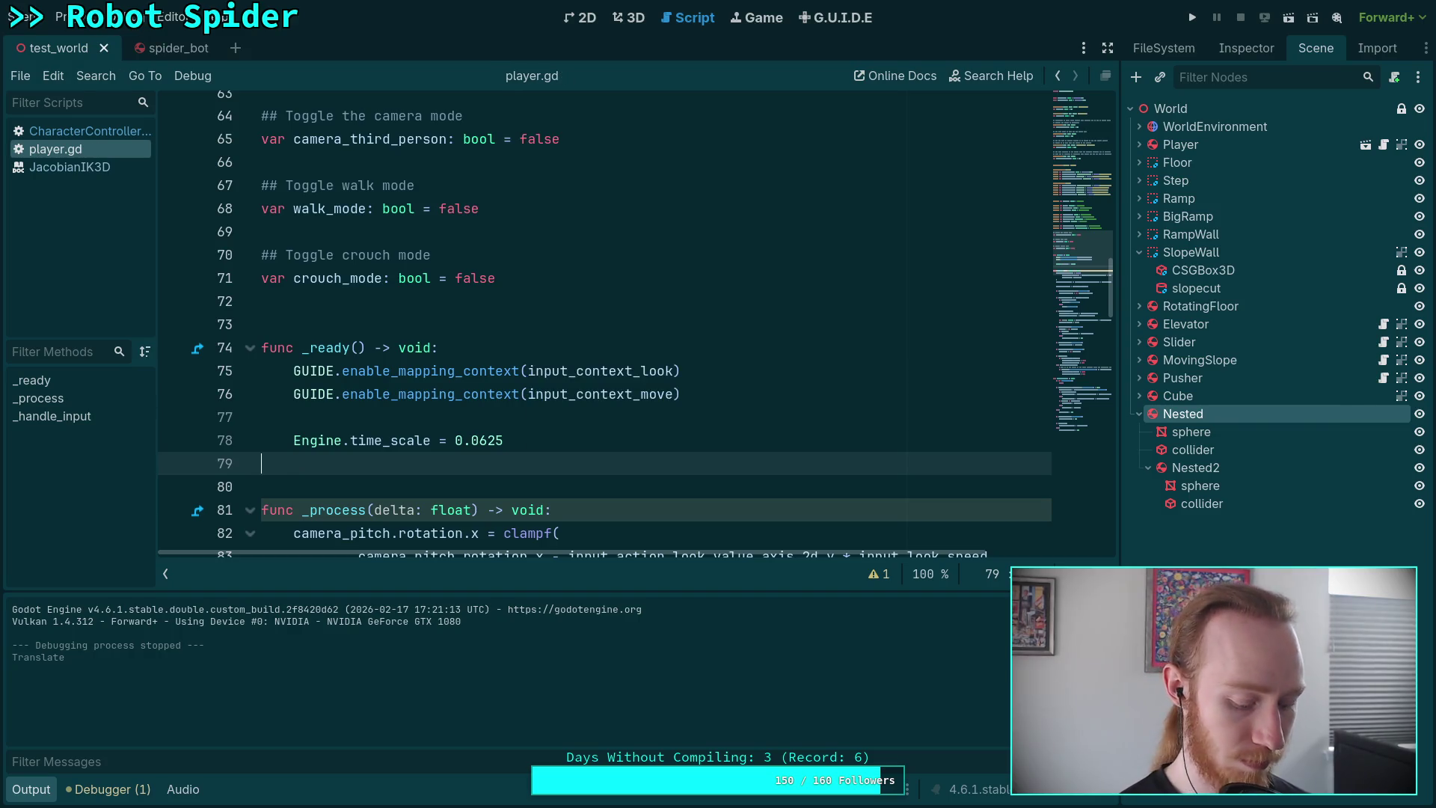
{"action": "key", "text": "F5"}
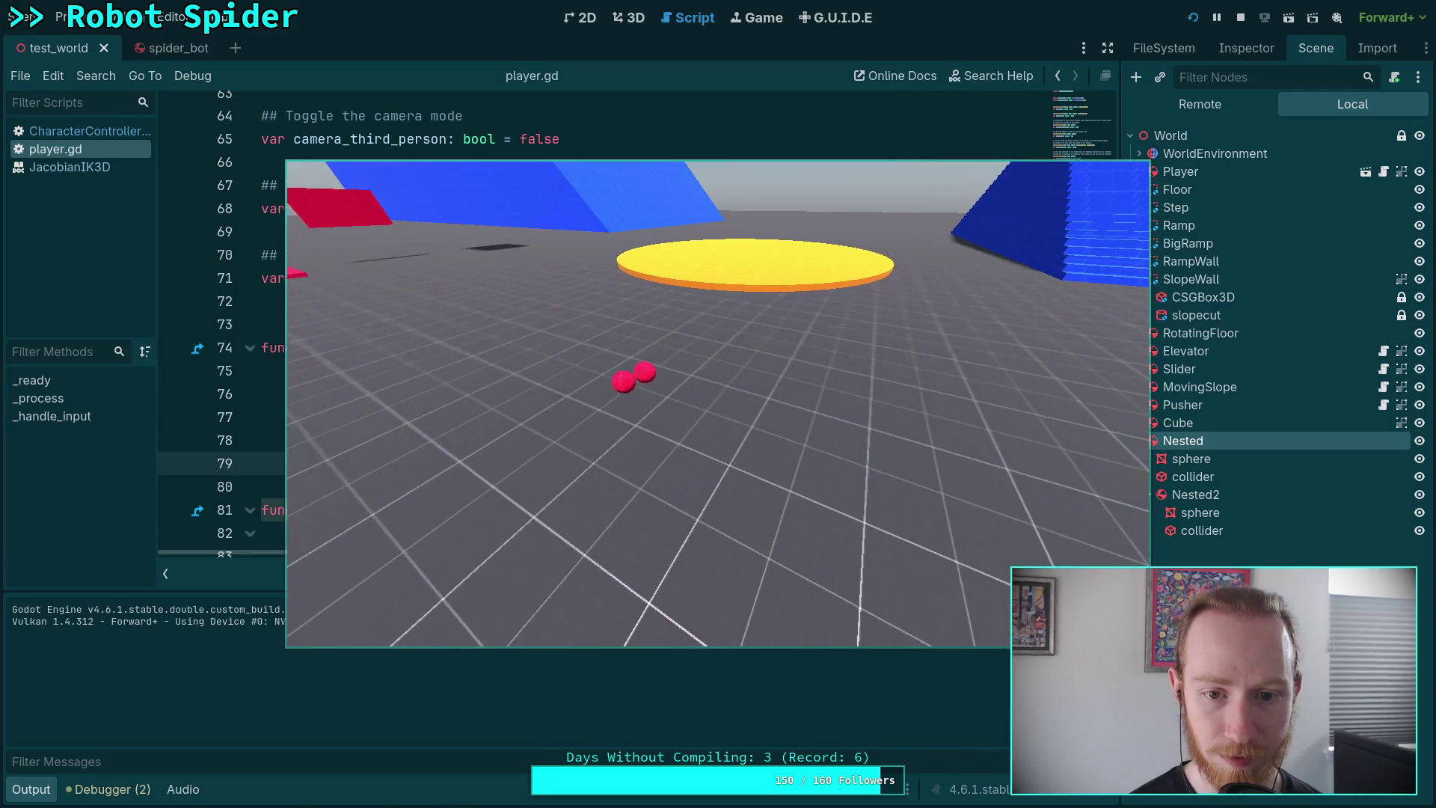
Stop the game and move Nested2 out of Nested to the top level.
{"action": "left_click", "coordinate": [1240, 17]}
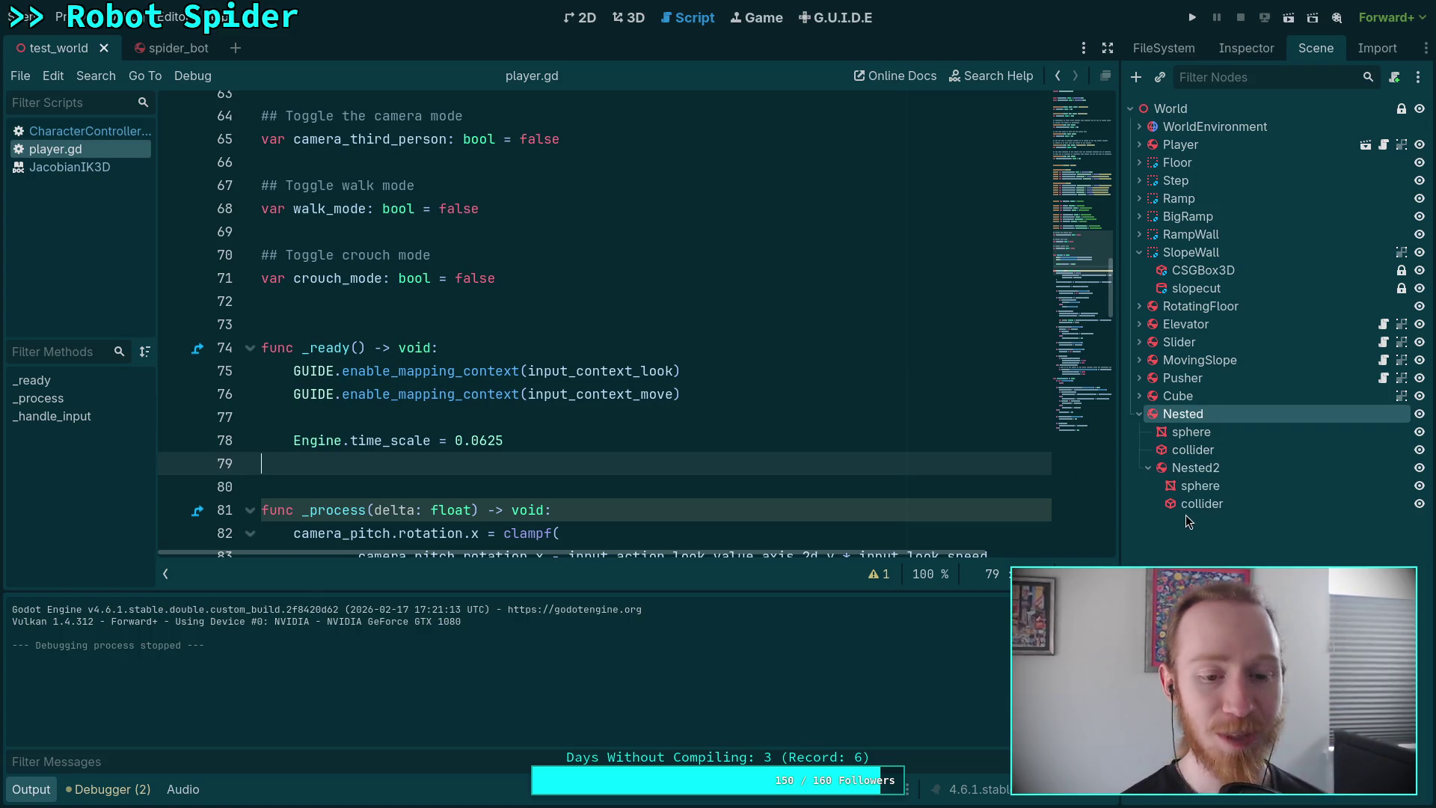
{"action": "left_click", "coordinate": [1197, 466]}
{"action": "left_click_drag", "start_coordinate": [1155, 527], "coordinate": [1164, 415]}
{"action": "left_click_drag", "start_coordinate": [1166, 475], "coordinate": [1201, 407]}
Rename the two balls Ball and Ball2 and run the project.
{"action": "left_click", "coordinate": [1198, 416]}
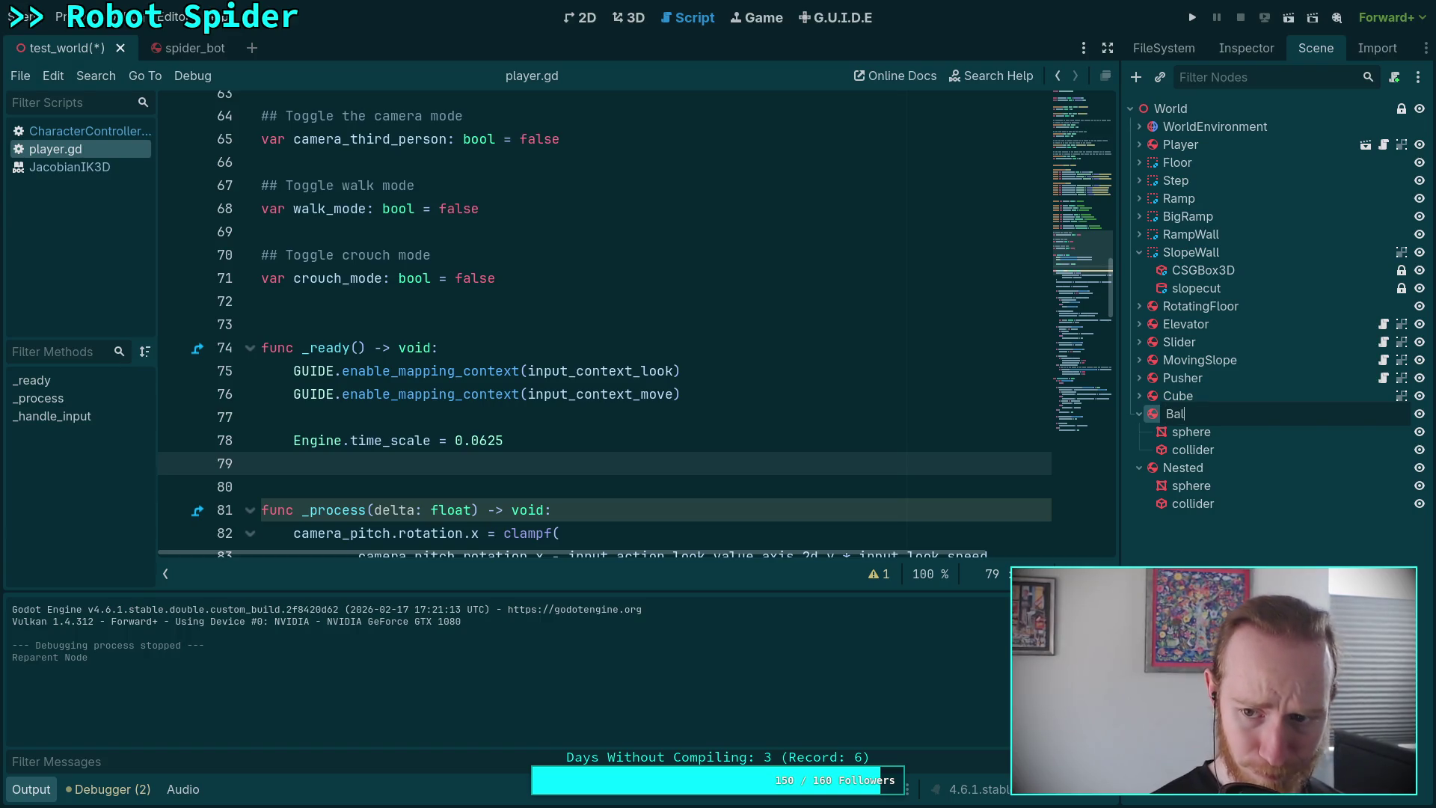
{"action": "type", "text": "l"}
{"action": "key", "text": "Return"}
{"action": "double_click", "coordinate": [1240, 463]}
{"action": "type", "text": "Ball"}
{"action": "key", "text": "Return"}
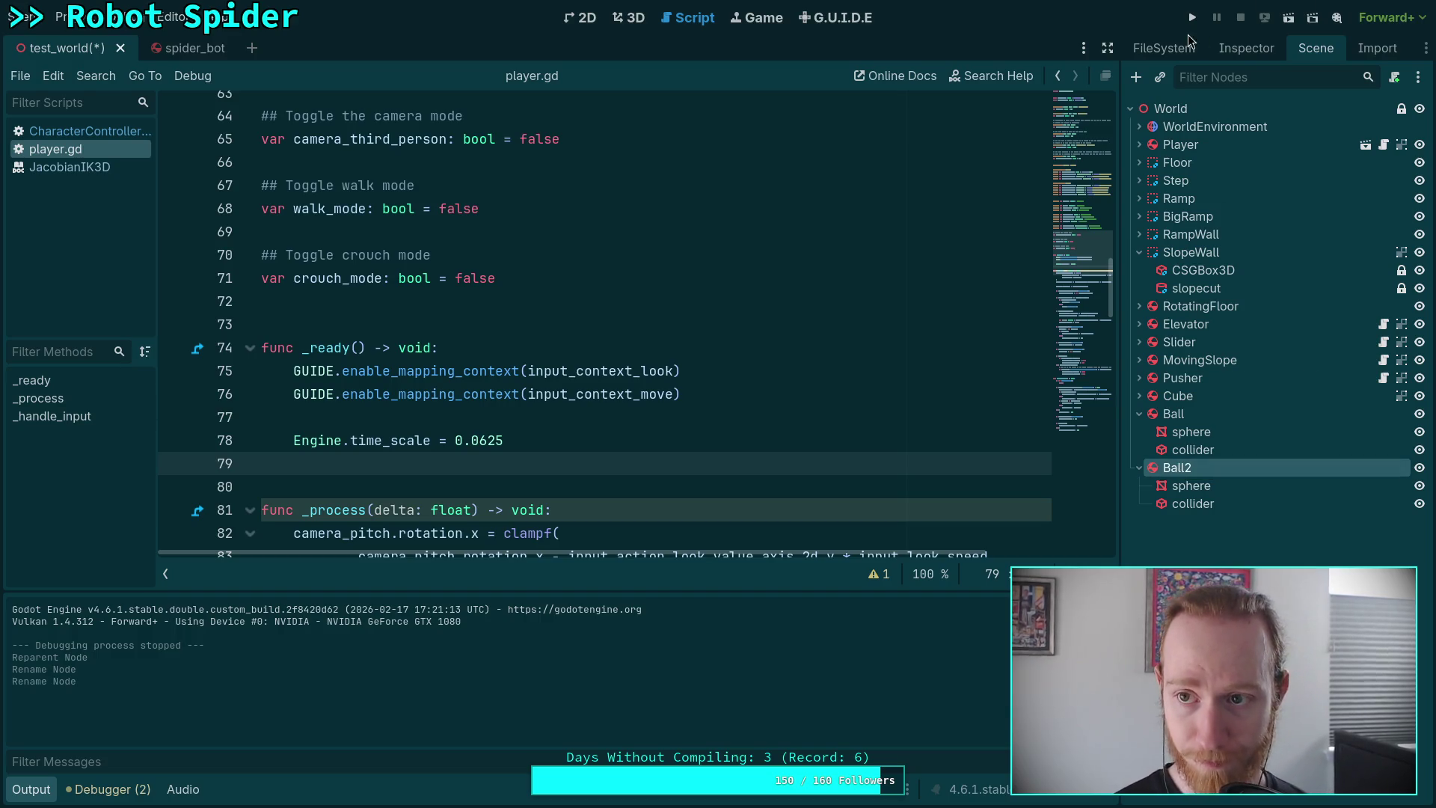
{"action": "left_click", "coordinate": [1193, 17]}
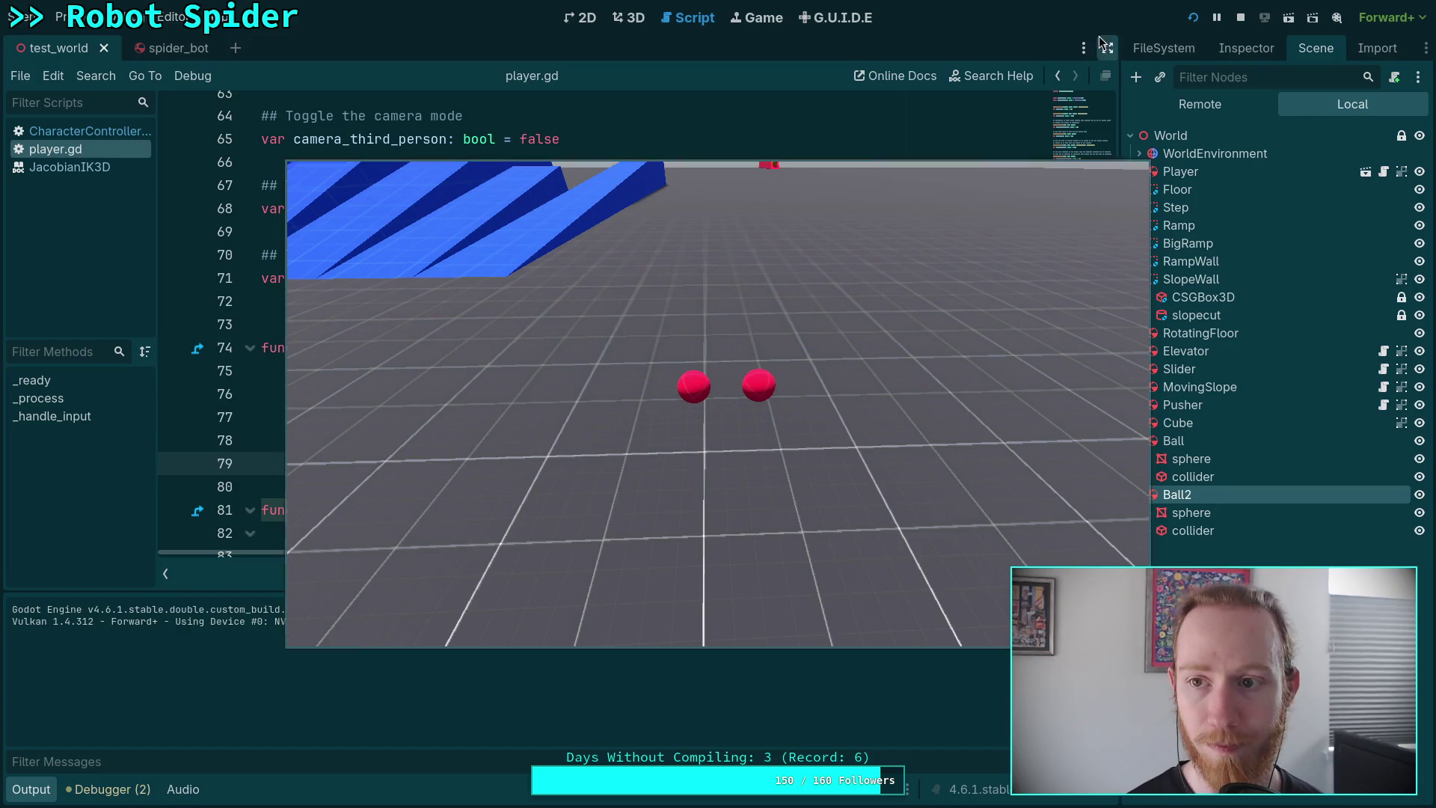
Stop the game after watching both red balls land side by side.
{"action": "left_click", "coordinate": [1239, 18]}
Give Ball a new PhysicsMaterial override with bounce 0.5.
{"action": "left_click", "coordinate": [1204, 413]}
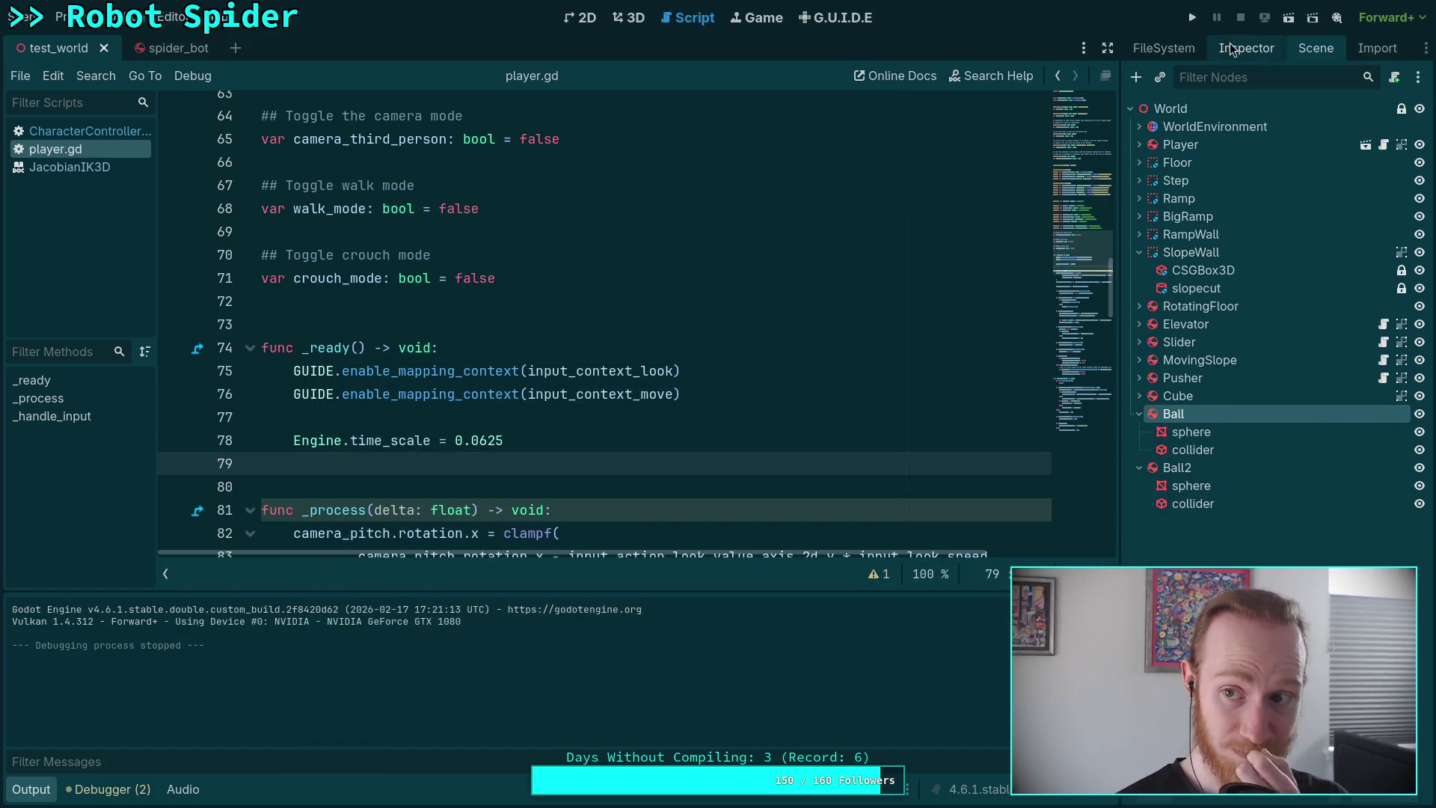
{"action": "left_click", "coordinate": [1253, 48]}
{"action": "left_click", "coordinate": [1337, 214]}
{"action": "left_click", "coordinate": [1318, 260]}
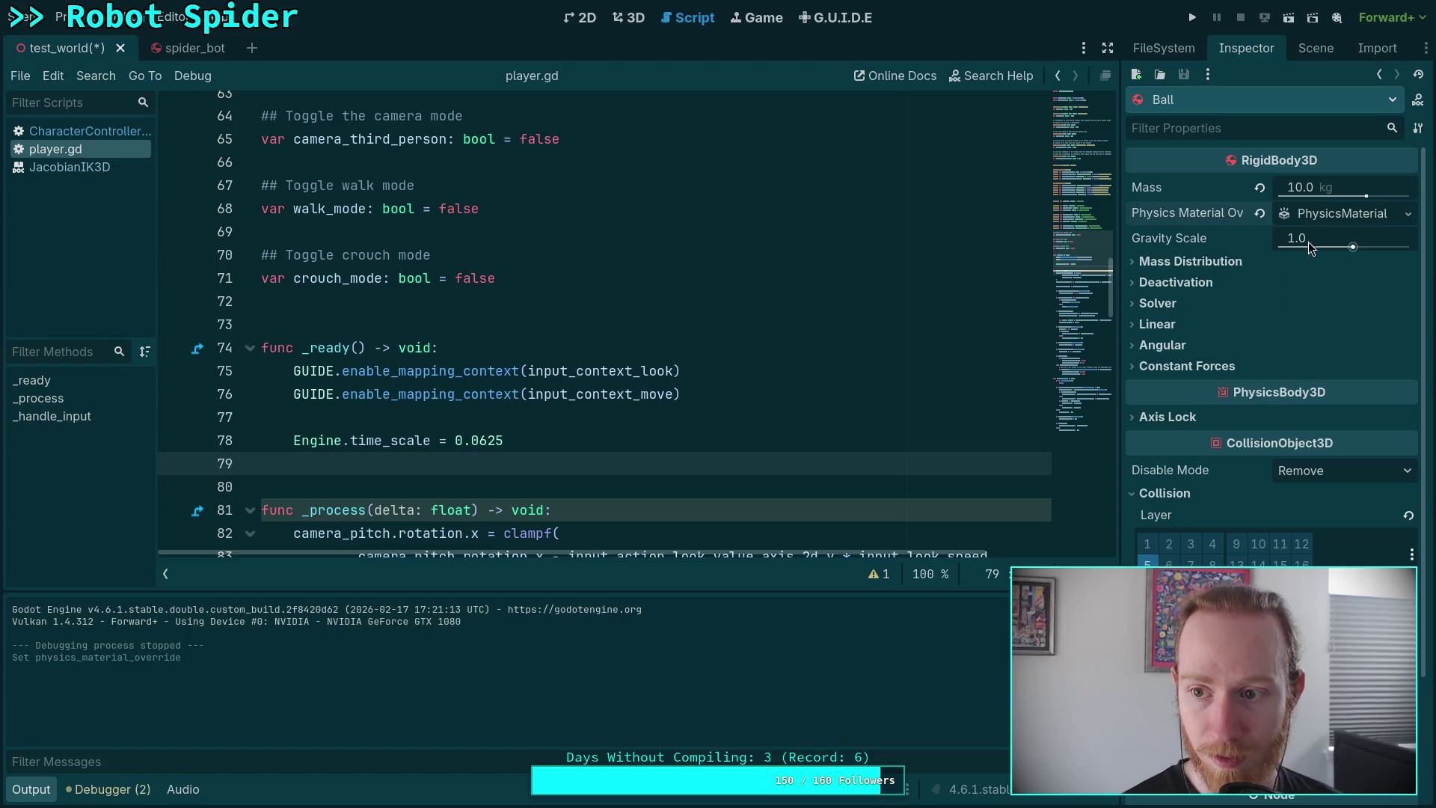
{"action": "left_click", "coordinate": [1300, 294]}
{"action": "type", "text": "0.5"}
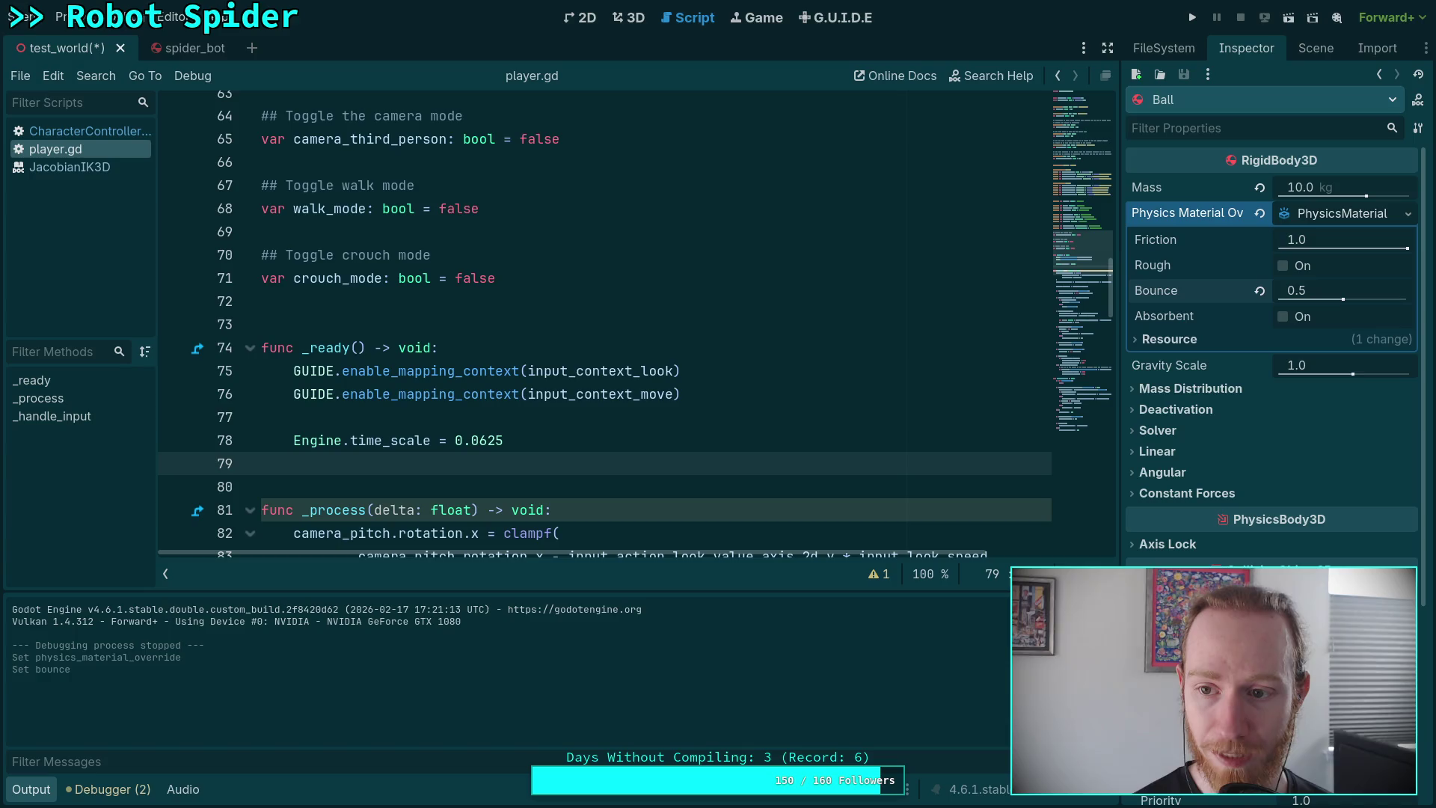
Give Ball2 its own new PhysicsMaterial override, then launch the game with F5.
{"action": "left_click", "coordinate": [1314, 49]}
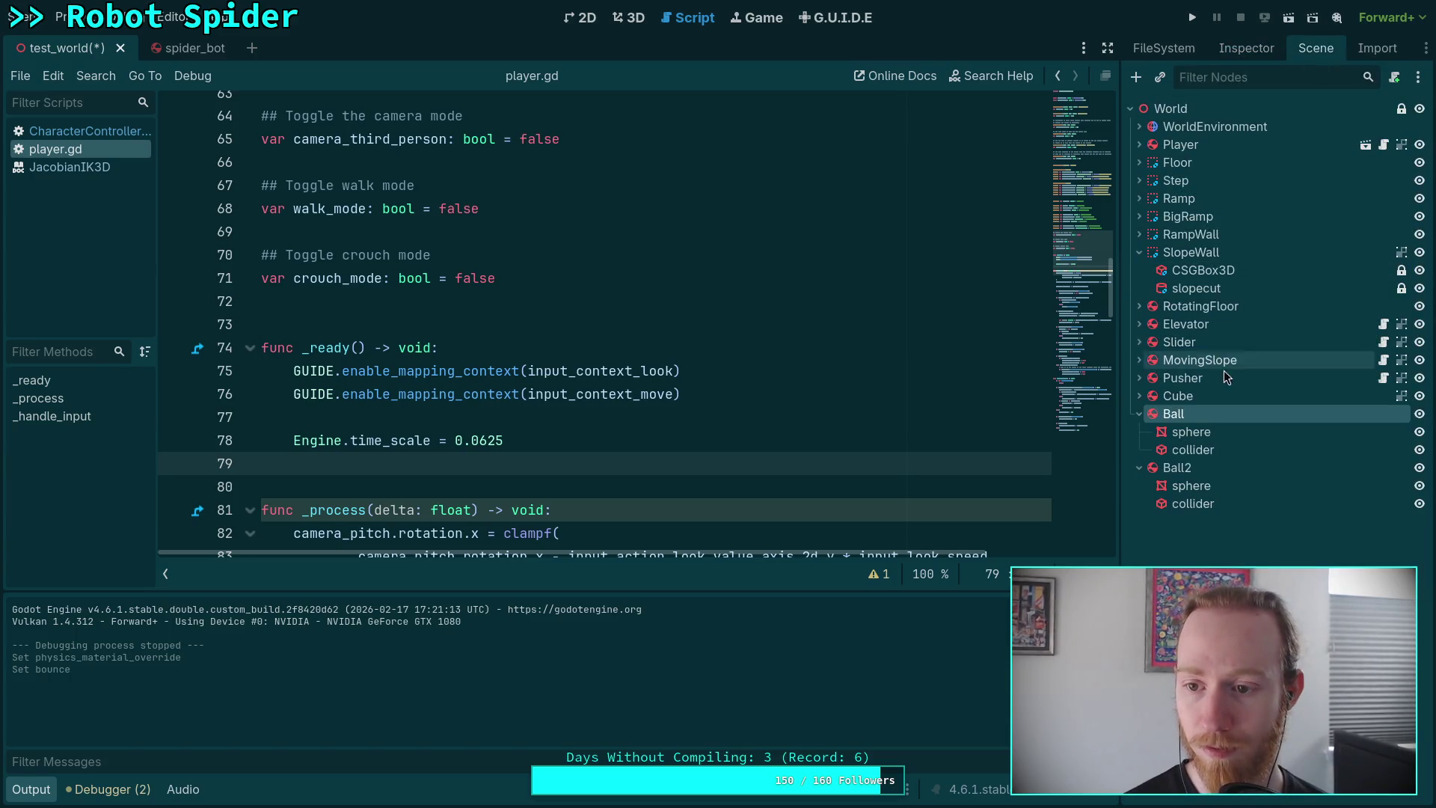
{"action": "left_click", "coordinate": [1179, 465]}
{"action": "left_click", "coordinate": [1246, 48]}
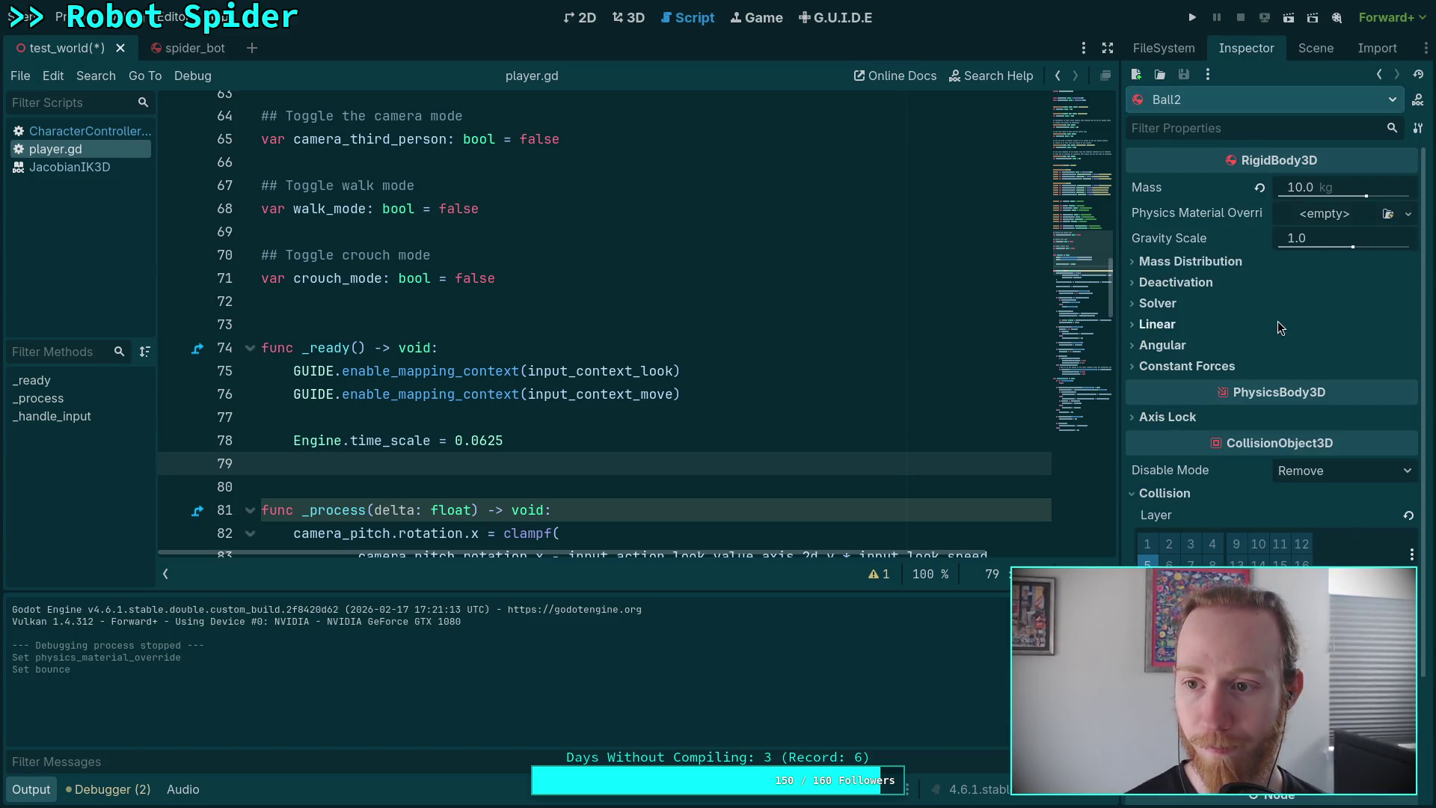
{"action": "left_click", "coordinate": [1322, 215]}
{"action": "left_click", "coordinate": [1324, 259]}
{"action": "left_click", "coordinate": [1307, 291]}
{"action": "type", "text": "0.5"}
{"action": "key", "text": "F5"}
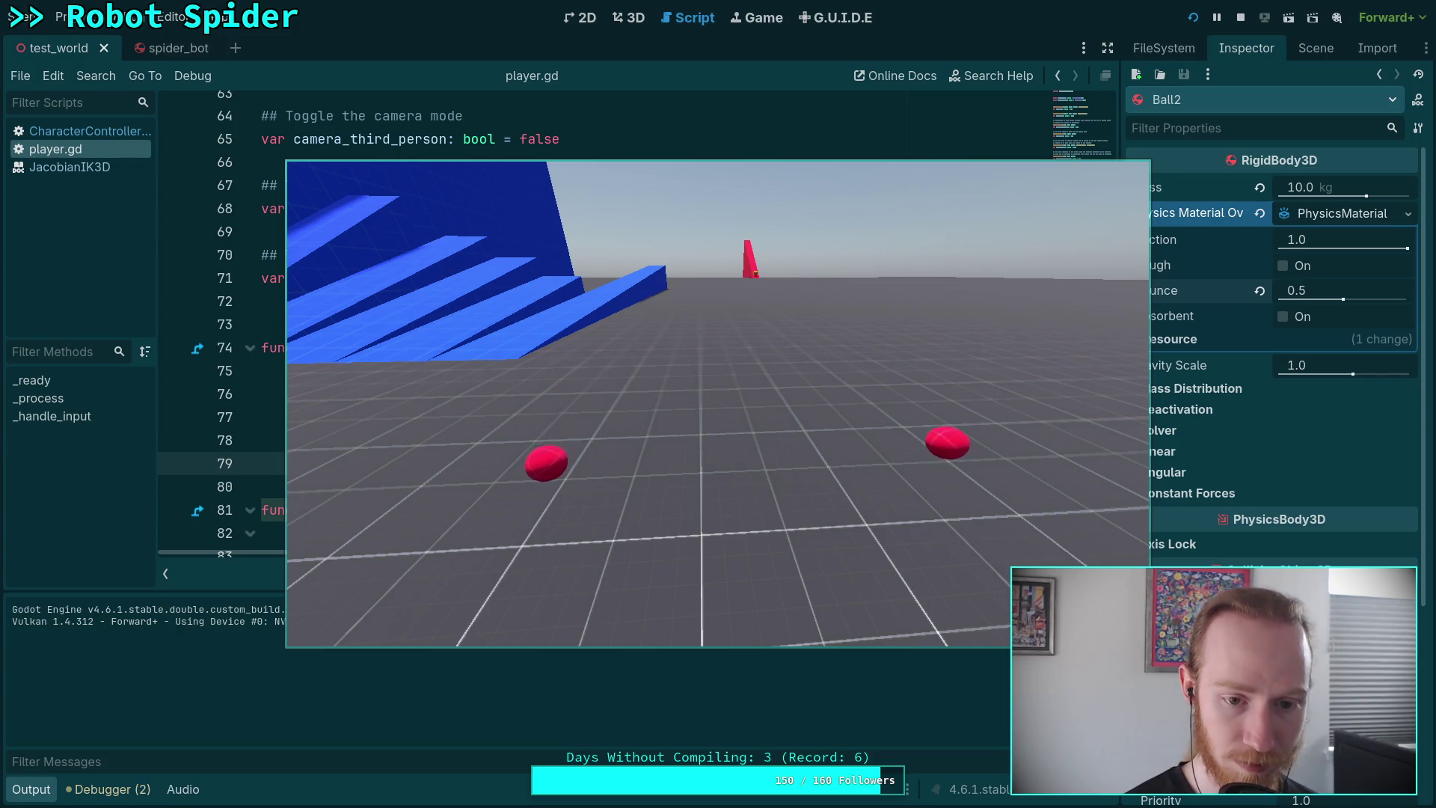
Restore normal game speed while watching the balls bounce, then stop the run.
{"action": "key", "text": "r"}
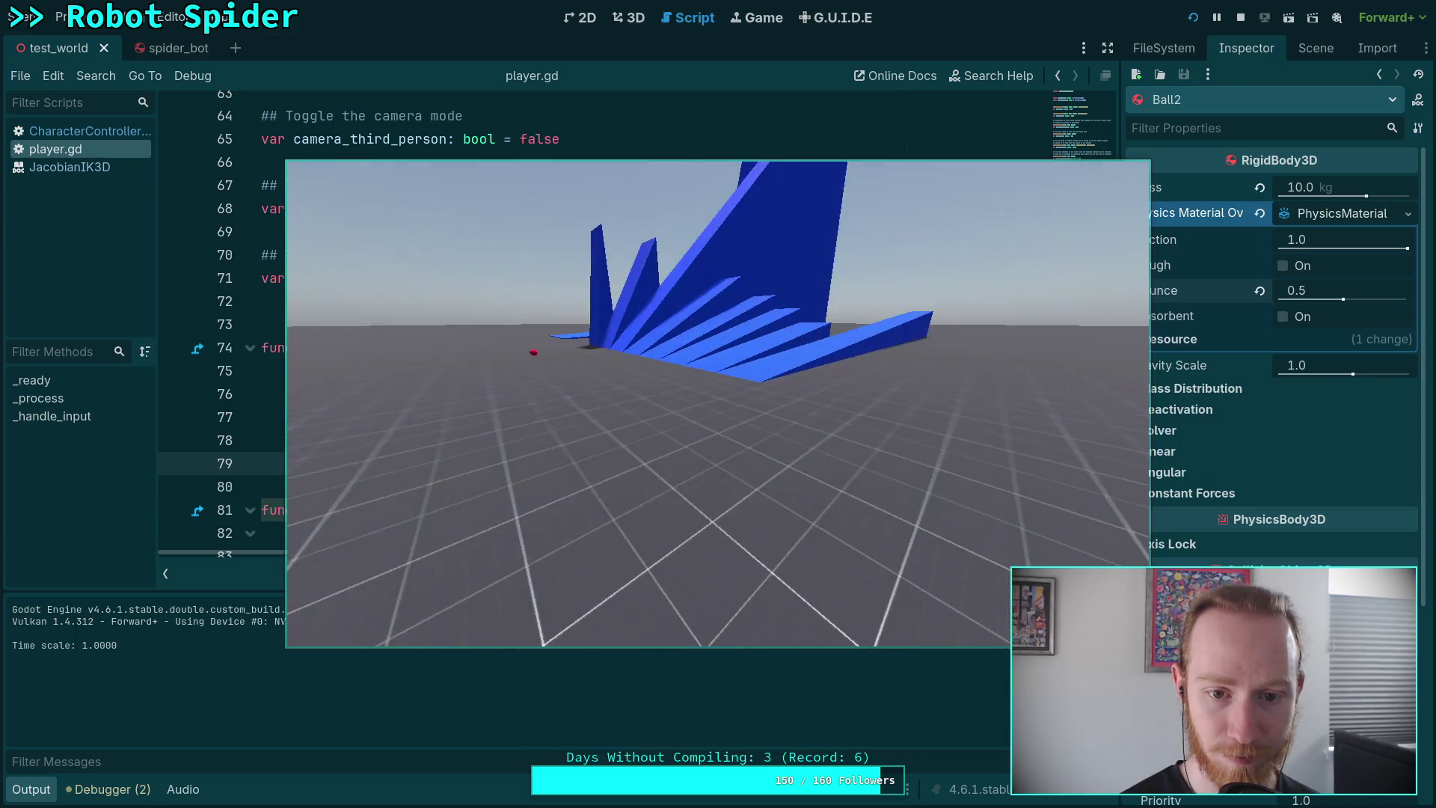
{"action": "left_click", "coordinate": [1241, 18]}
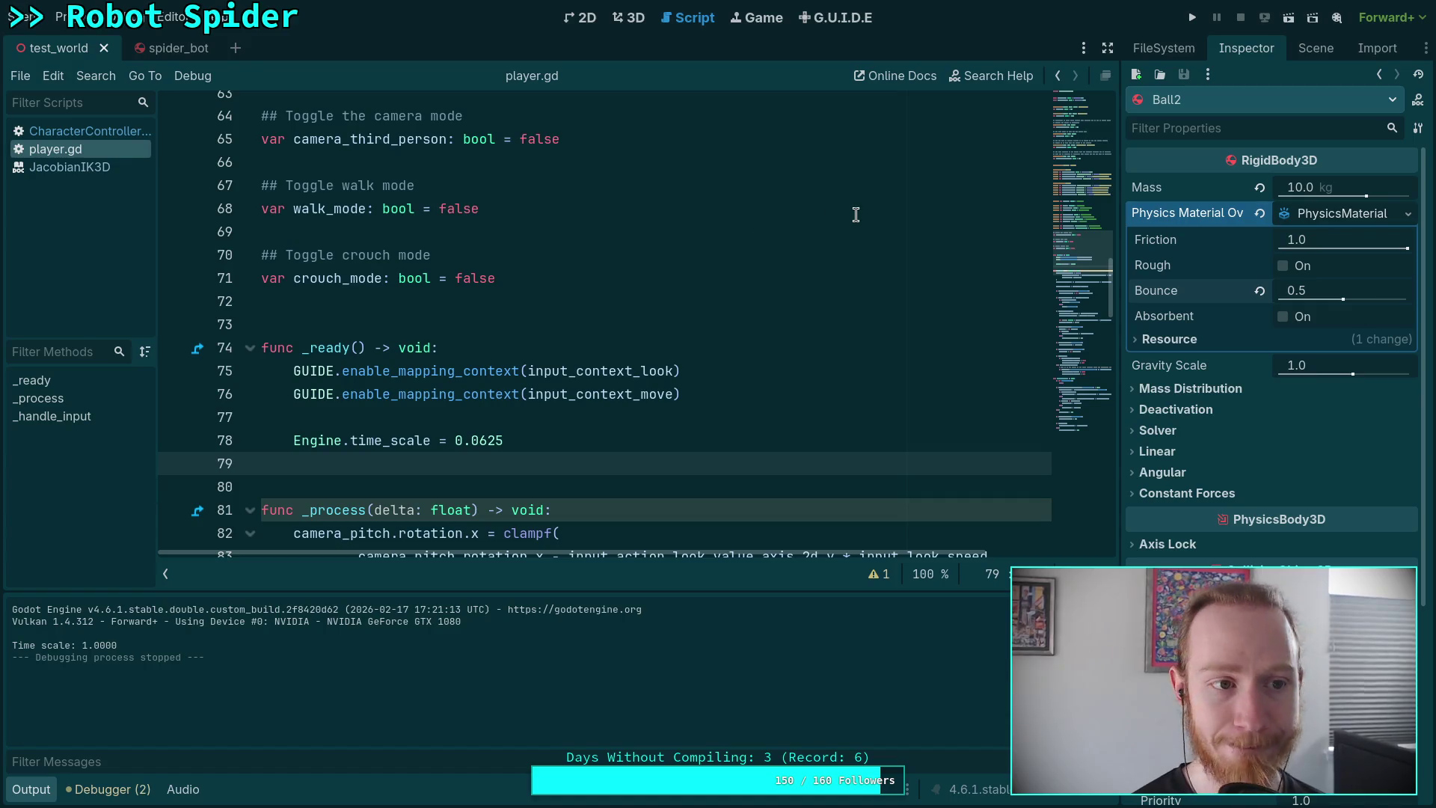
In the 3D view, set Ball's mass to 1.0 kg.
{"action": "left_click", "coordinate": [632, 18]}
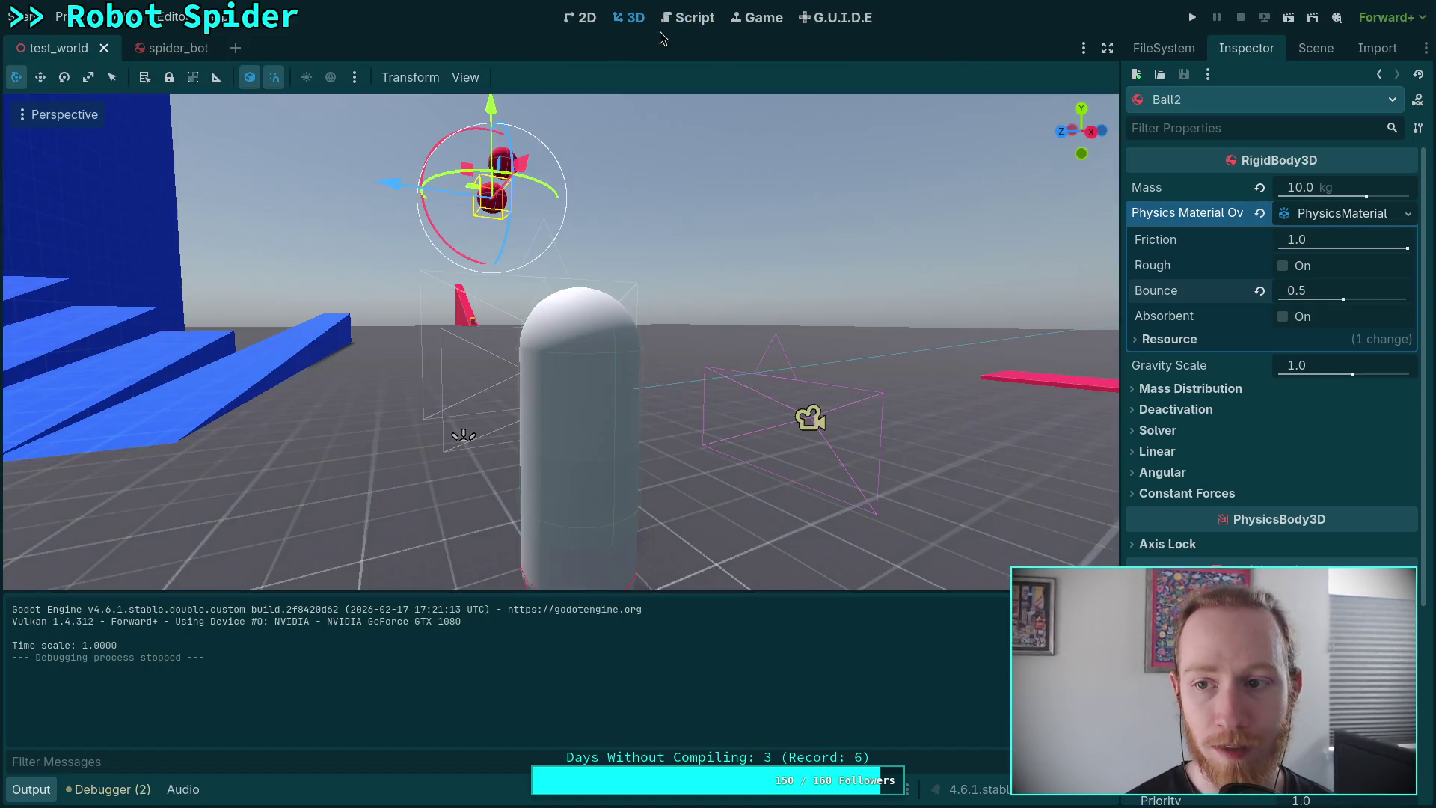
{"action": "left_click", "coordinate": [1306, 49]}
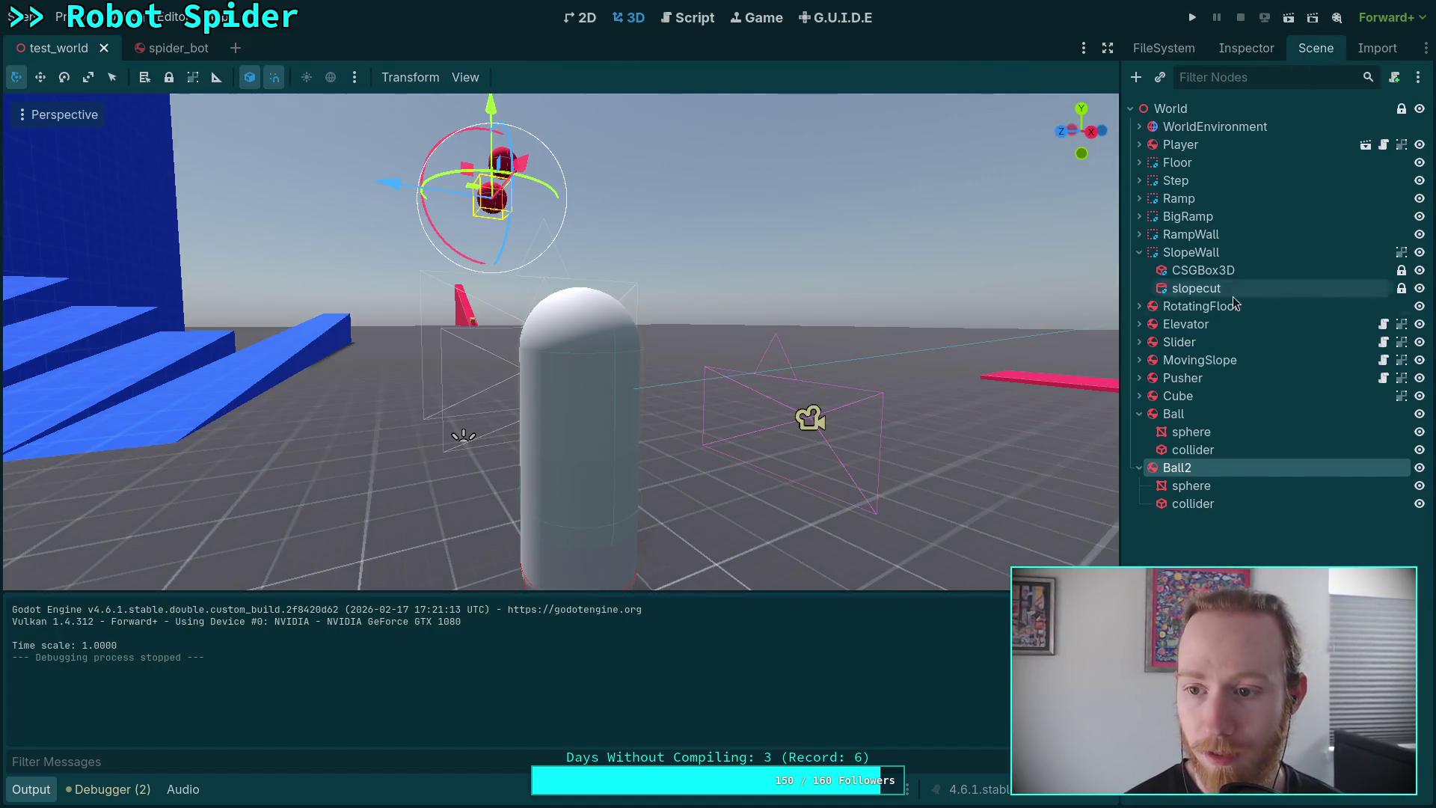
{"action": "left_click", "coordinate": [1176, 413]}
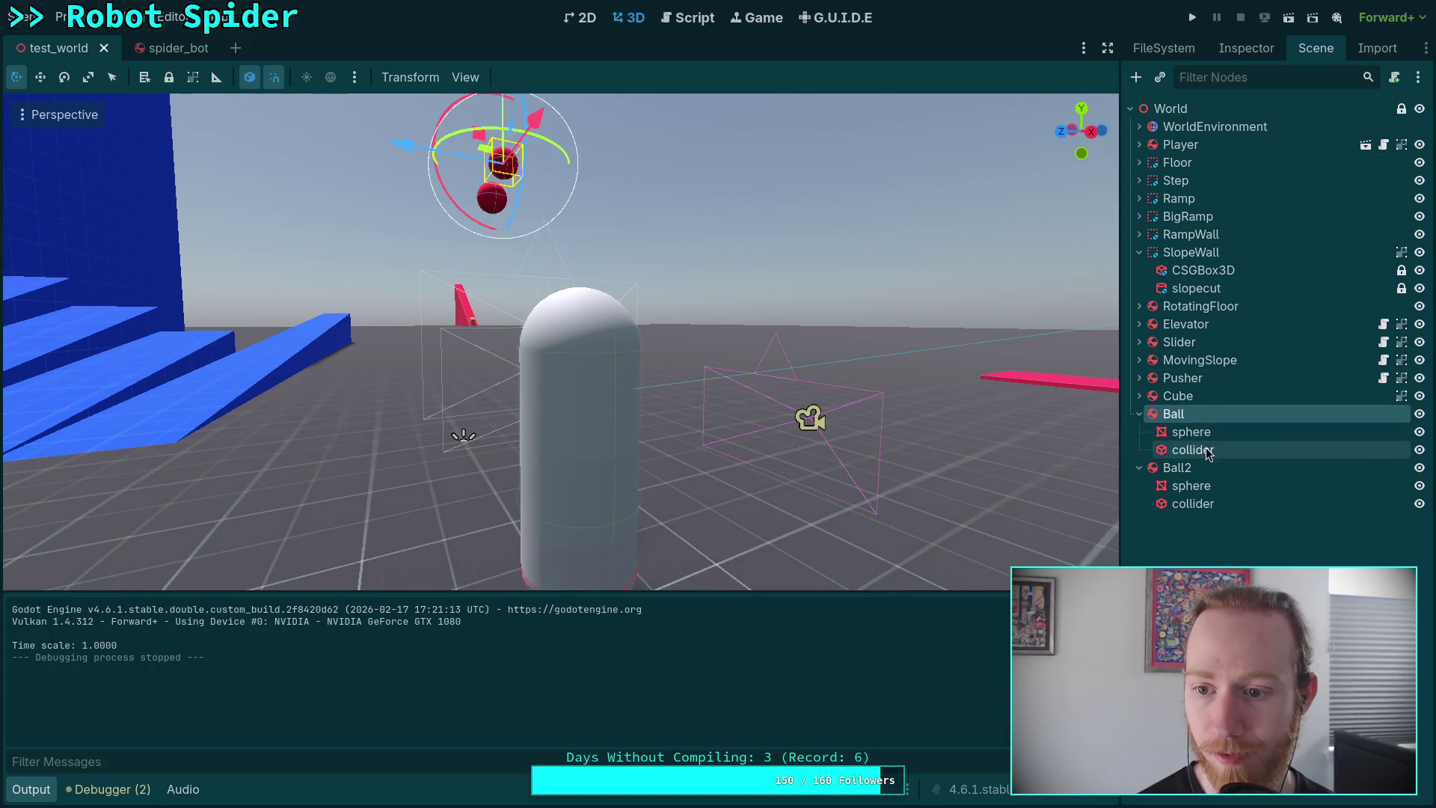
{"action": "left_click", "coordinate": [1246, 48]}
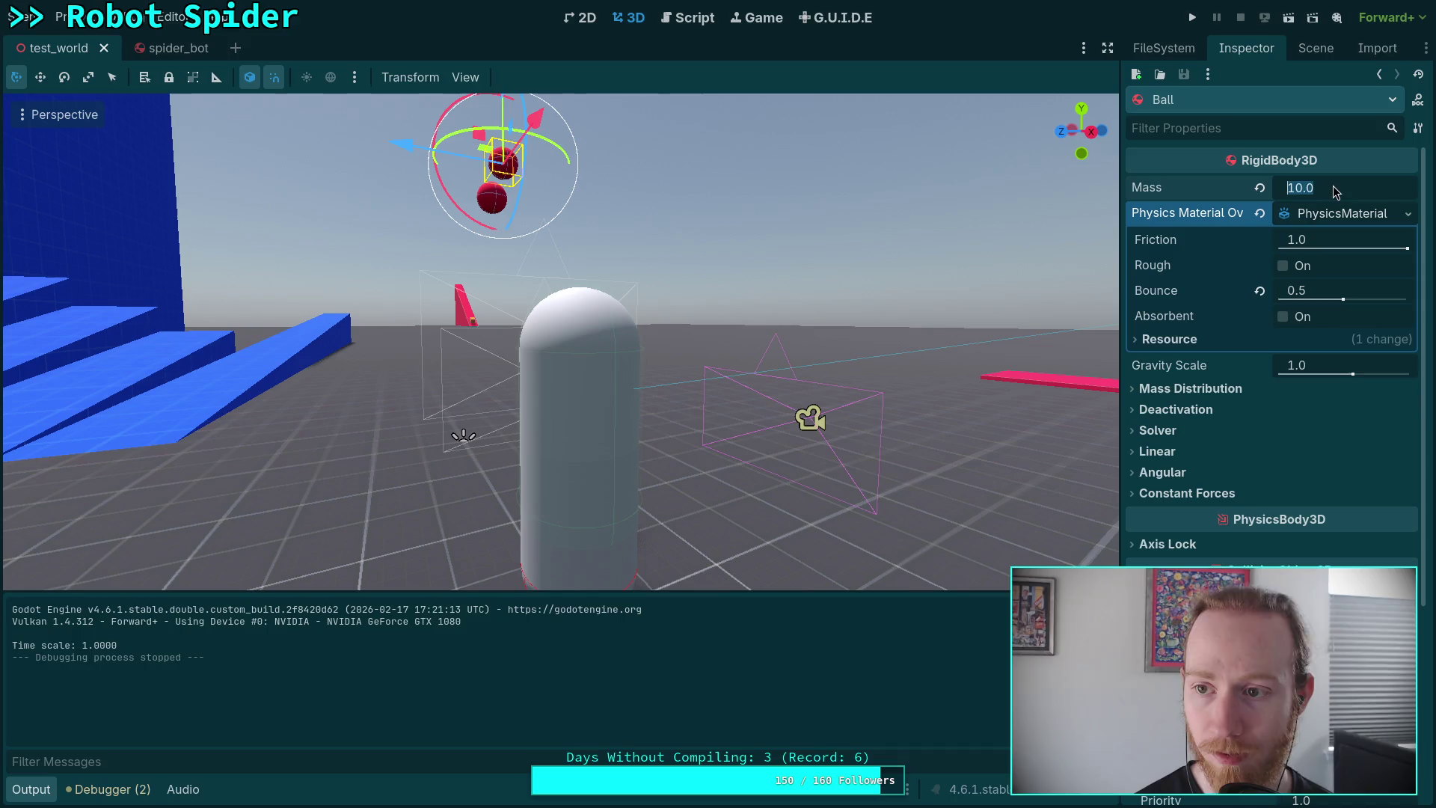
{"action": "type", "text": "1"}
{"action": "key", "text": "Return"}
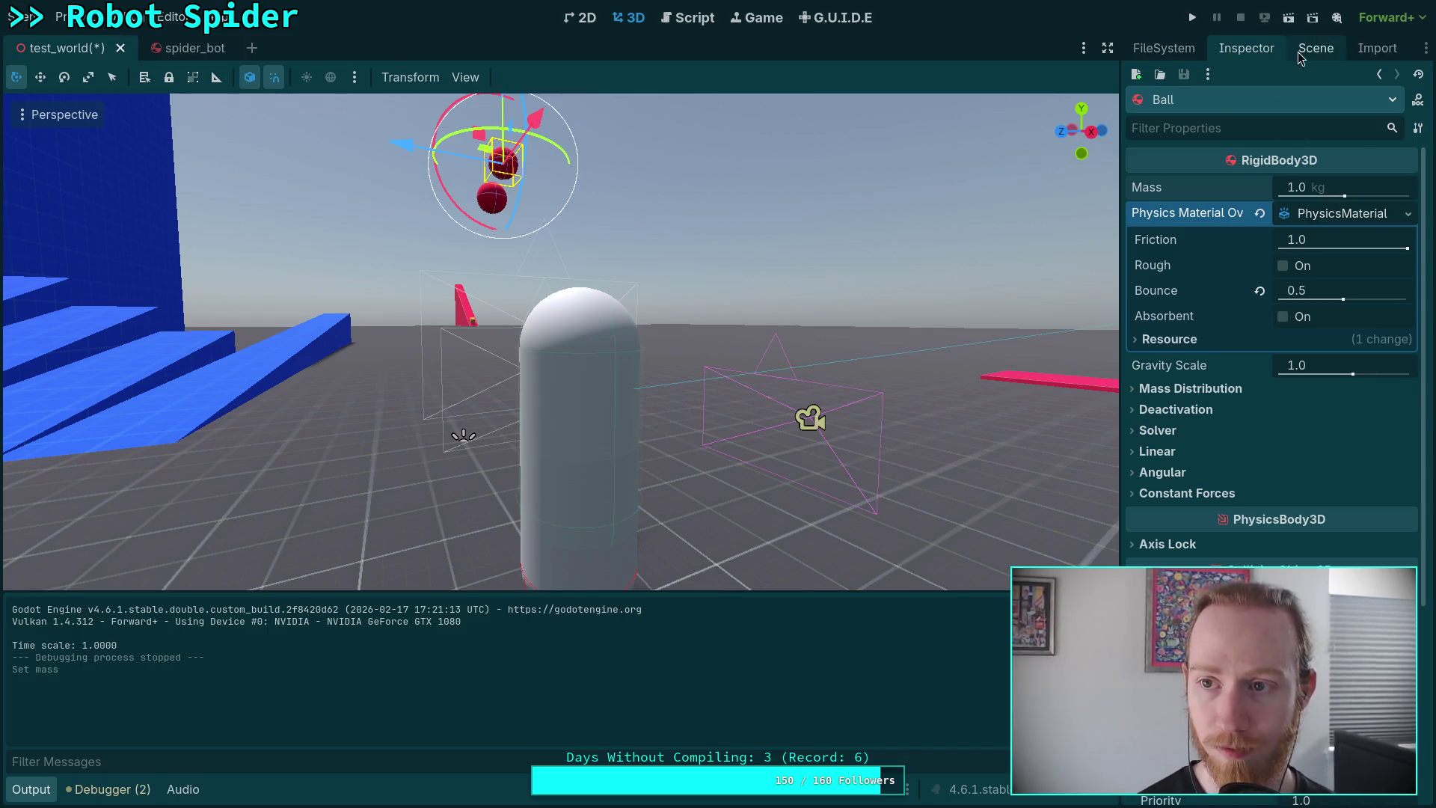
Check the collider's 0.25 m sphere radius, then drag Ball up above Ball2.
{"action": "left_click", "coordinate": [1314, 48]}
{"action": "left_click", "coordinate": [1175, 464]}
{"action": "left_click", "coordinate": [1246, 48]}
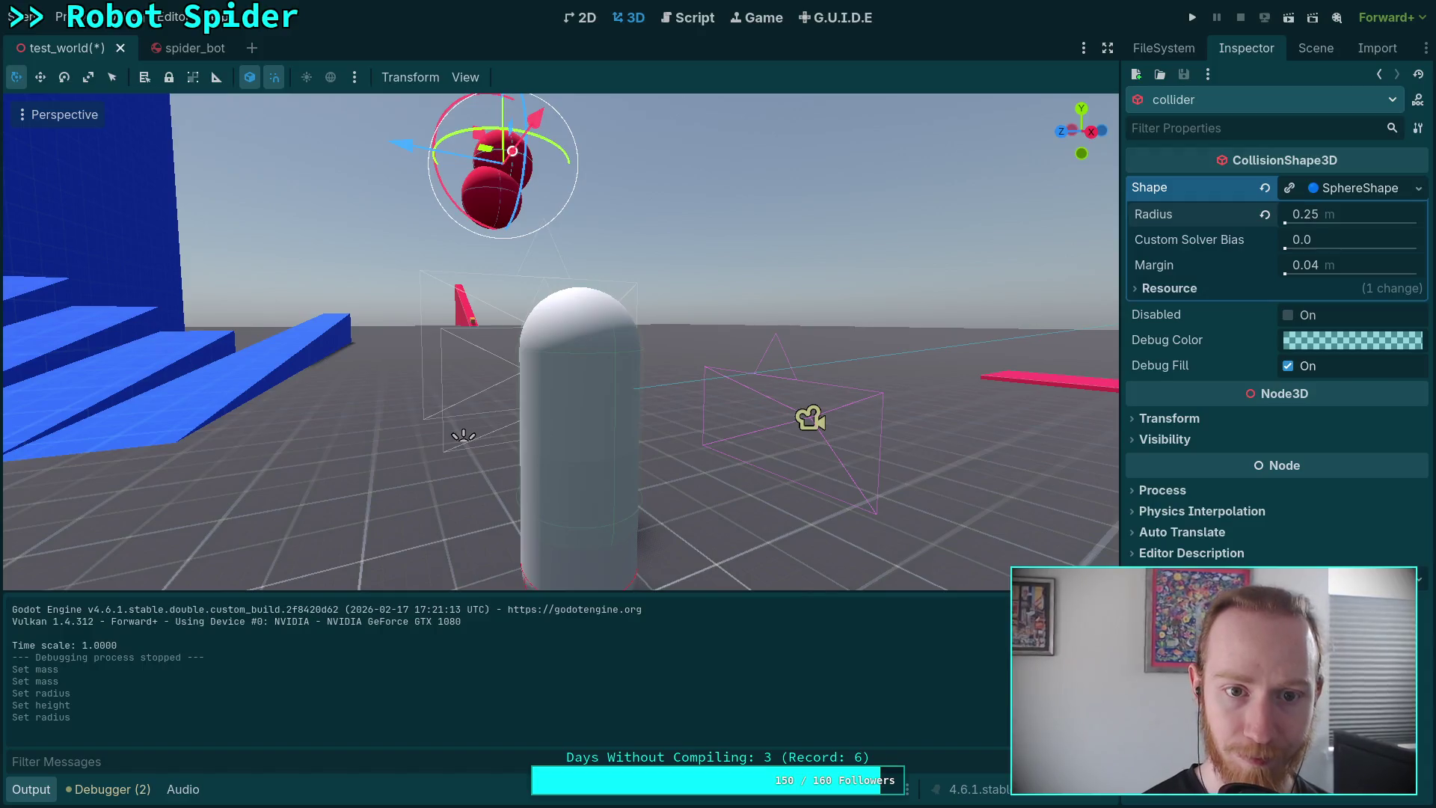
{"action": "left_click", "coordinate": [1316, 48]}
{"action": "double_click", "coordinate": [1173, 414]}
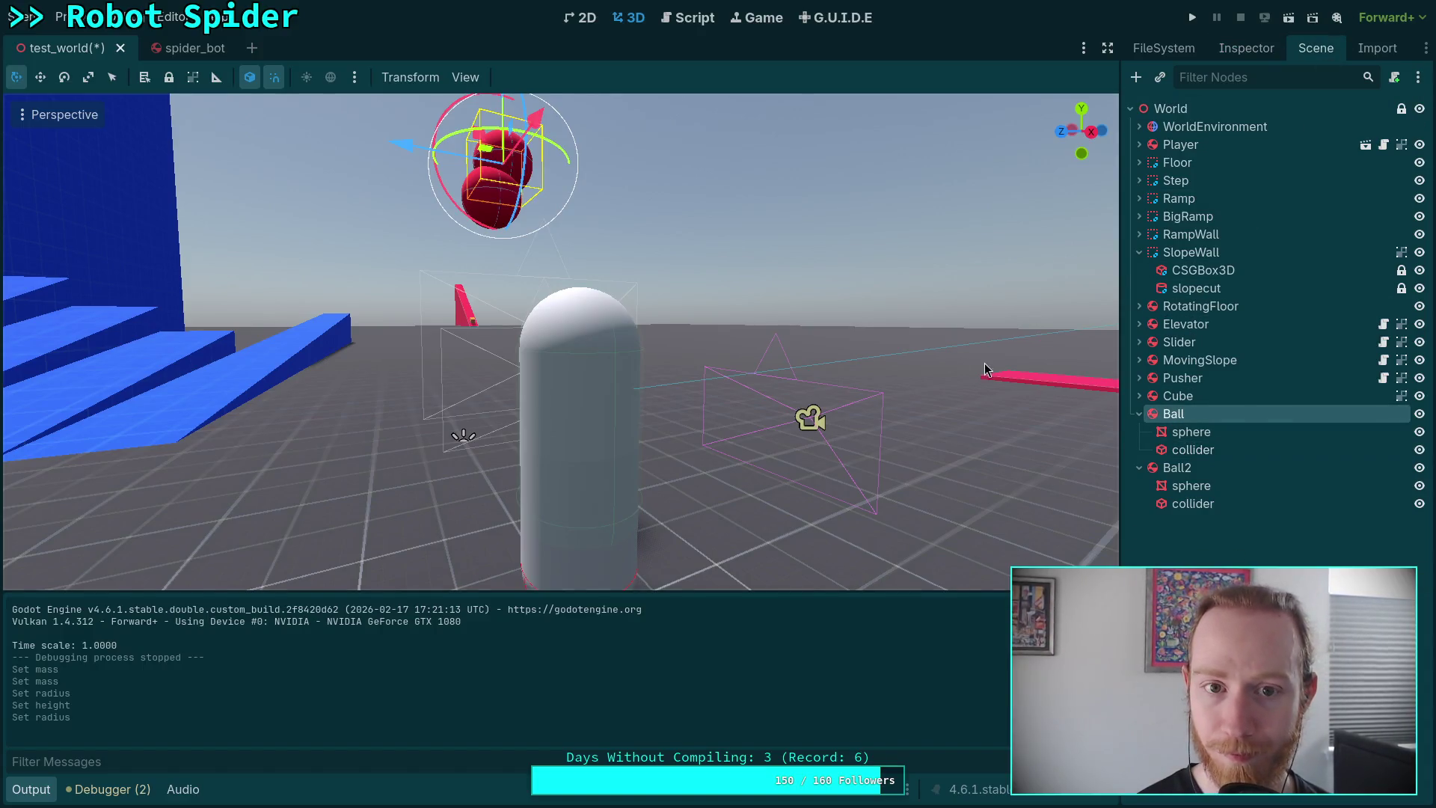
{"action": "left_click_drag", "start_coordinate": [700, 329], "coordinate": [695, 261]}
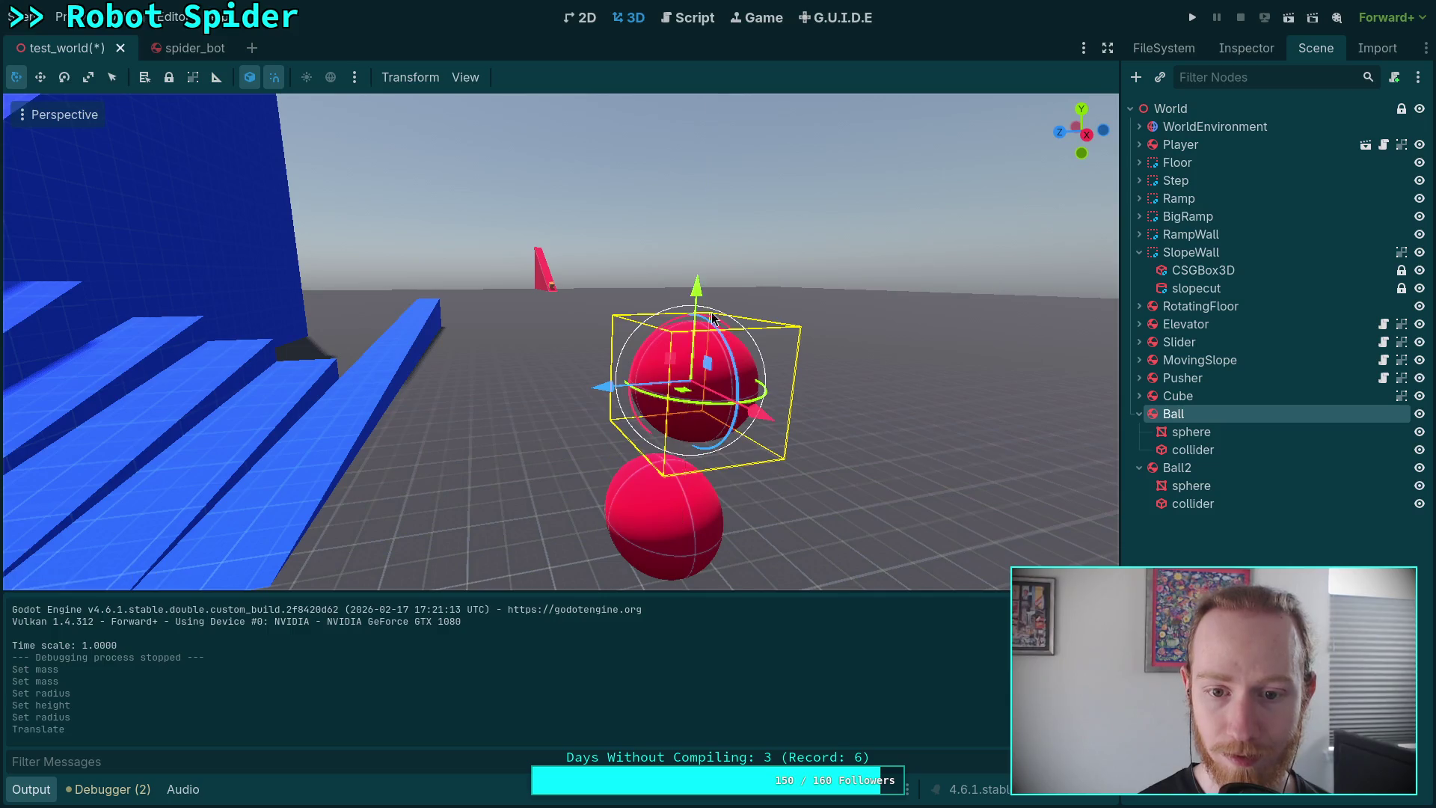
Save test_world, play-test the stacked balls, then stop the game.
{"action": "key", "text": "f"}
{"action": "key", "text": "s"}
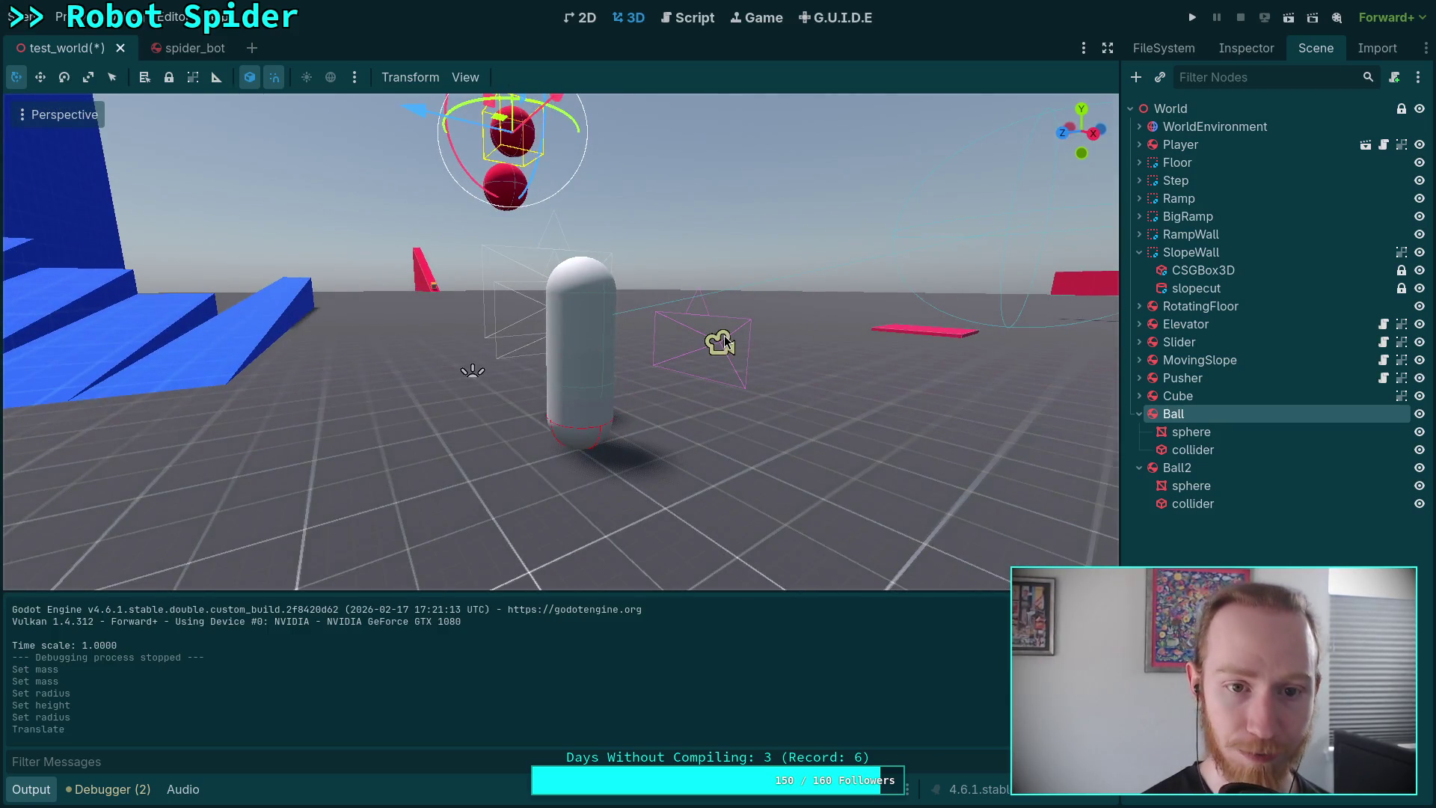
{"action": "key", "text": "ctrl+s"}
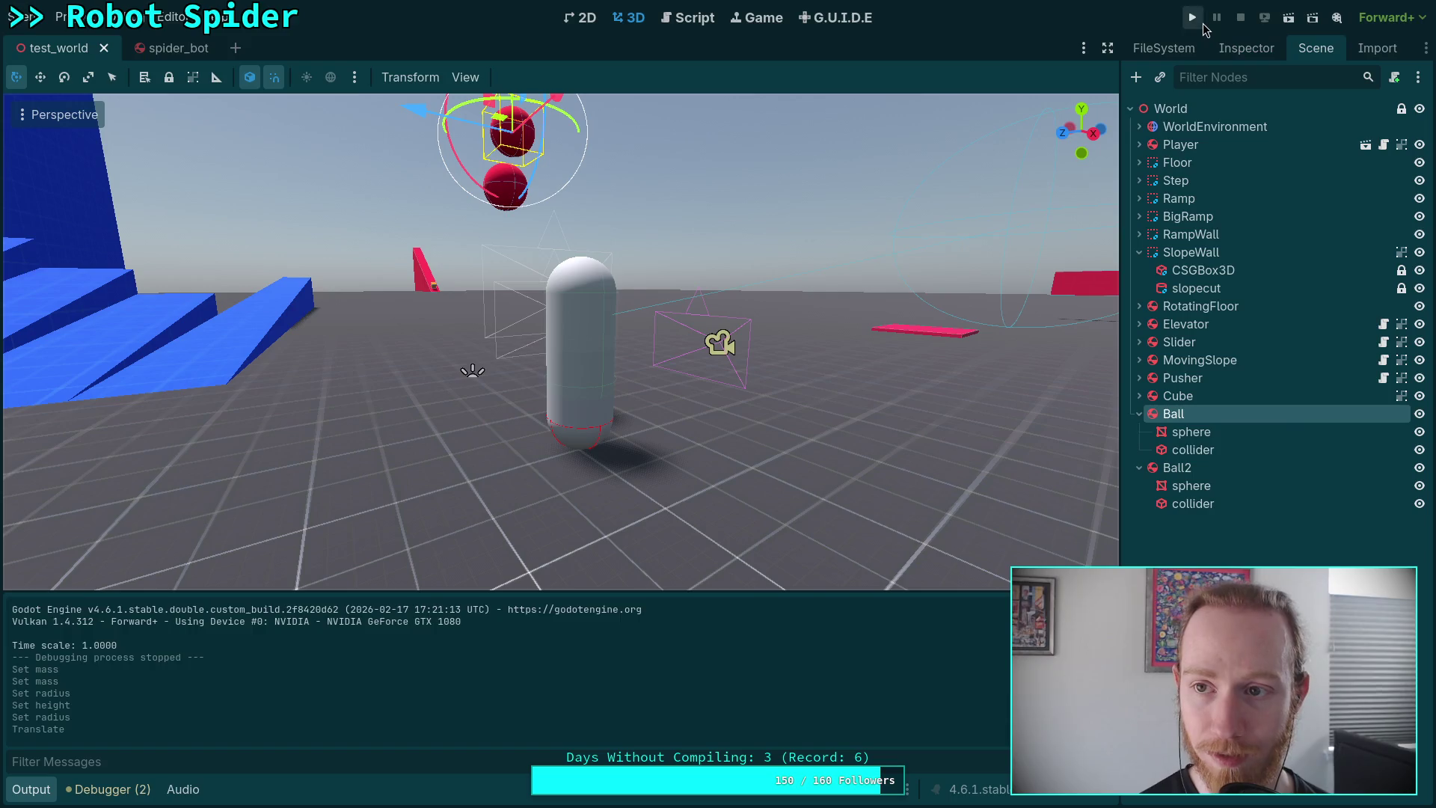
{"action": "left_click", "coordinate": [1202, 23]}
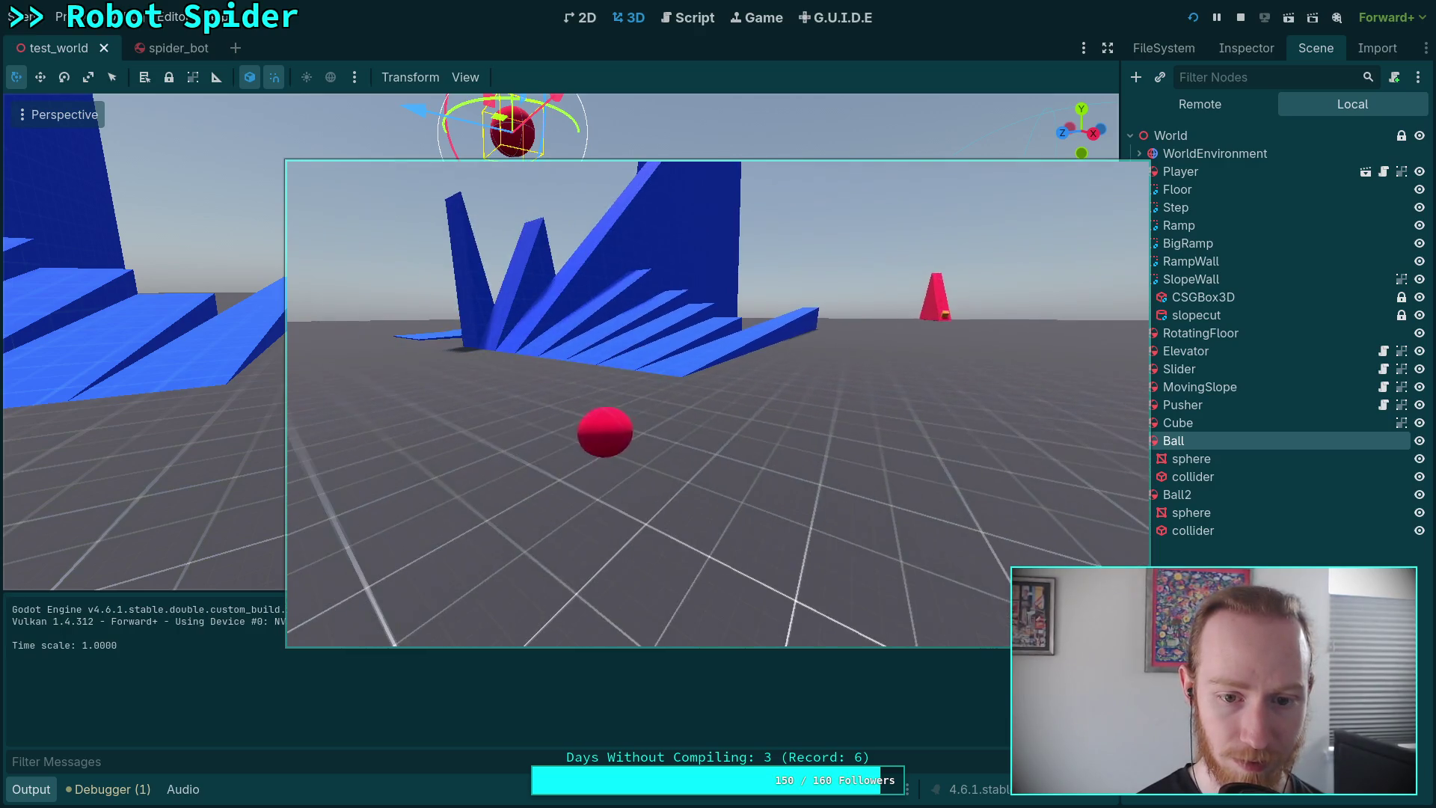
{"action": "left_click", "coordinate": [1240, 19]}
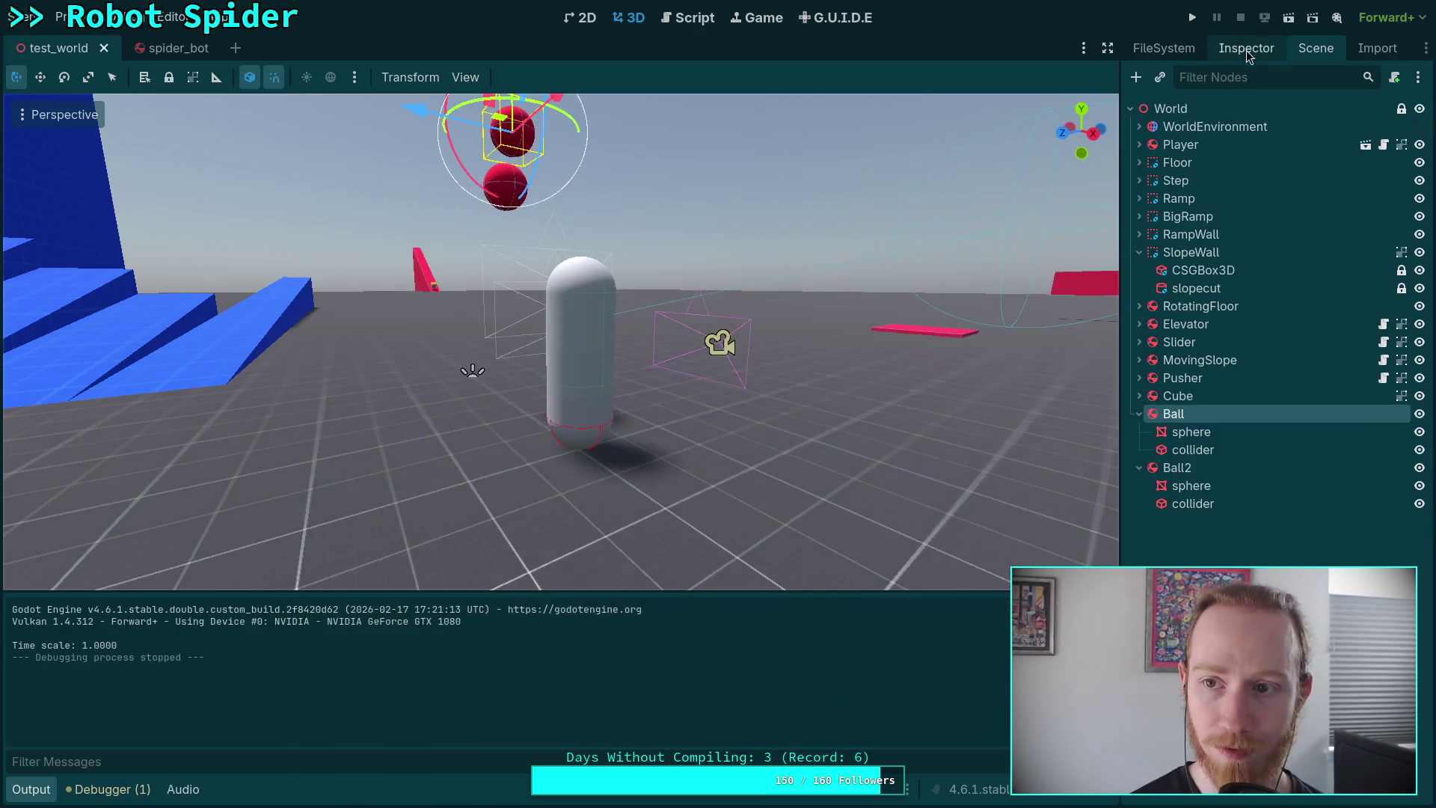
Set the PhysicsMaterial bounce to 0.65 on Ball and Ball2.
{"action": "left_click", "coordinate": [1246, 48]}
{"action": "left_click", "coordinate": [1334, 291]}
{"action": "type", "text": "0.65"}
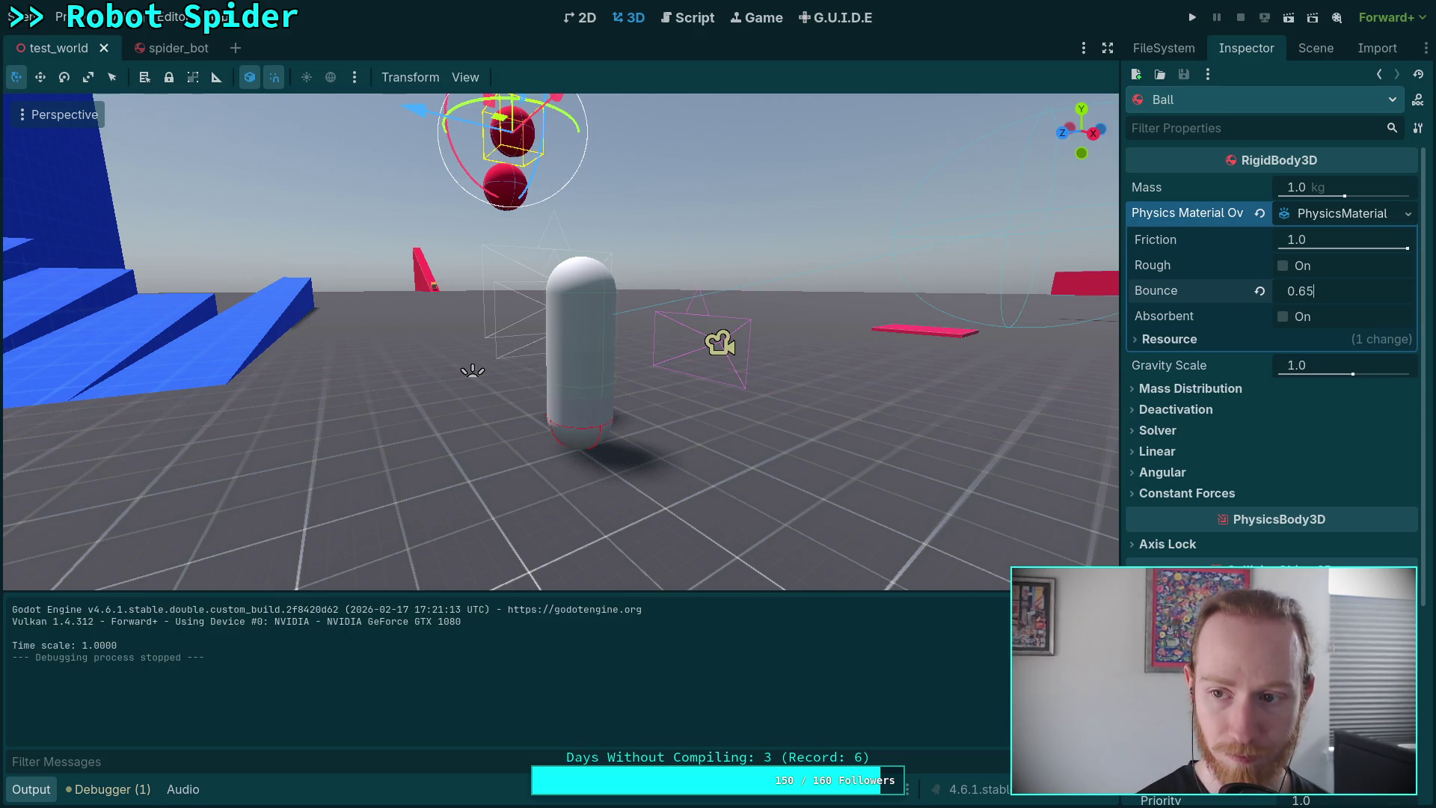
{"action": "key", "text": "Return"}
{"action": "left_click", "coordinate": [1316, 48]}
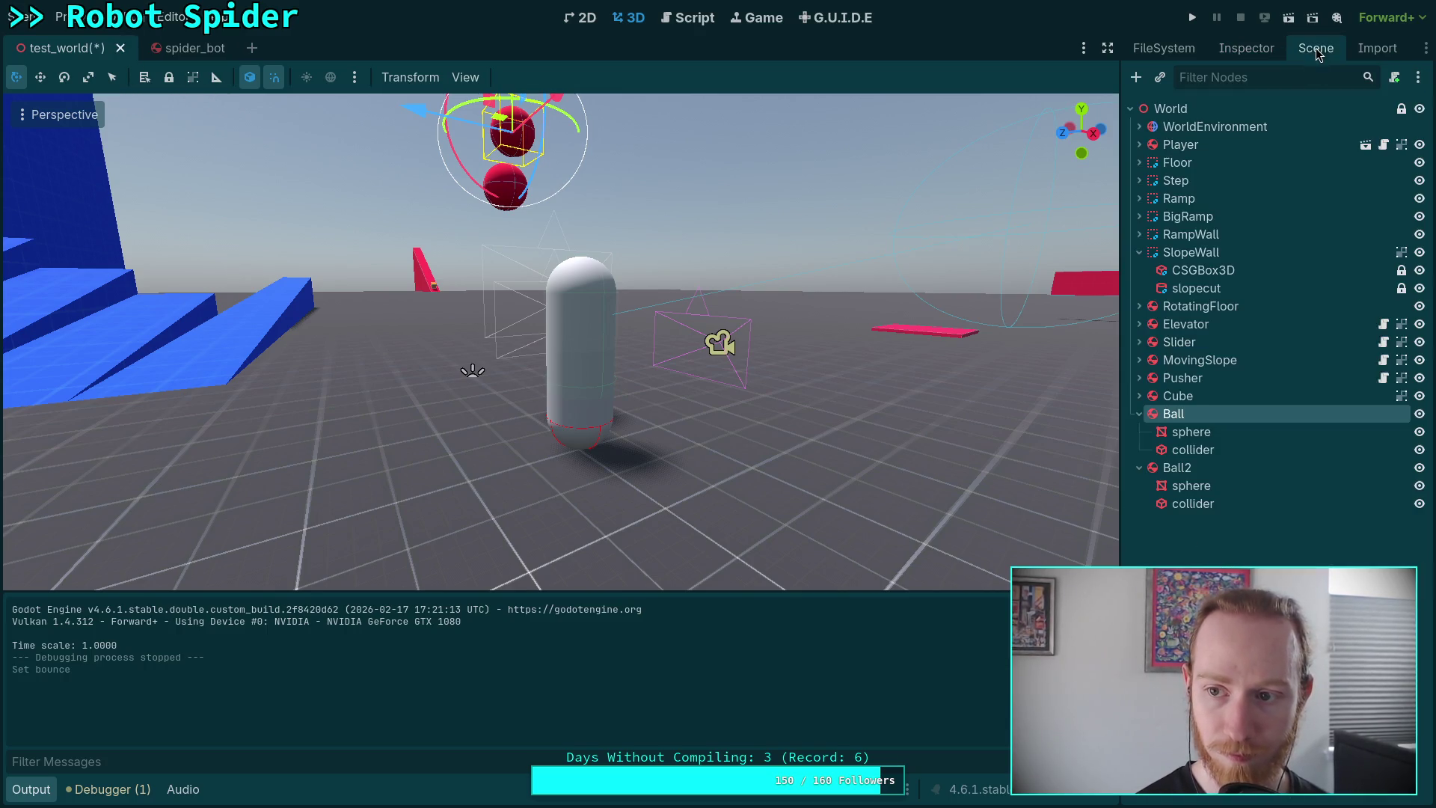
{"action": "left_click", "coordinate": [1246, 468]}
{"action": "left_click", "coordinate": [1246, 48]}
{"action": "left_click", "coordinate": [1347, 215]}
{"action": "left_click", "coordinate": [1328, 292]}
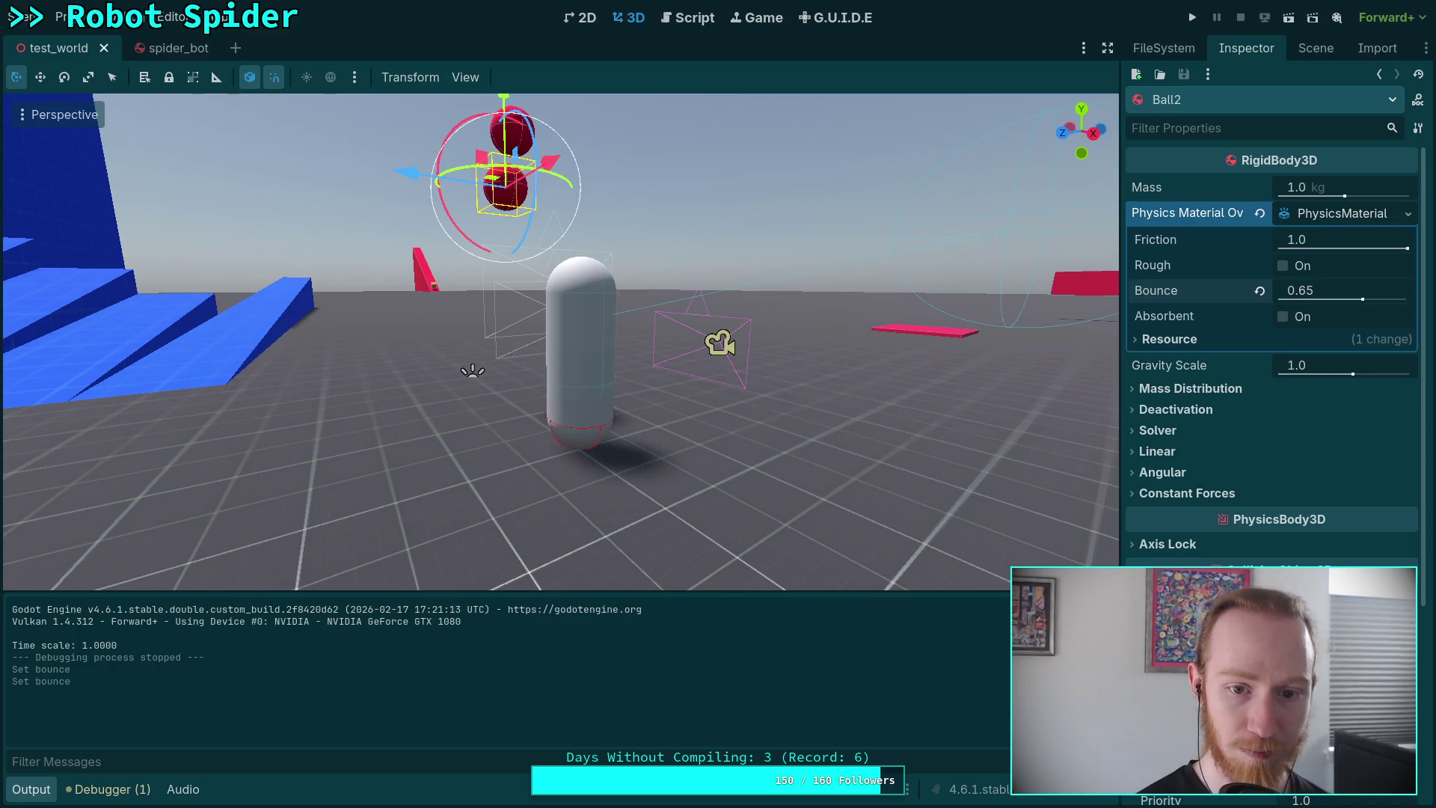
Delete the Engine.time_scale = 0.0625 line from player.gd's _ready, then run and stop the game.
{"action": "left_click", "coordinate": [681, 18]}
{"action": "left_click_drag", "start_coordinate": [509, 479], "coordinate": [509, 428]}
{"action": "key", "text": "BackSpace"}
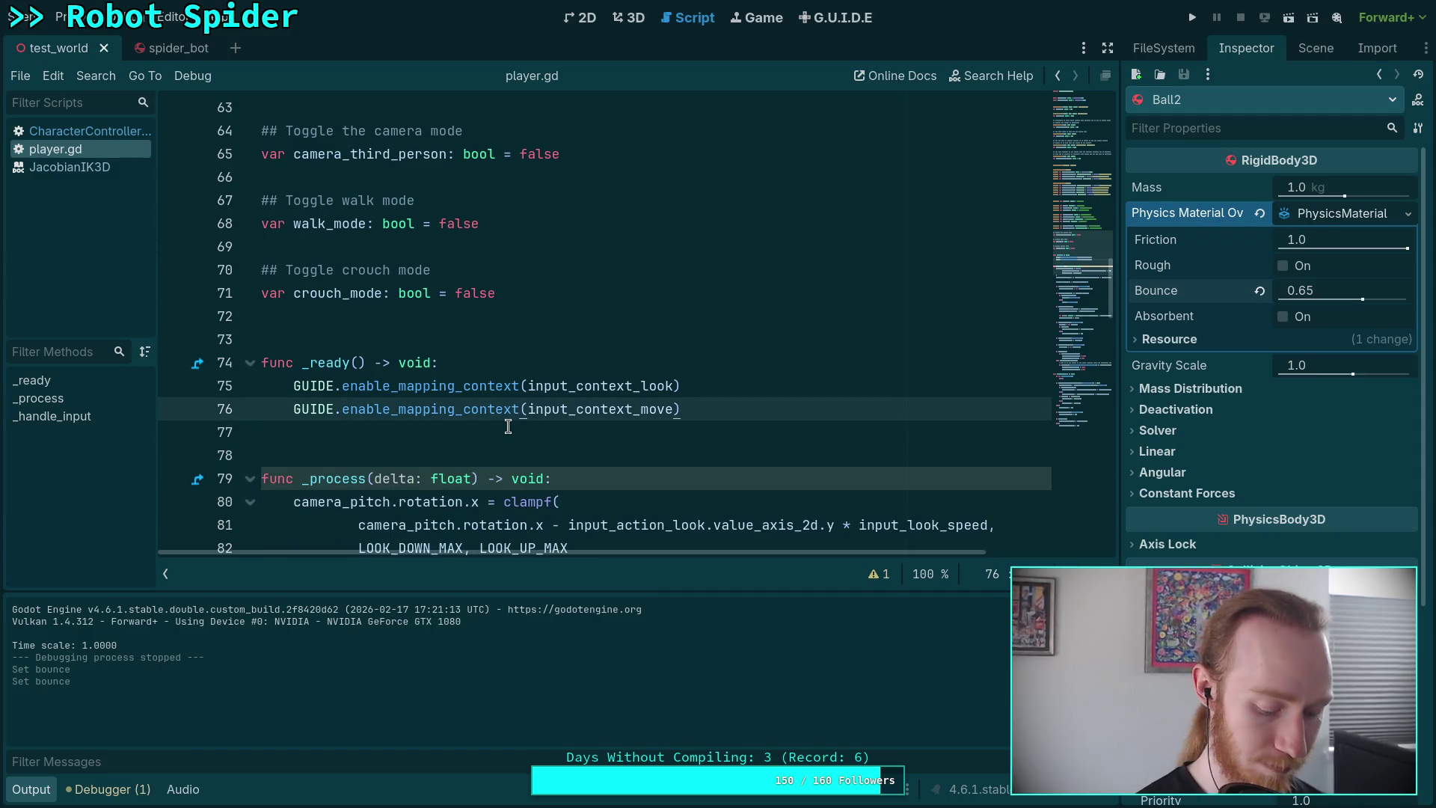
{"action": "key", "text": "Delete"}
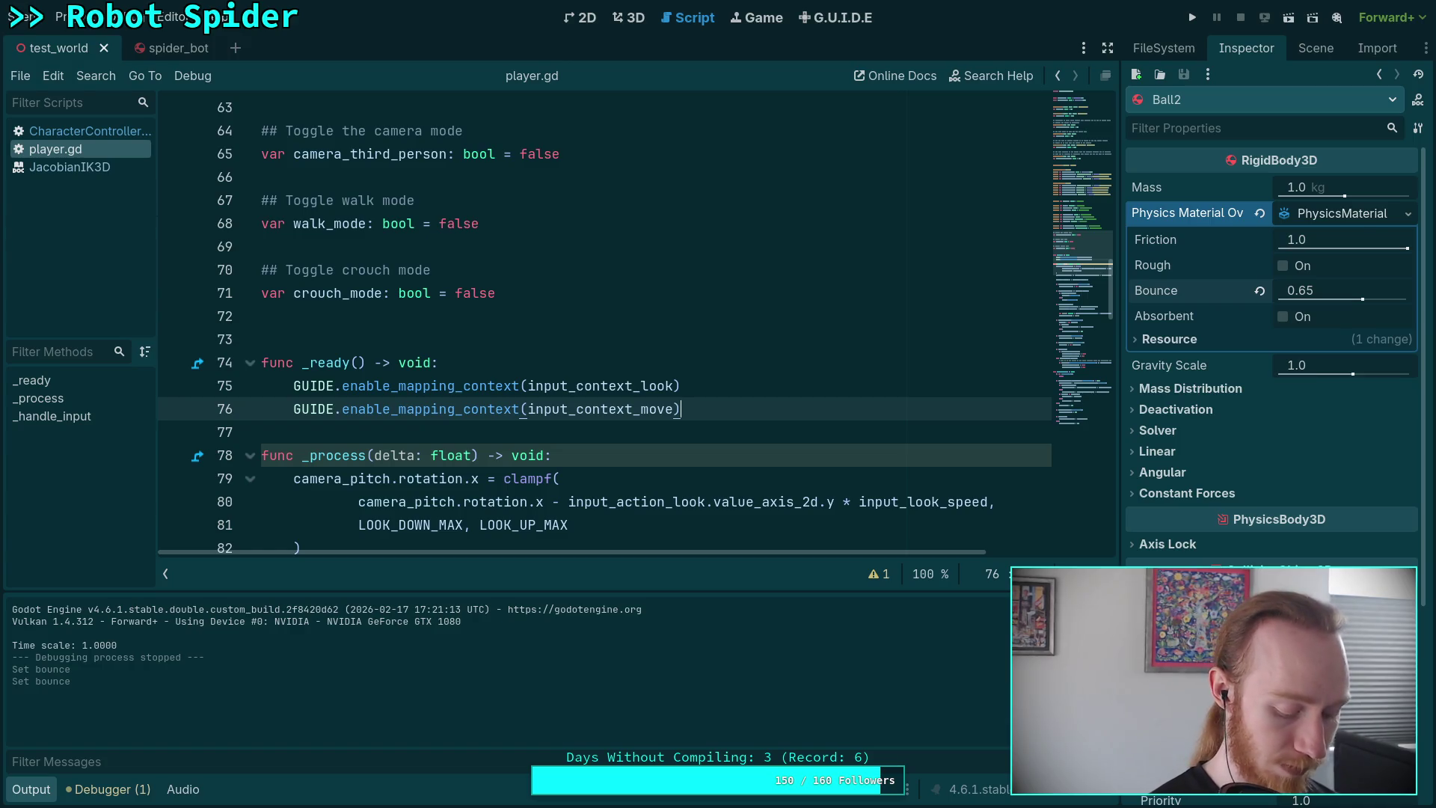
{"action": "key", "text": "F5"}
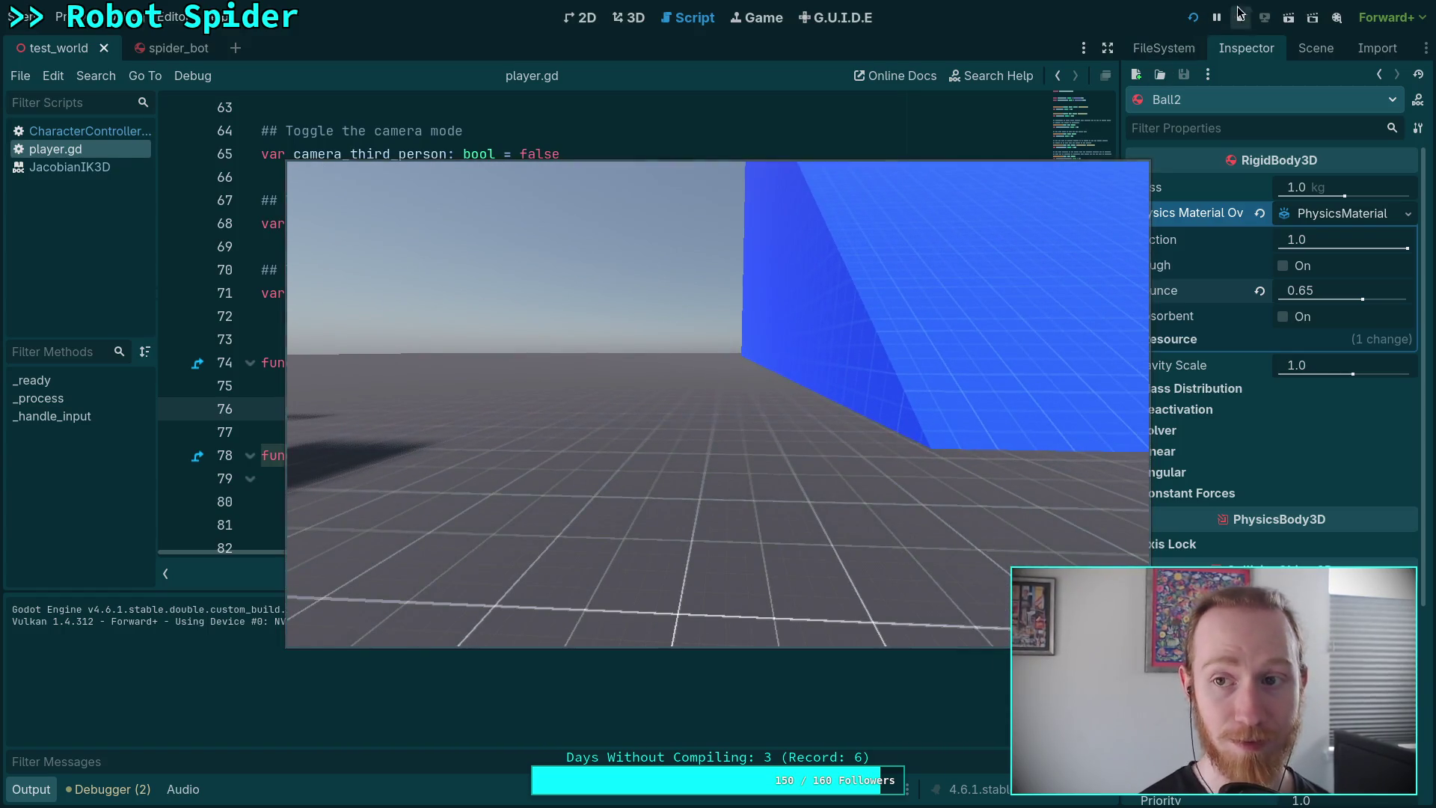
{"action": "left_click", "coordinate": [1239, 19]}
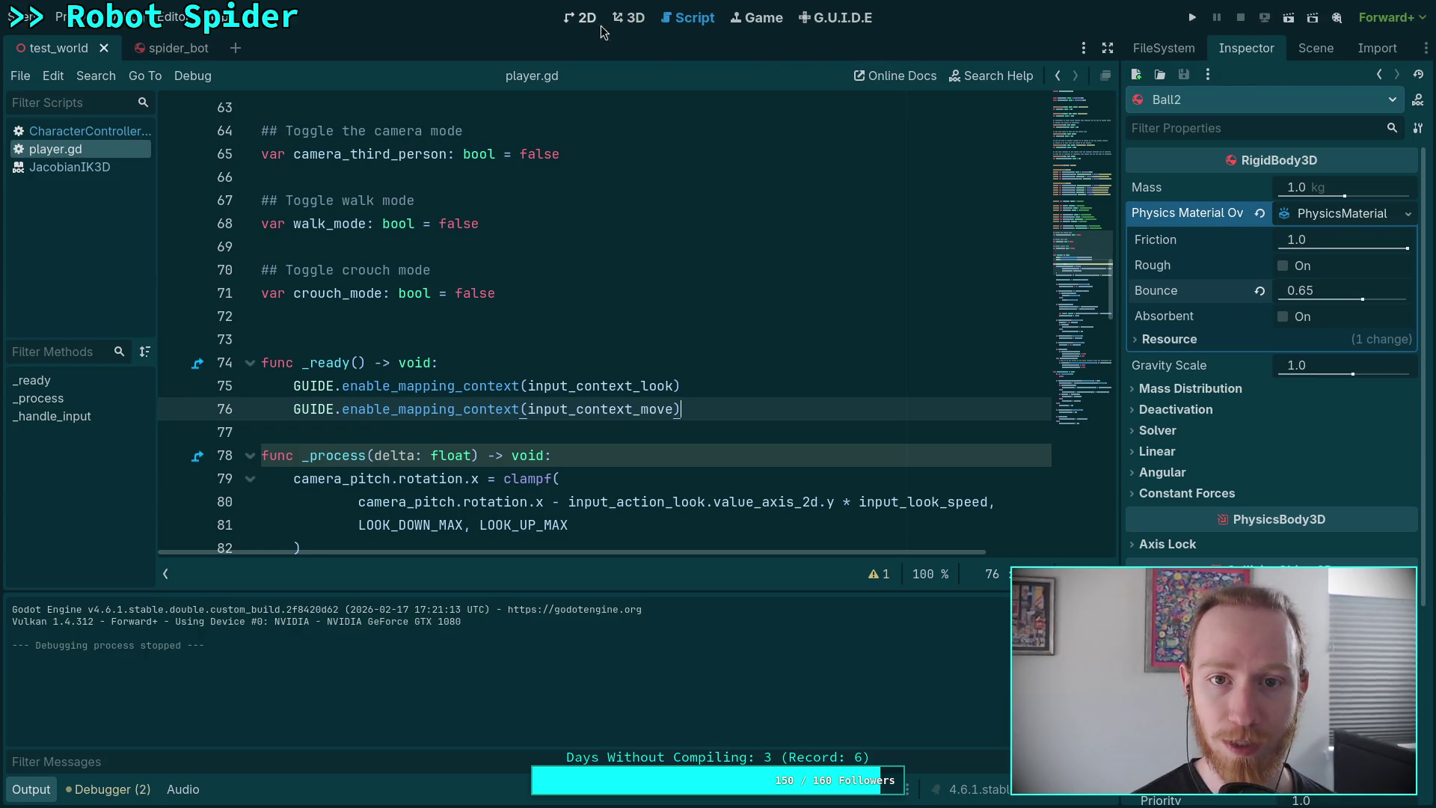
Move Ball2 0.6 along the Z axis, then run the game and stop it.
{"action": "left_click", "coordinate": [629, 18]}
{"action": "left_click_drag", "start_coordinate": [404, 174], "coordinate": [343, 186]}
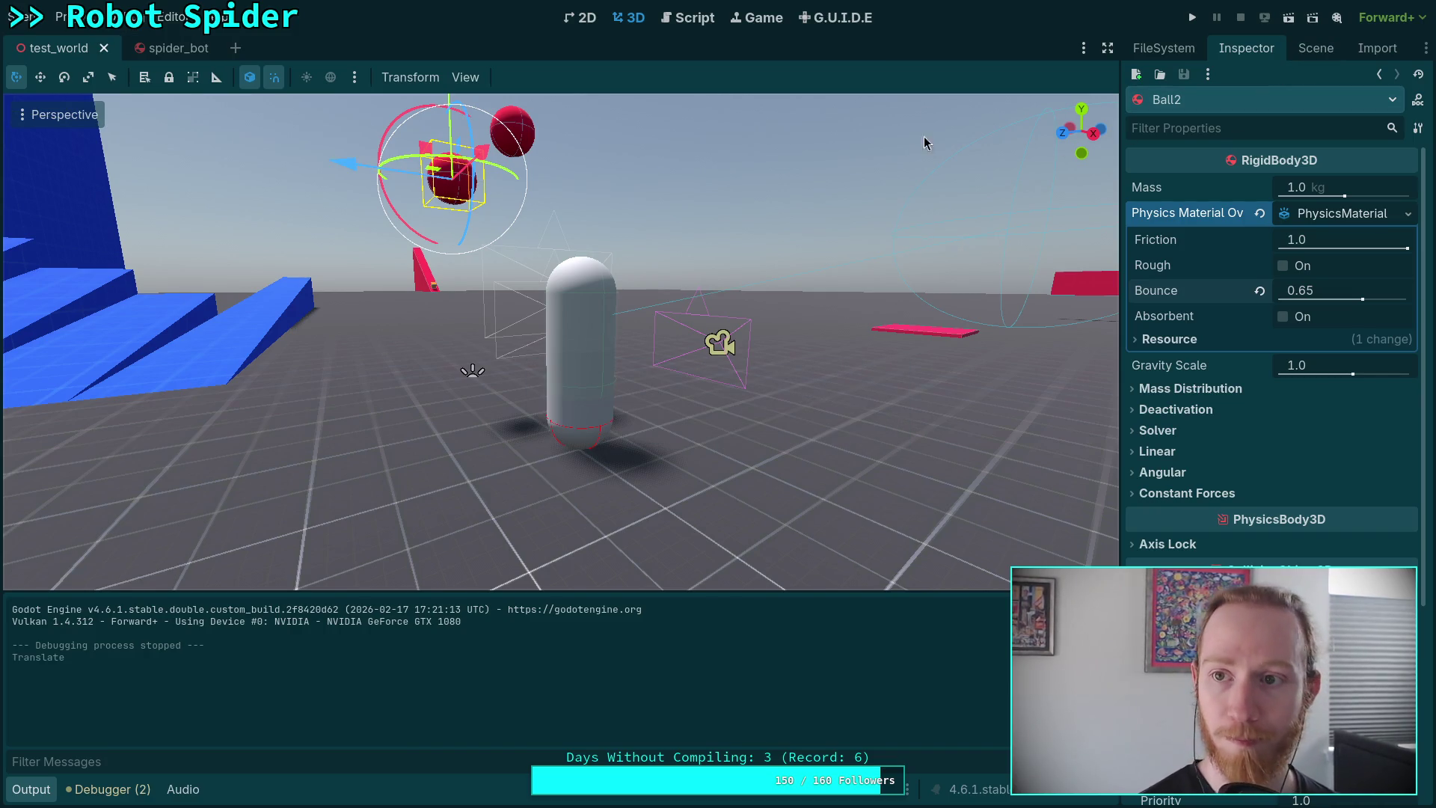
{"action": "left_click", "coordinate": [1194, 17]}
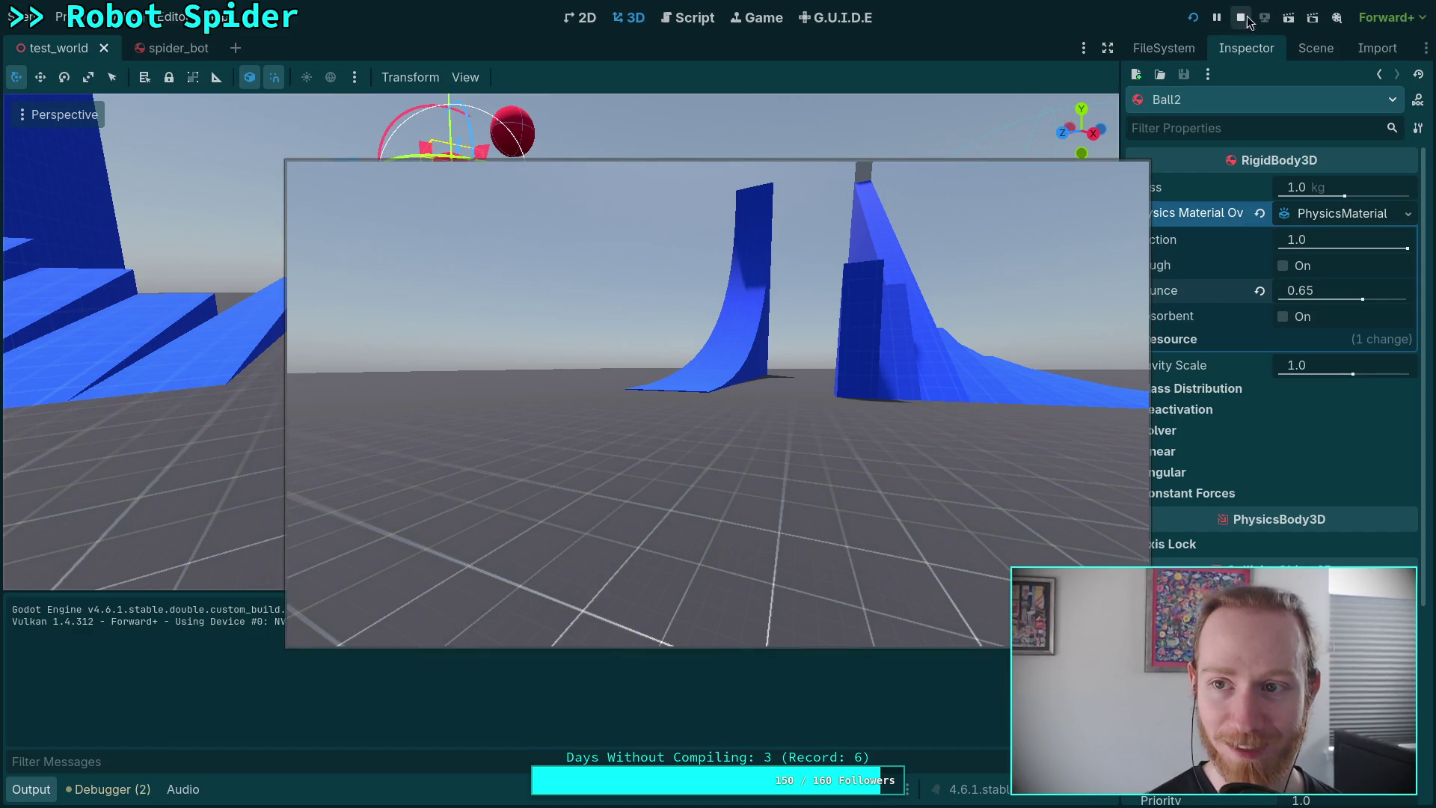
{"action": "key", "text": "F8"}
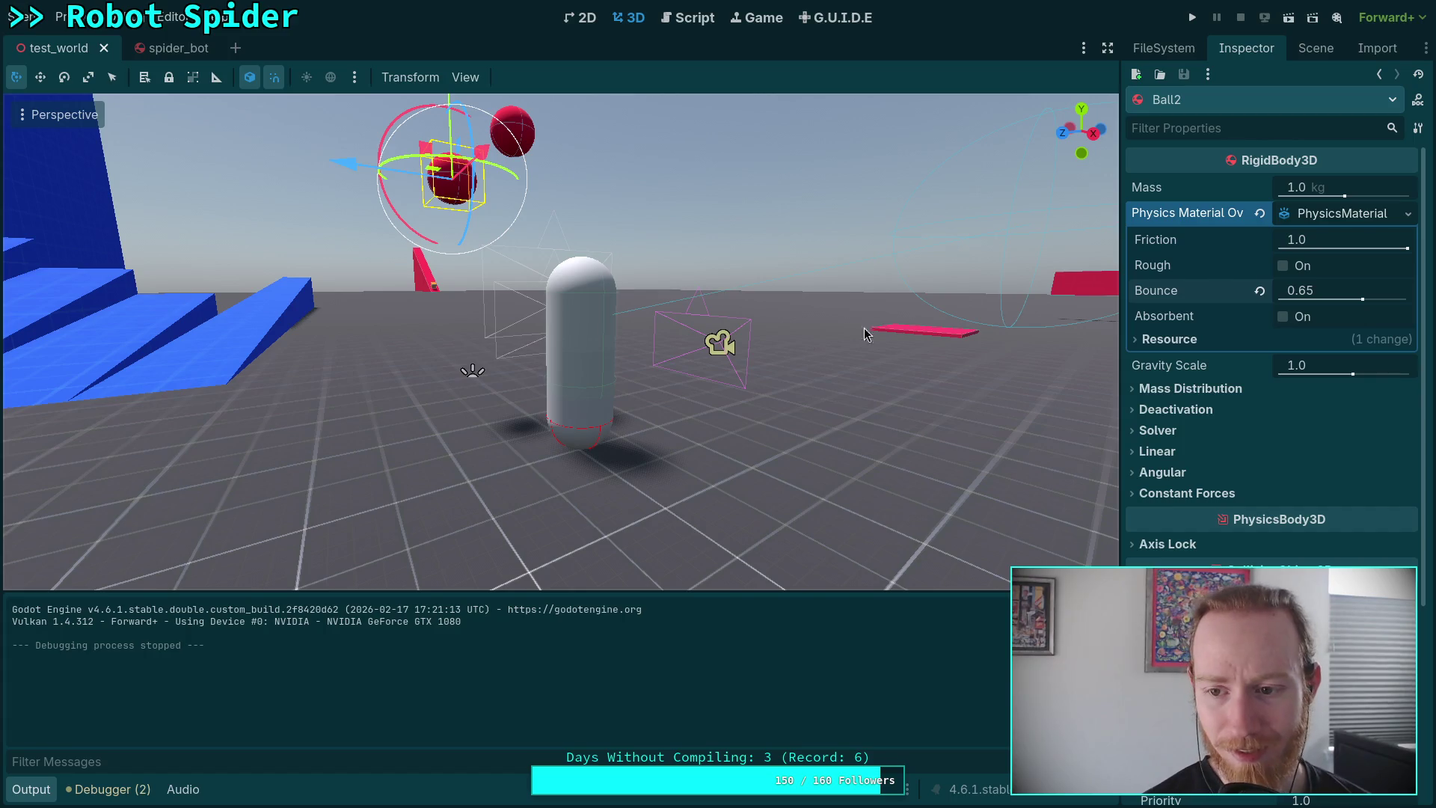
Give Ball2 a linear damp of 0.2 with Combine mode and save test_world.
{"action": "left_click", "coordinate": [1167, 454]}
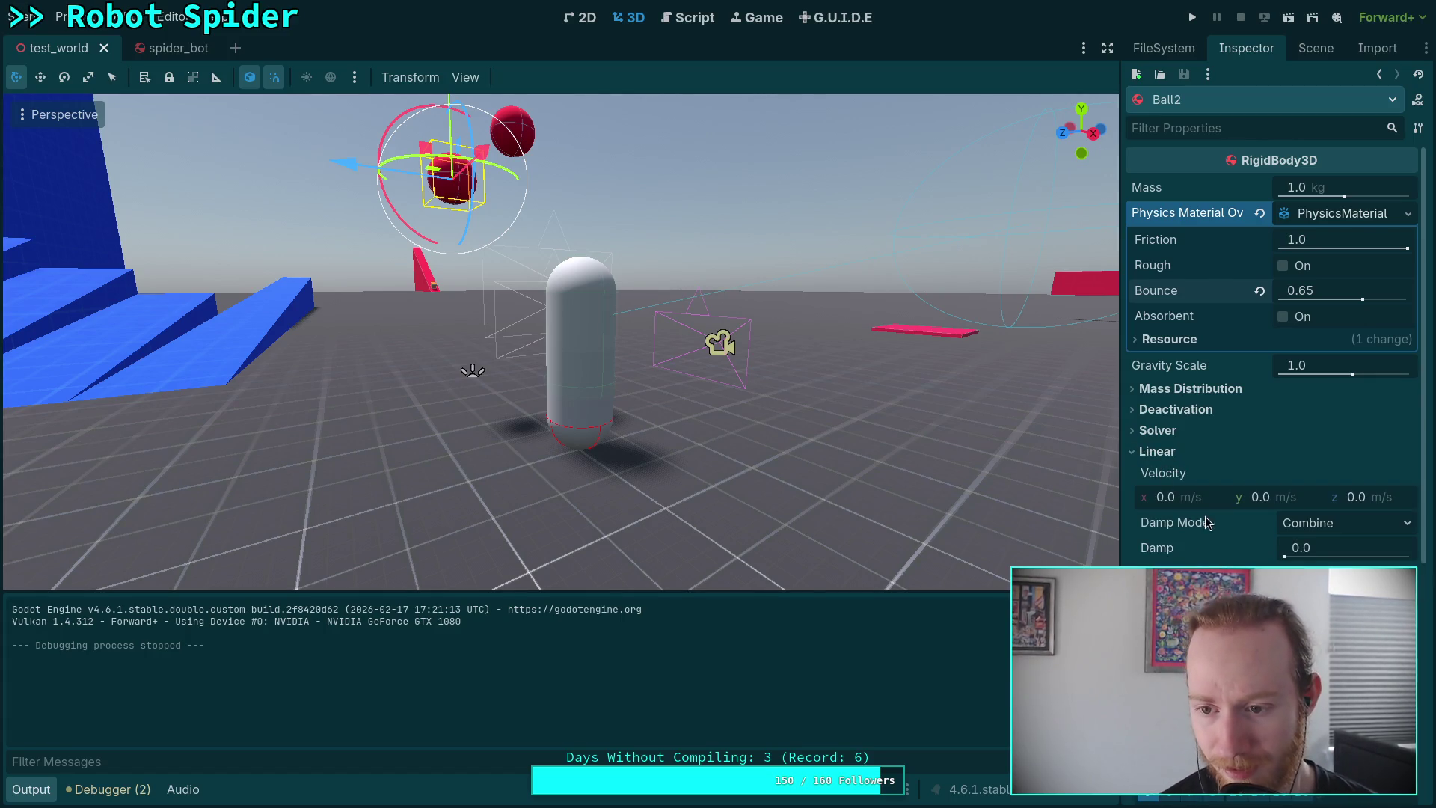
{"action": "left_click", "coordinate": [1335, 525]}
{"action": "left_click", "coordinate": [1325, 529]}
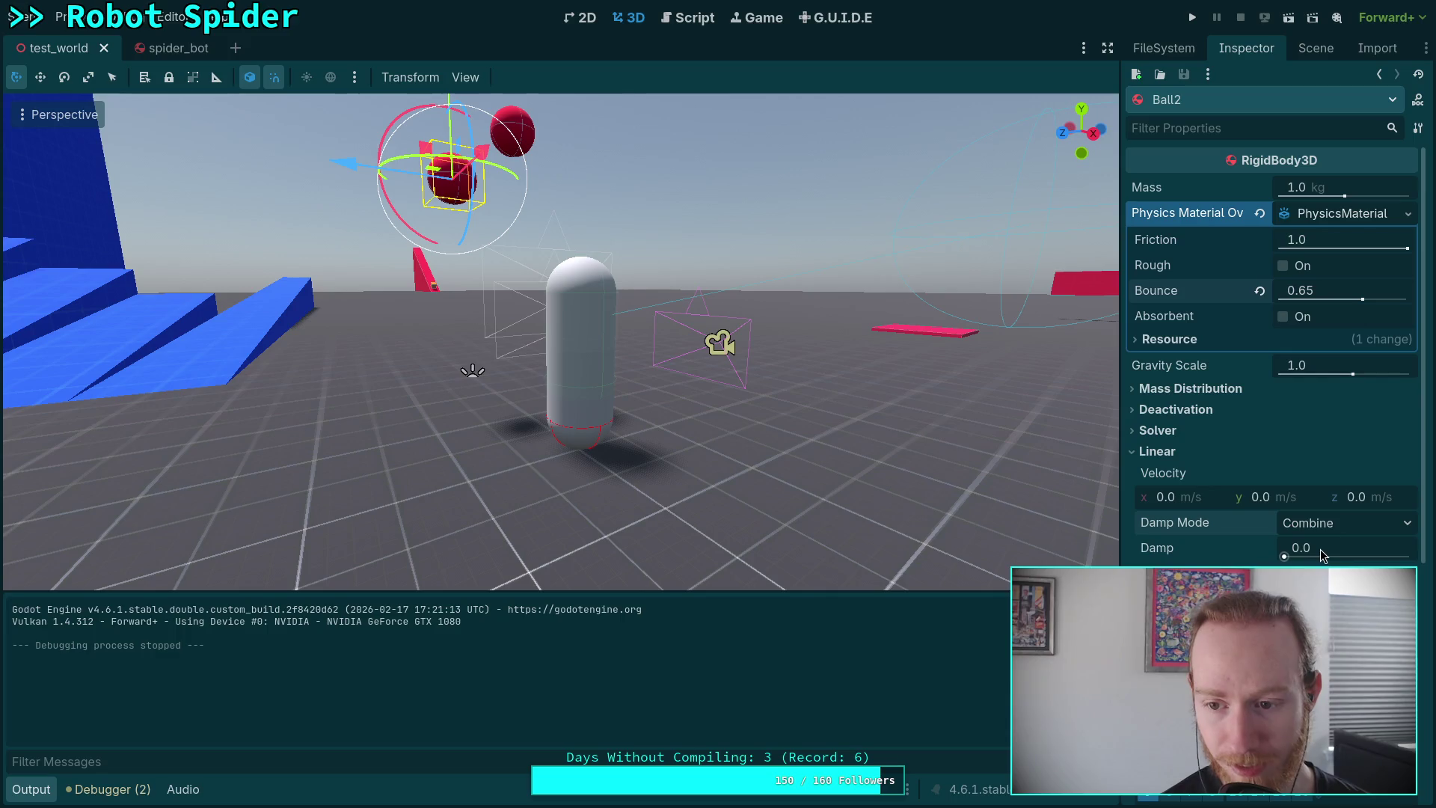
{"action": "left_click", "coordinate": [1333, 547]}
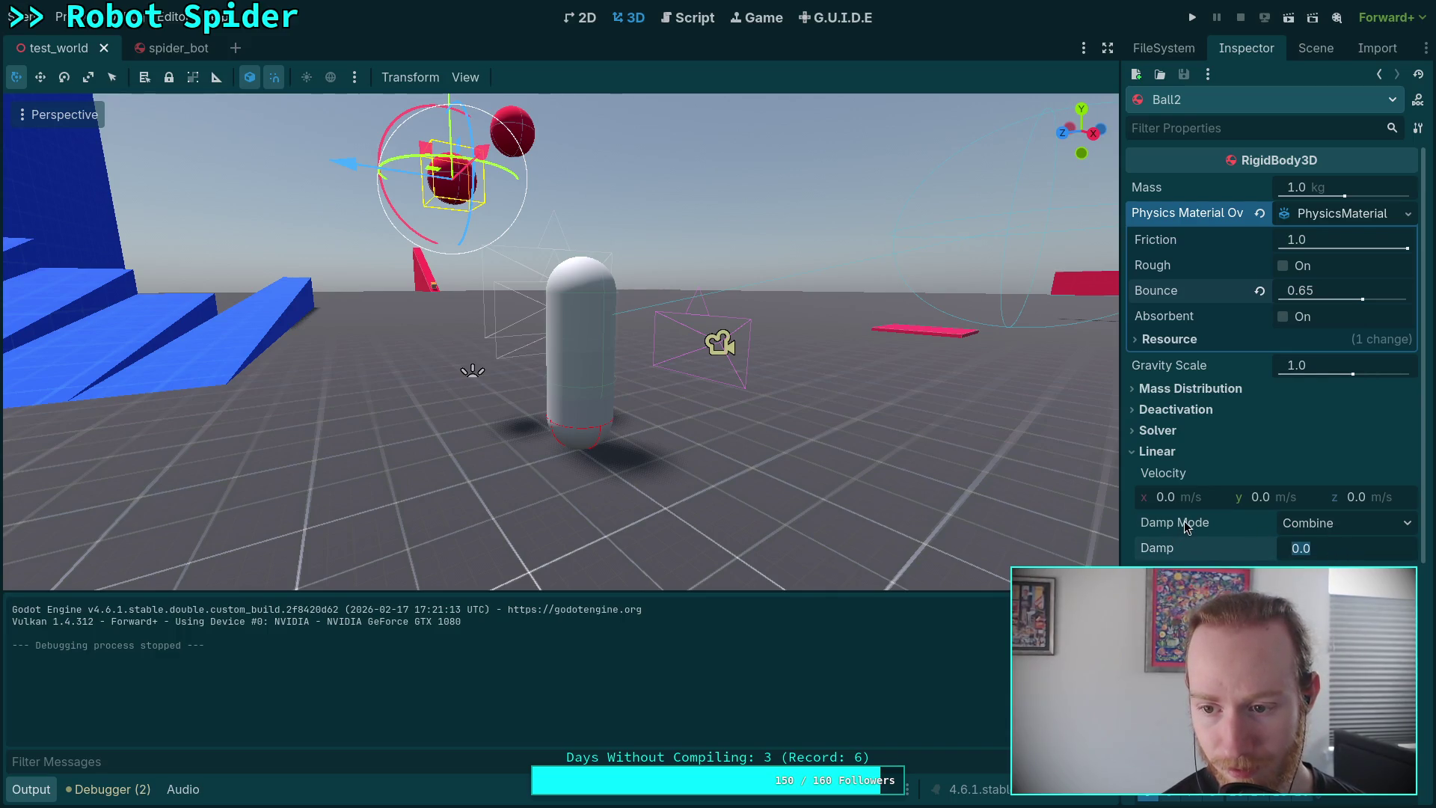
{"action": "mouse_move", "coordinate": [1186, 527]}
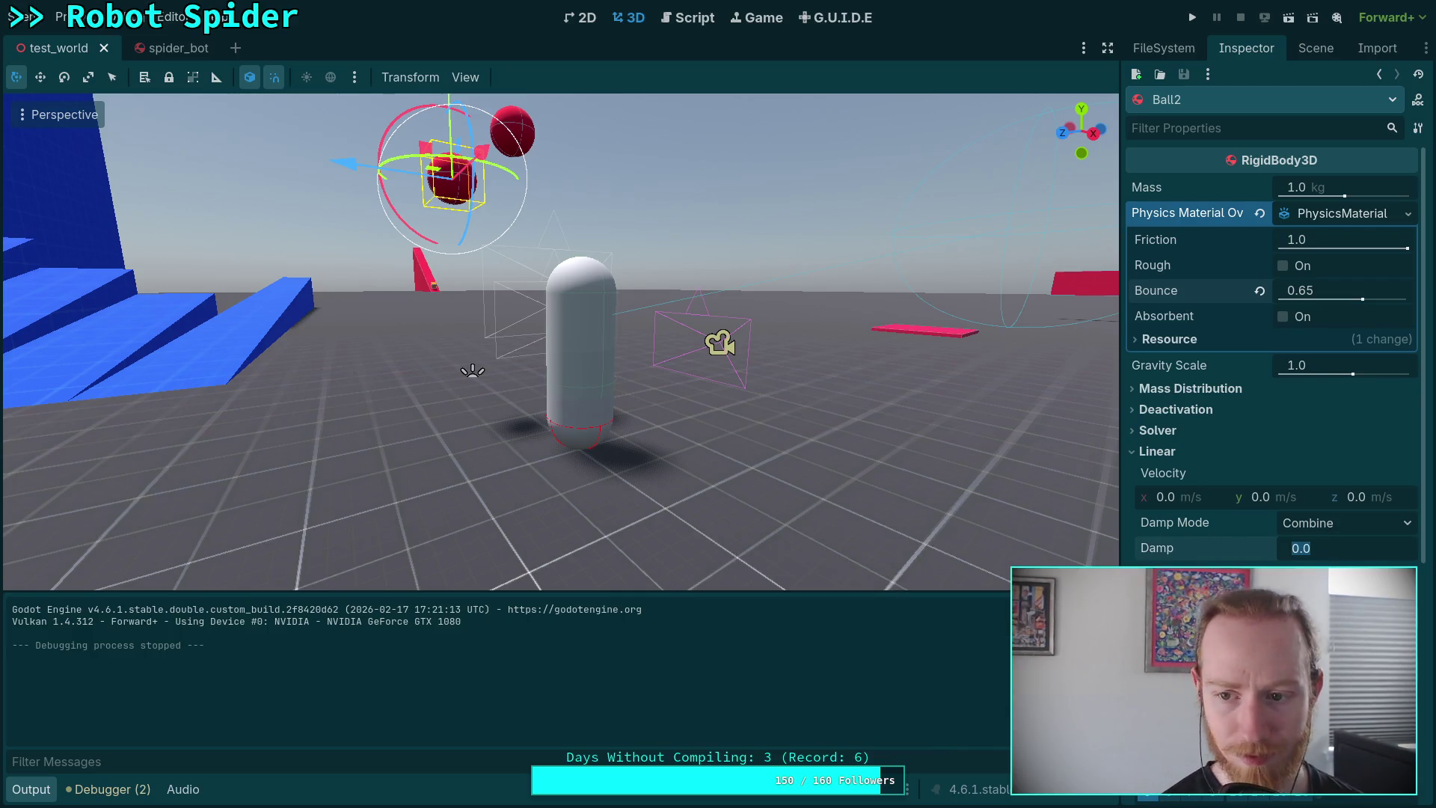
{"action": "type", "text": ".2"}
{"action": "key", "text": "Return"}
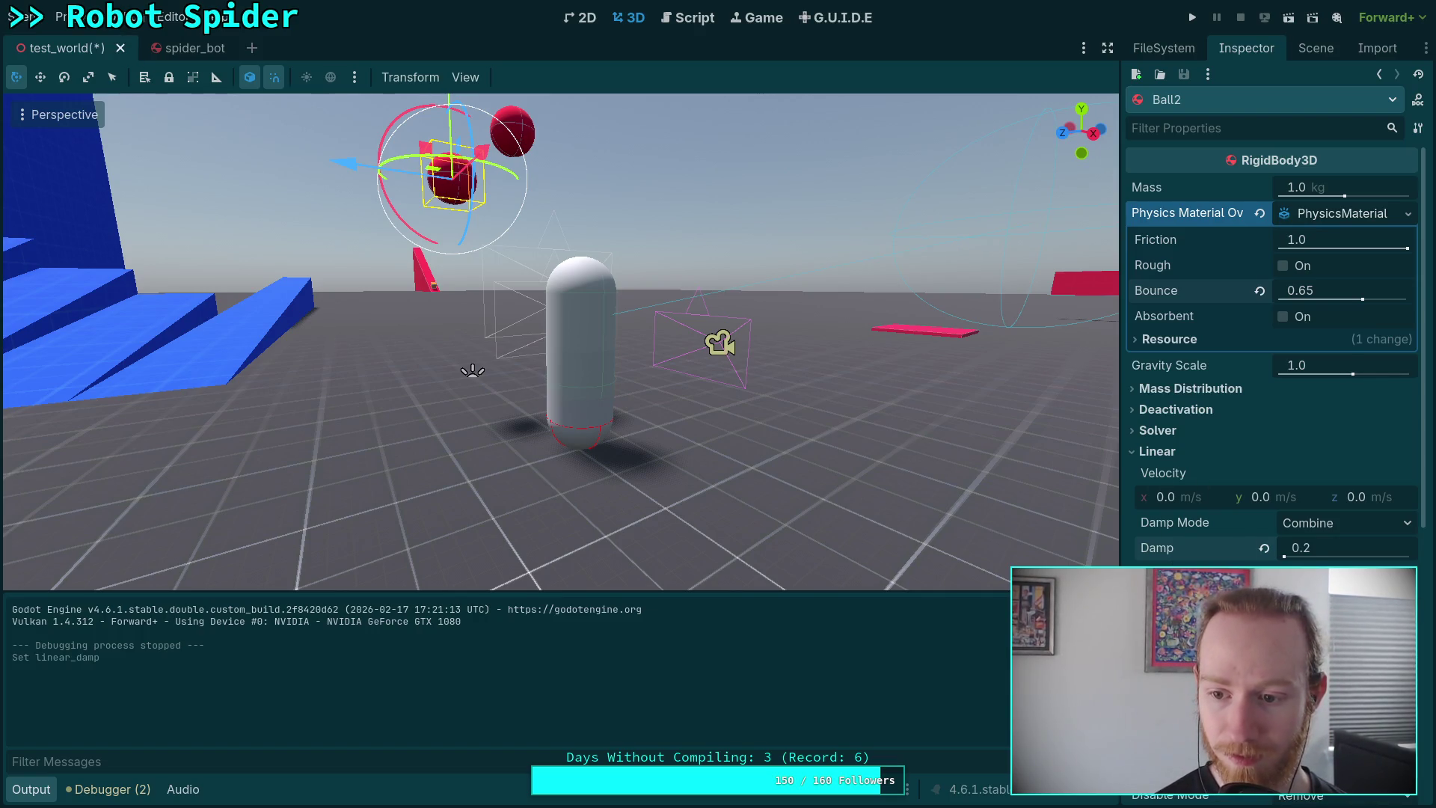
{"action": "key", "text": "ctrl+s"}
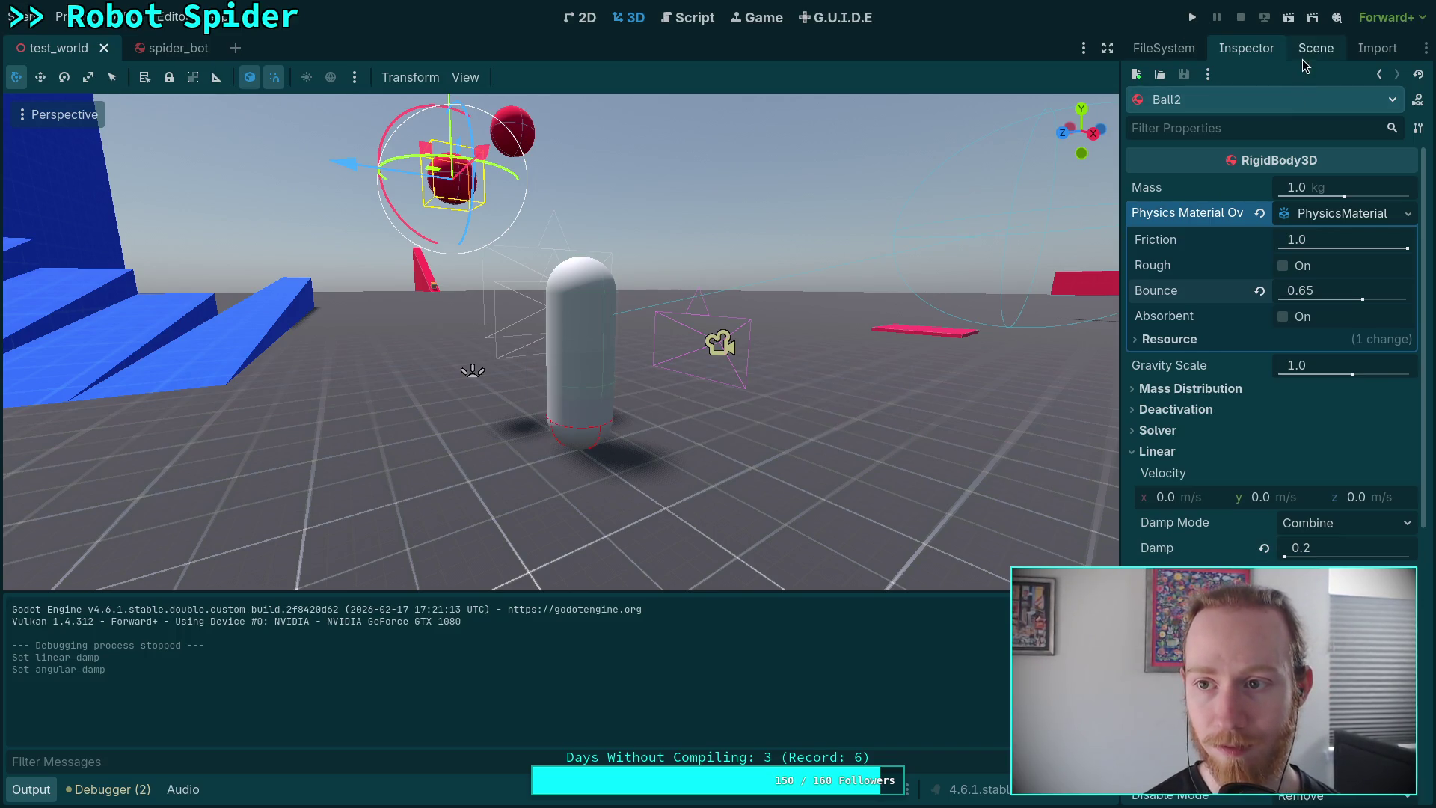
Add angular damping to Ball and give it a linear damp of 0.2.
{"action": "left_click", "coordinate": [1315, 48]}
{"action": "left_click", "coordinate": [1195, 396]}
{"action": "left_click", "coordinate": [1248, 49]}
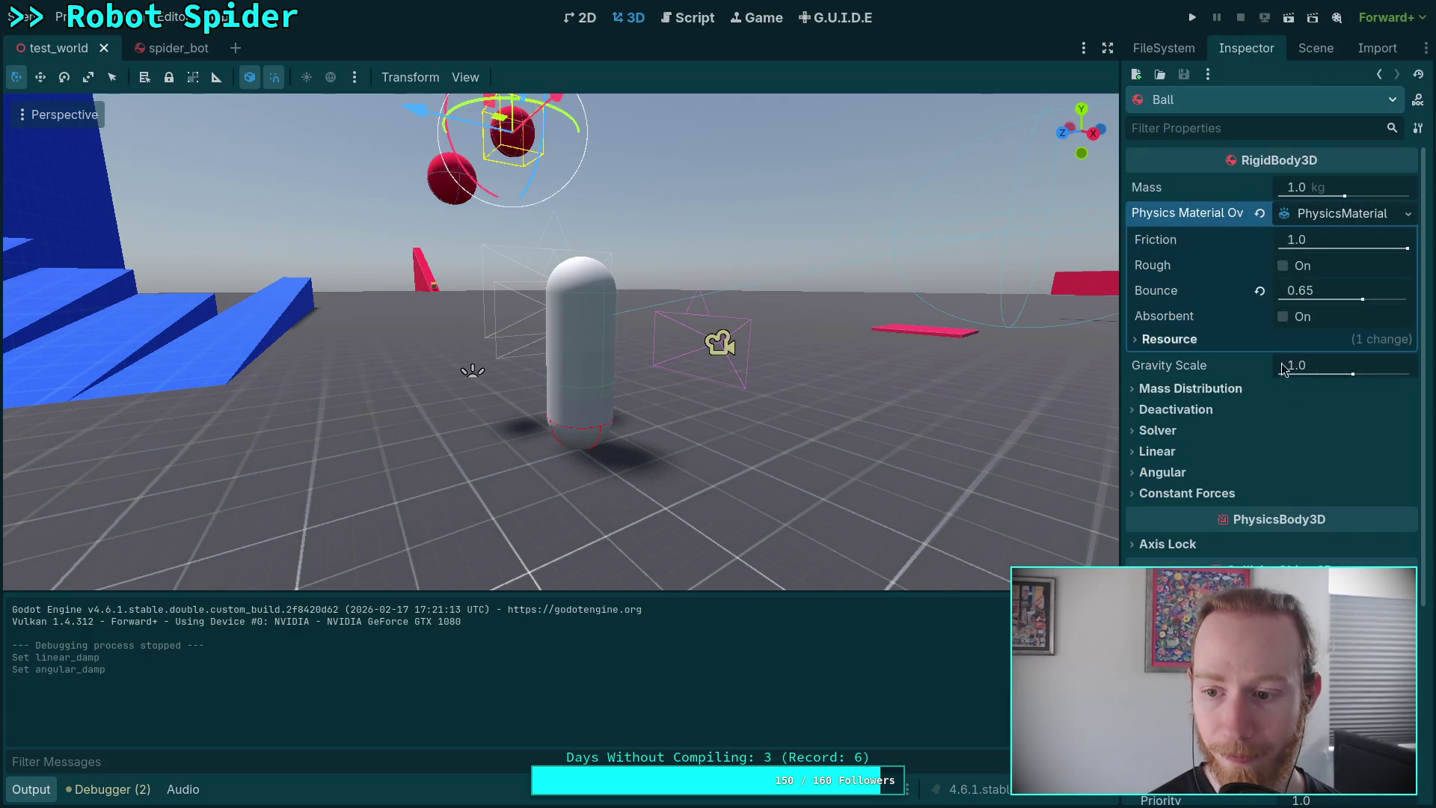
{"action": "left_click", "coordinate": [1185, 472]}
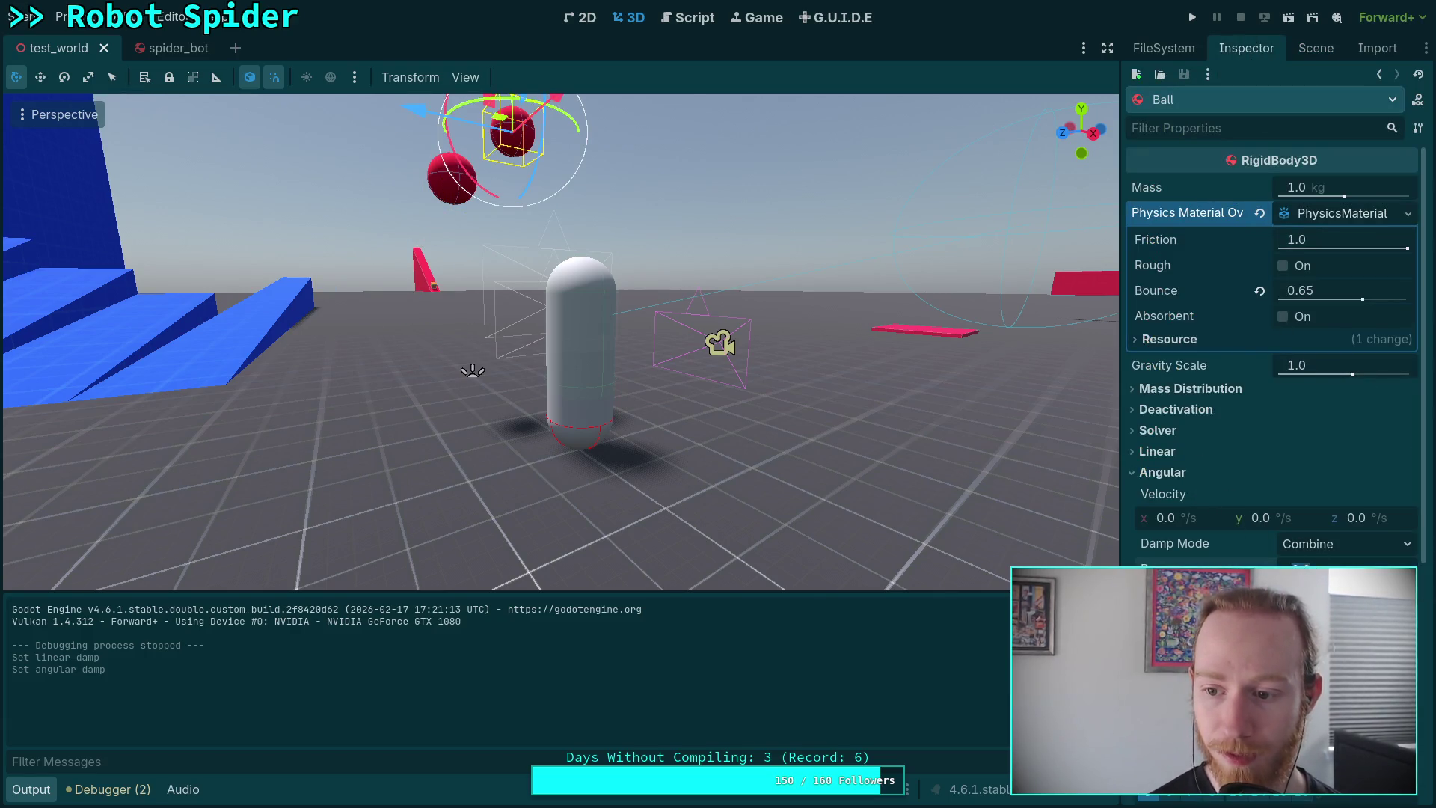
{"action": "mouse_move", "coordinate": [1317, 568]}
{"action": "left_mouse_down"}
{"action": "mouse_move", "coordinate": [1340, 569]}
{"action": "mouse_move", "coordinate": [1339, 550]}
{"action": "left_mouse_up"}
{"action": "left_click", "coordinate": [1197, 458]}
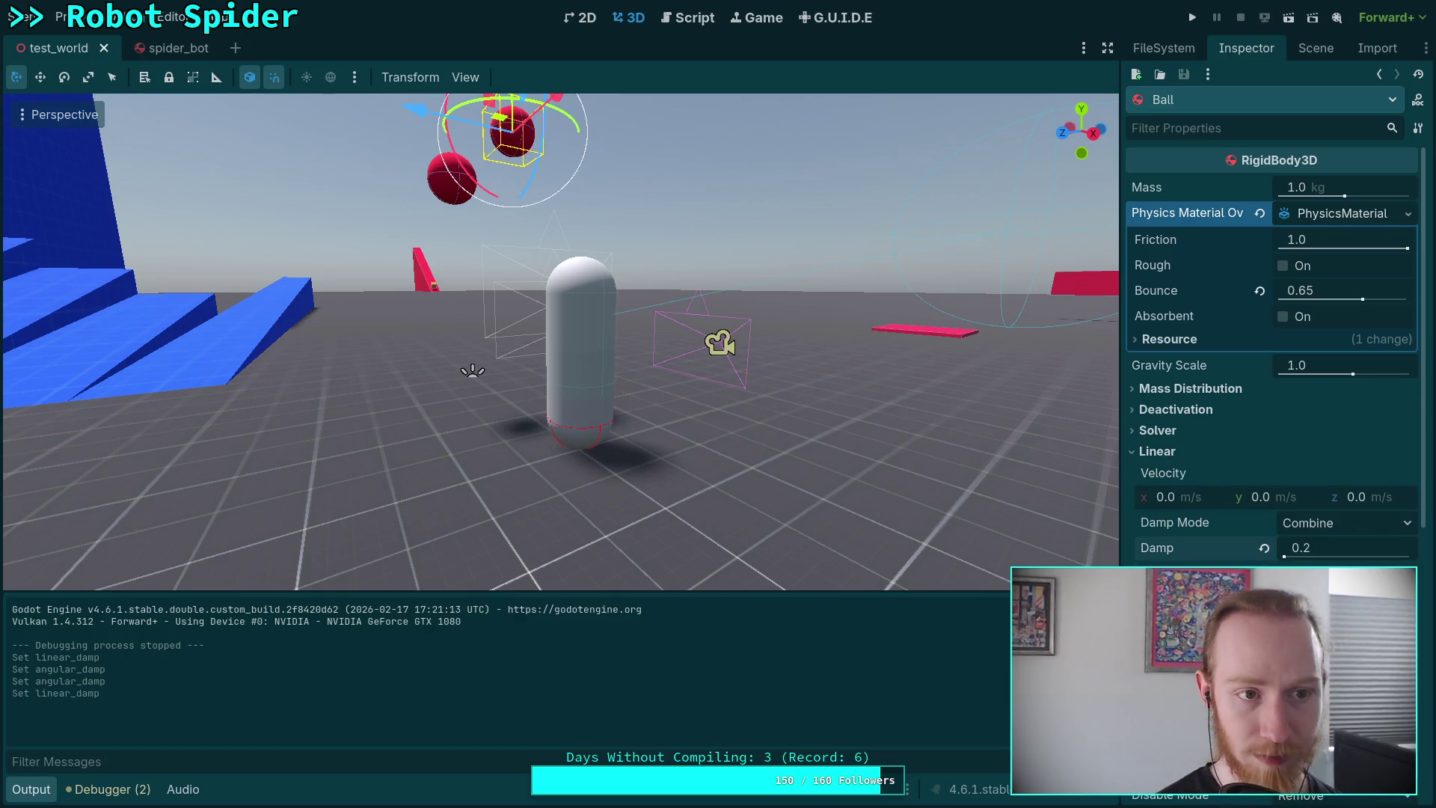
Play-test the damped balls, then stop the game.
{"action": "key", "text": "F5"}
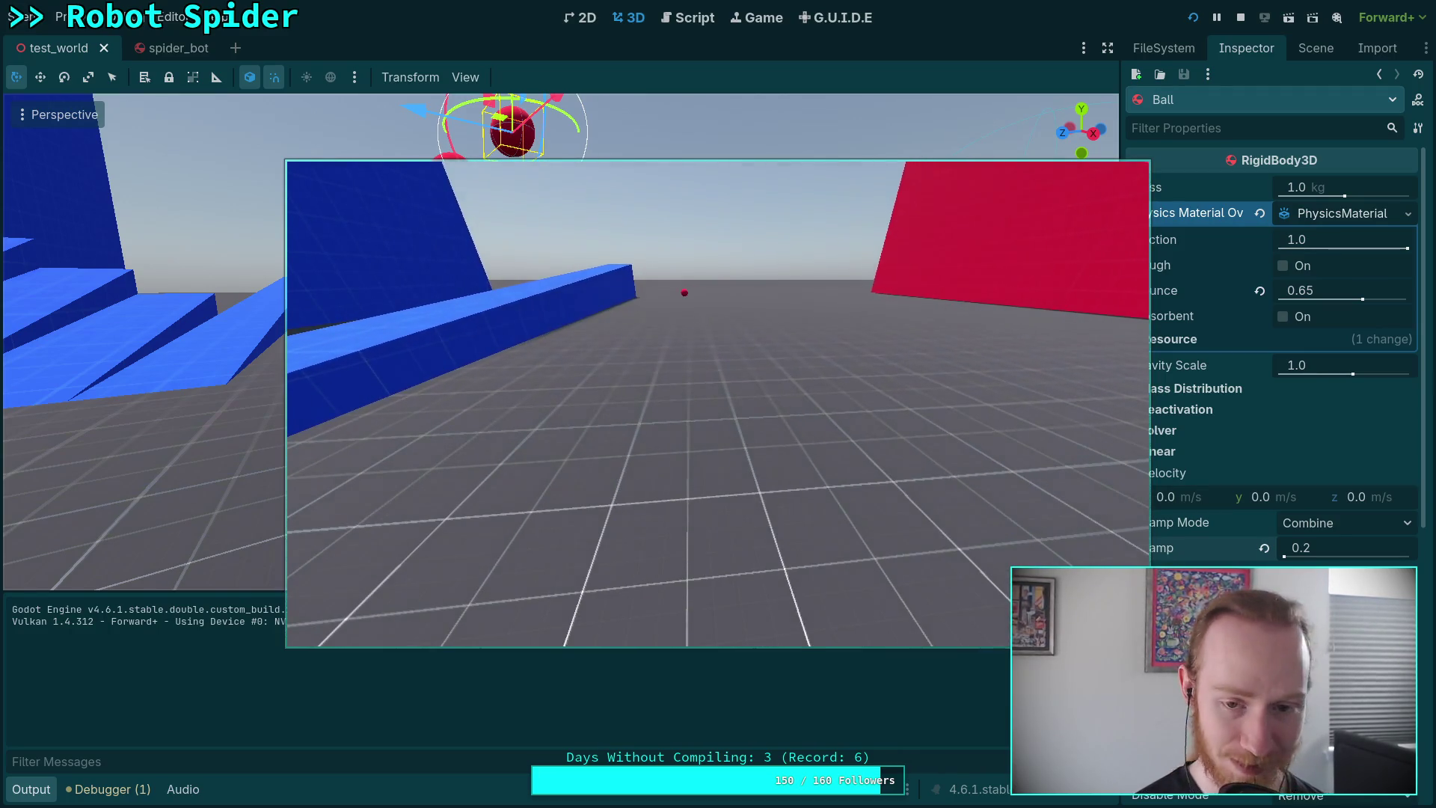
{"action": "key", "text": "F8"}
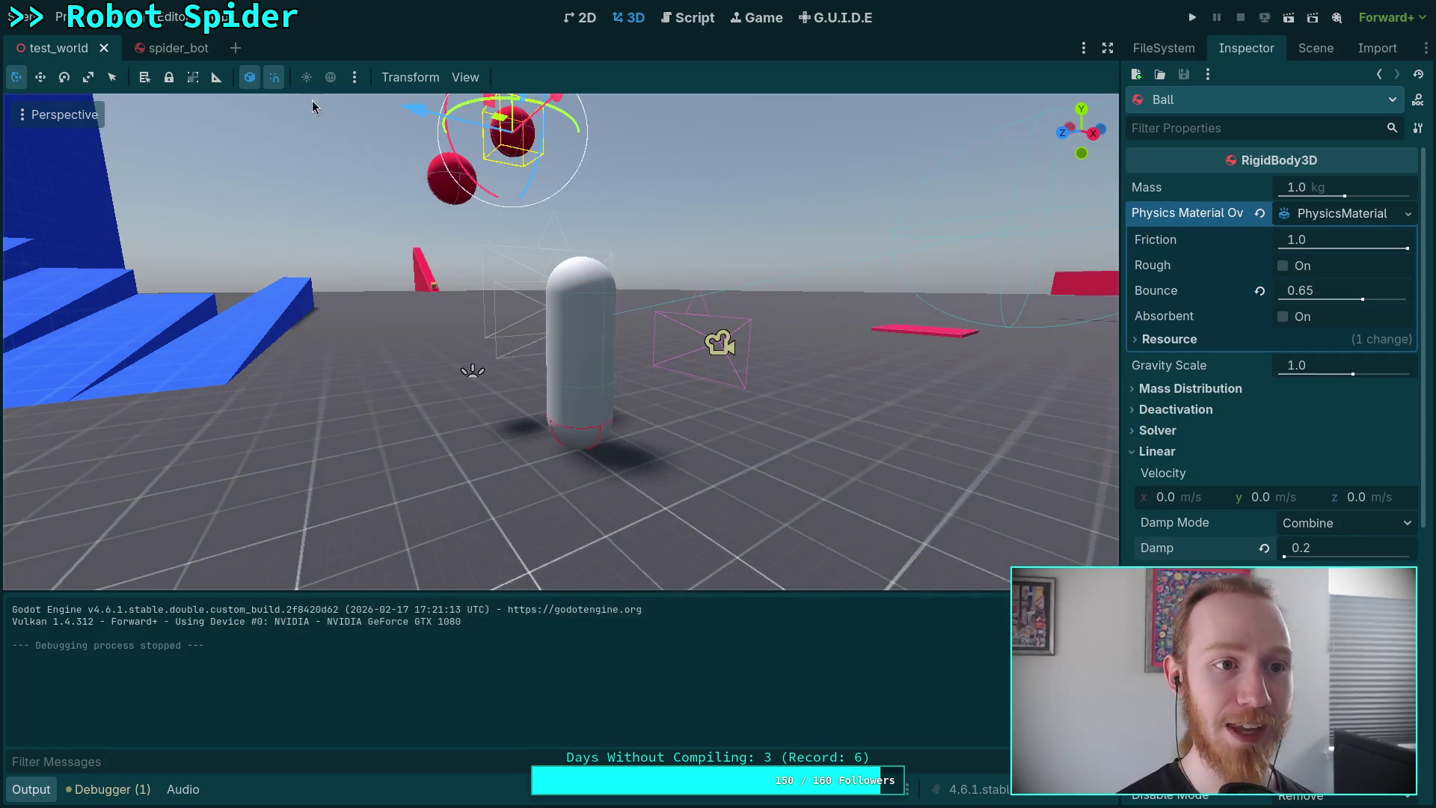
{"action": "left_click", "coordinate": [63, 16]}
Turn on Visible Collision Shapes, hide mesh_yaw in the Player scene, save, and launch the game.
{"action": "mouse_move", "coordinate": [126, 30]}
{"action": "left_click", "coordinate": [194, 86]}
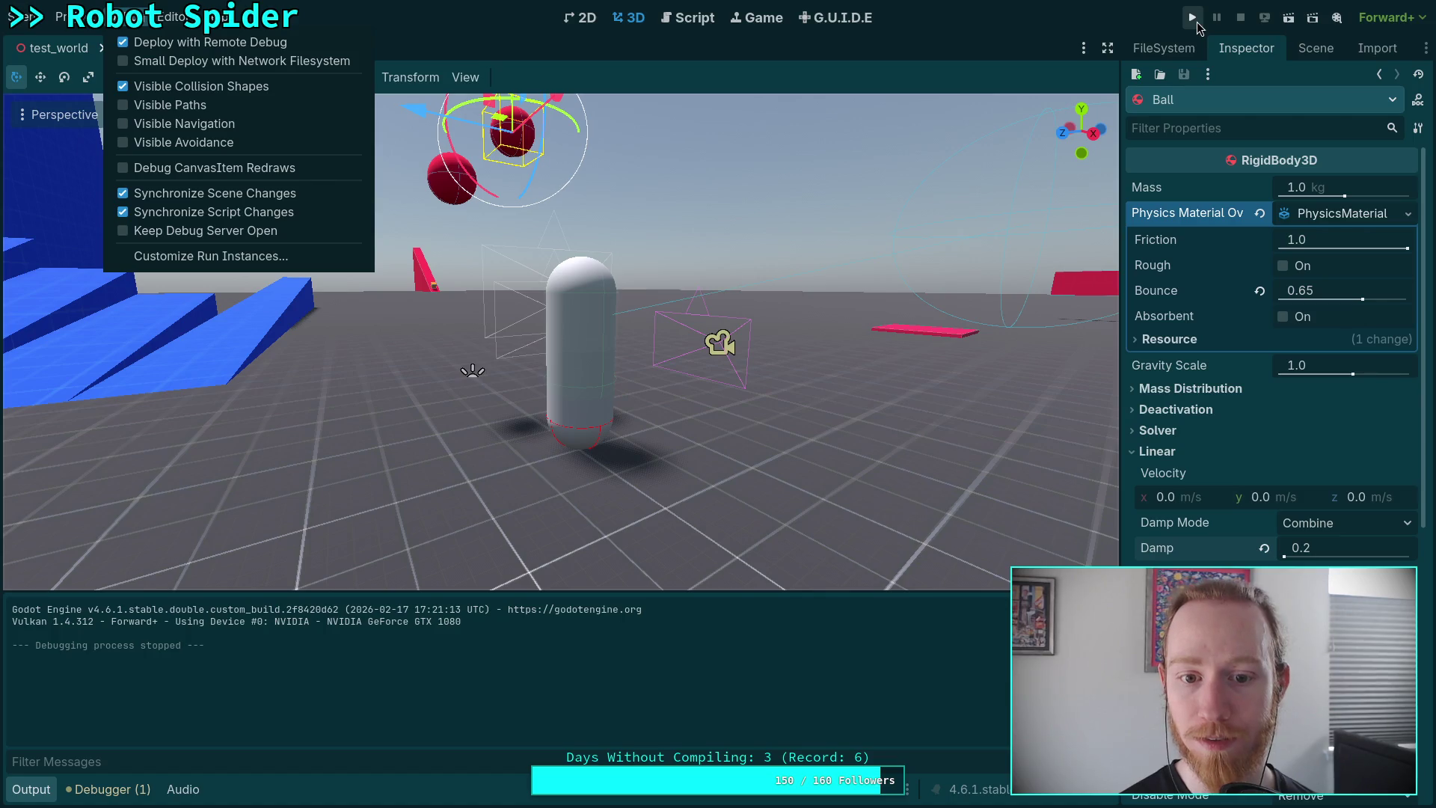
{"action": "left_click", "coordinate": [1328, 48]}
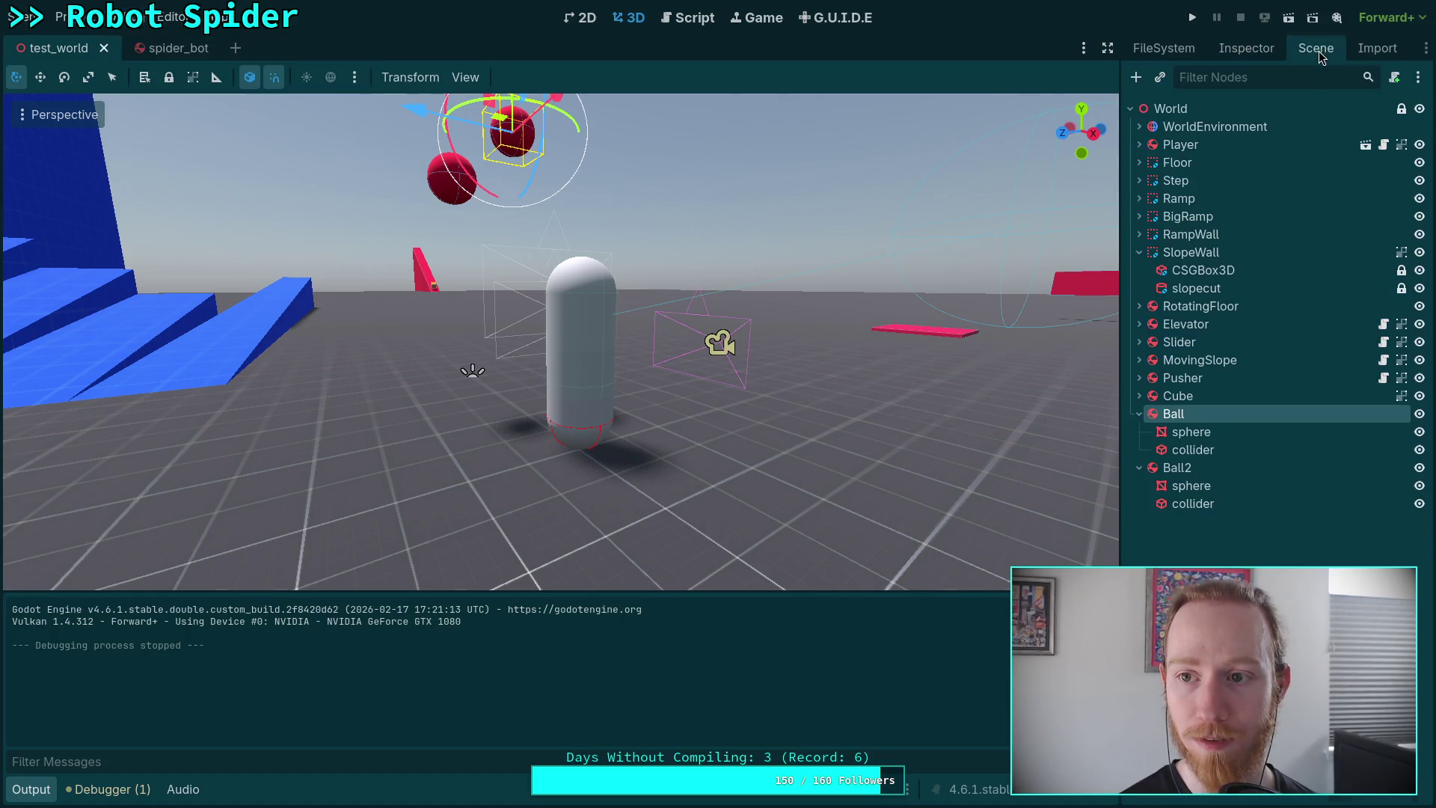
{"action": "left_click", "coordinate": [1277, 146]}
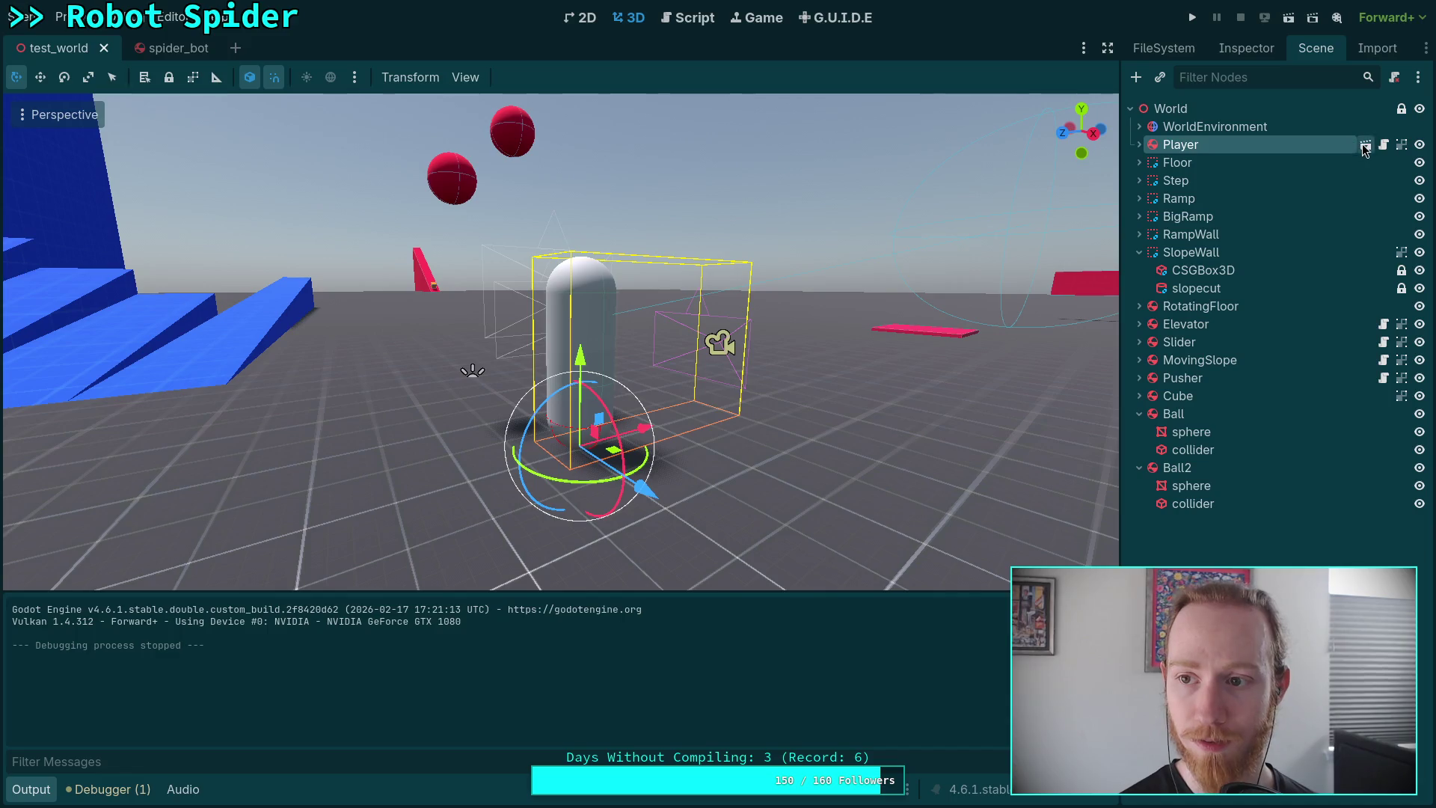
{"action": "left_click", "coordinate": [1365, 148]}
{"action": "left_click", "coordinate": [1419, 180]}
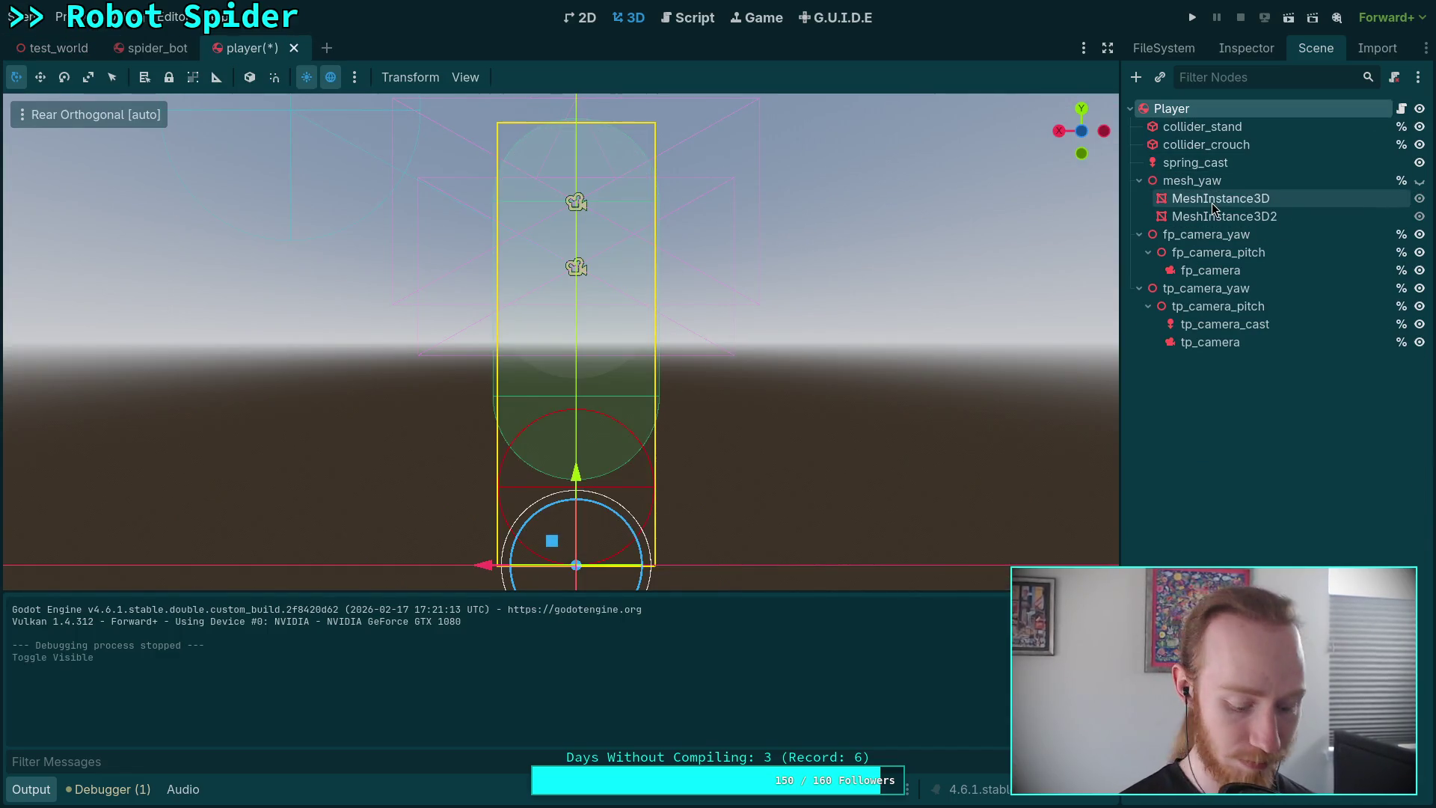
{"action": "left_click", "coordinate": [1193, 17]}
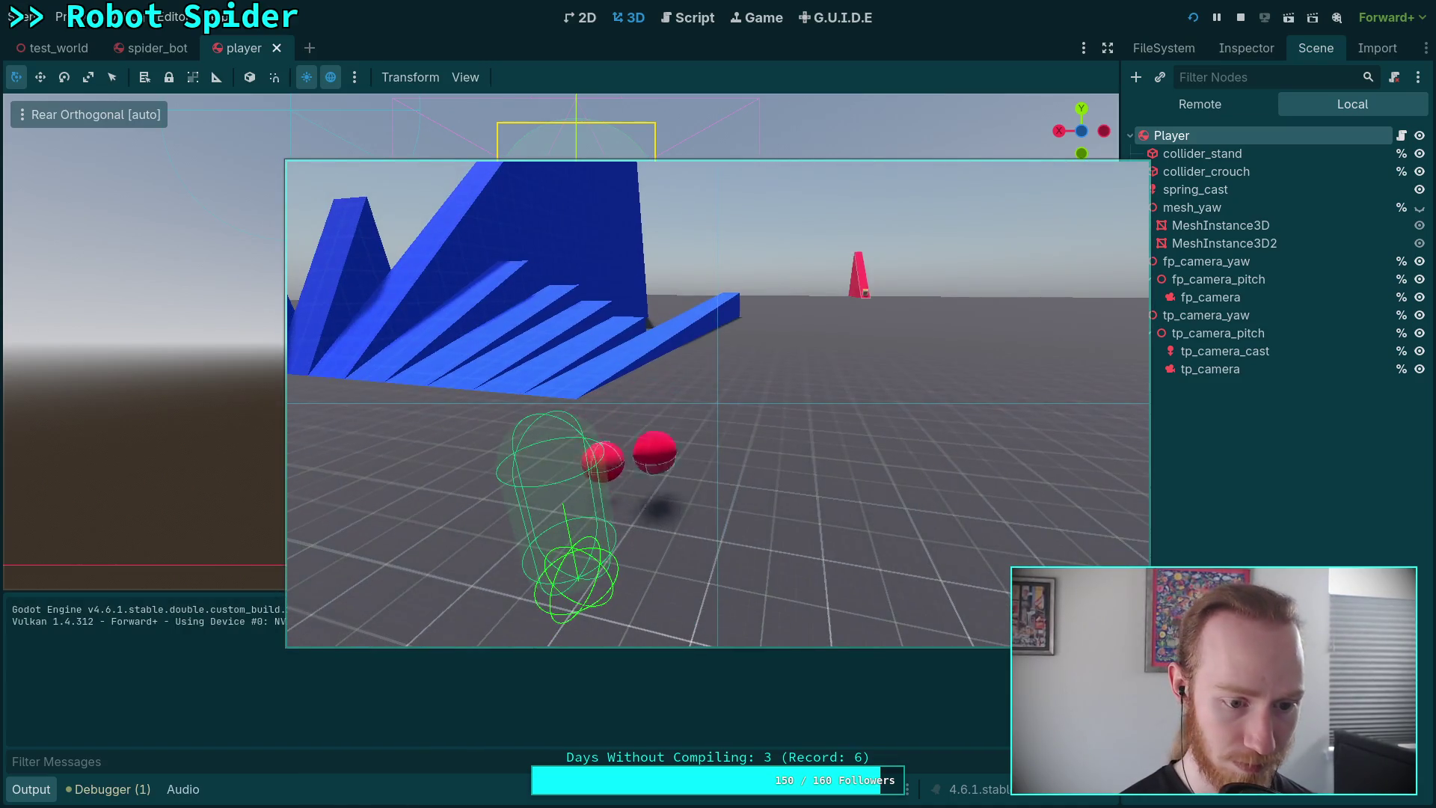
Switch the game speed to 0.25, then 0.5, then 1.0 while watching the balls, then stop.
{"action": "key", "text": "t"}
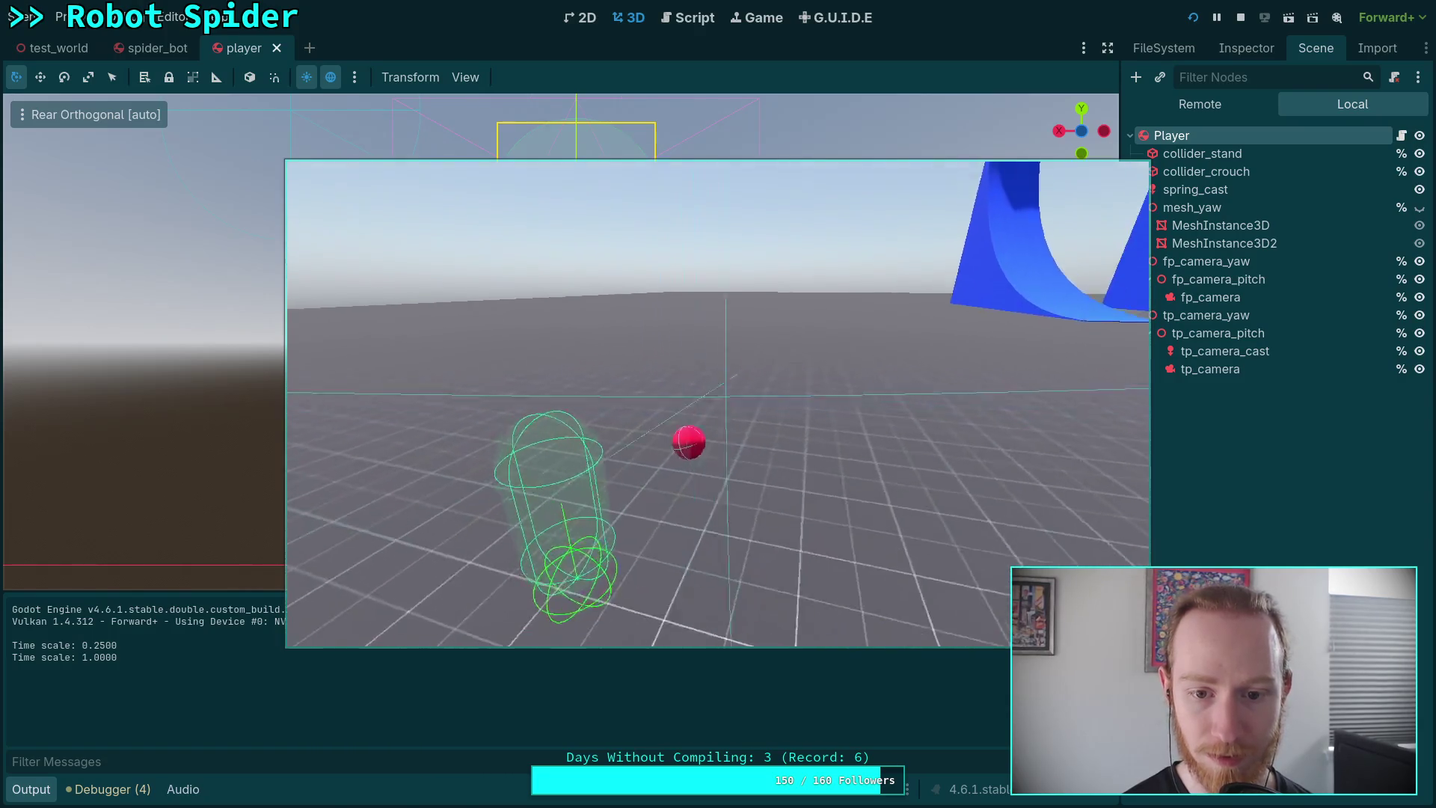
{"action": "key", "text": "t"}
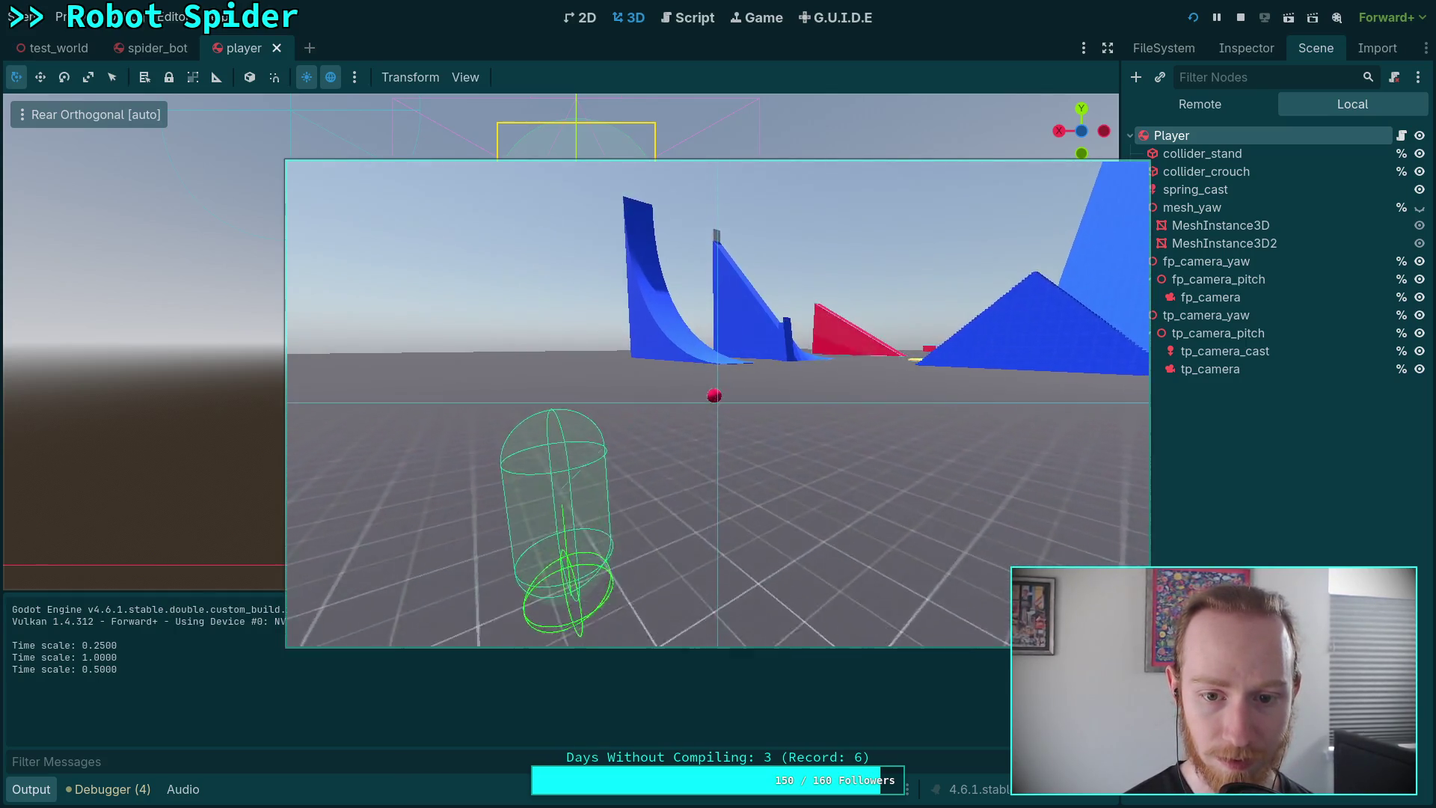
{"action": "key", "text": "t"}
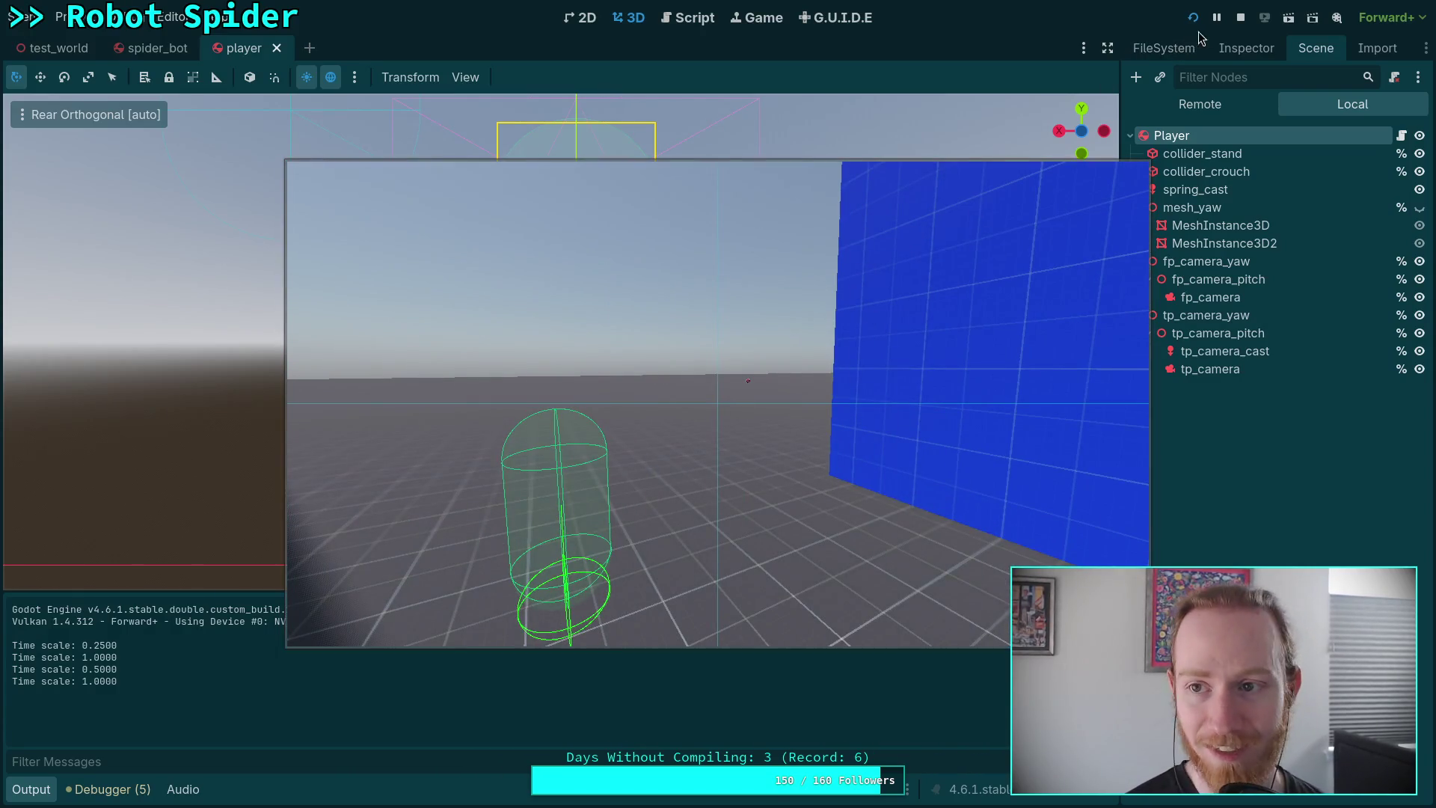
{"action": "left_click", "coordinate": [1239, 19]}
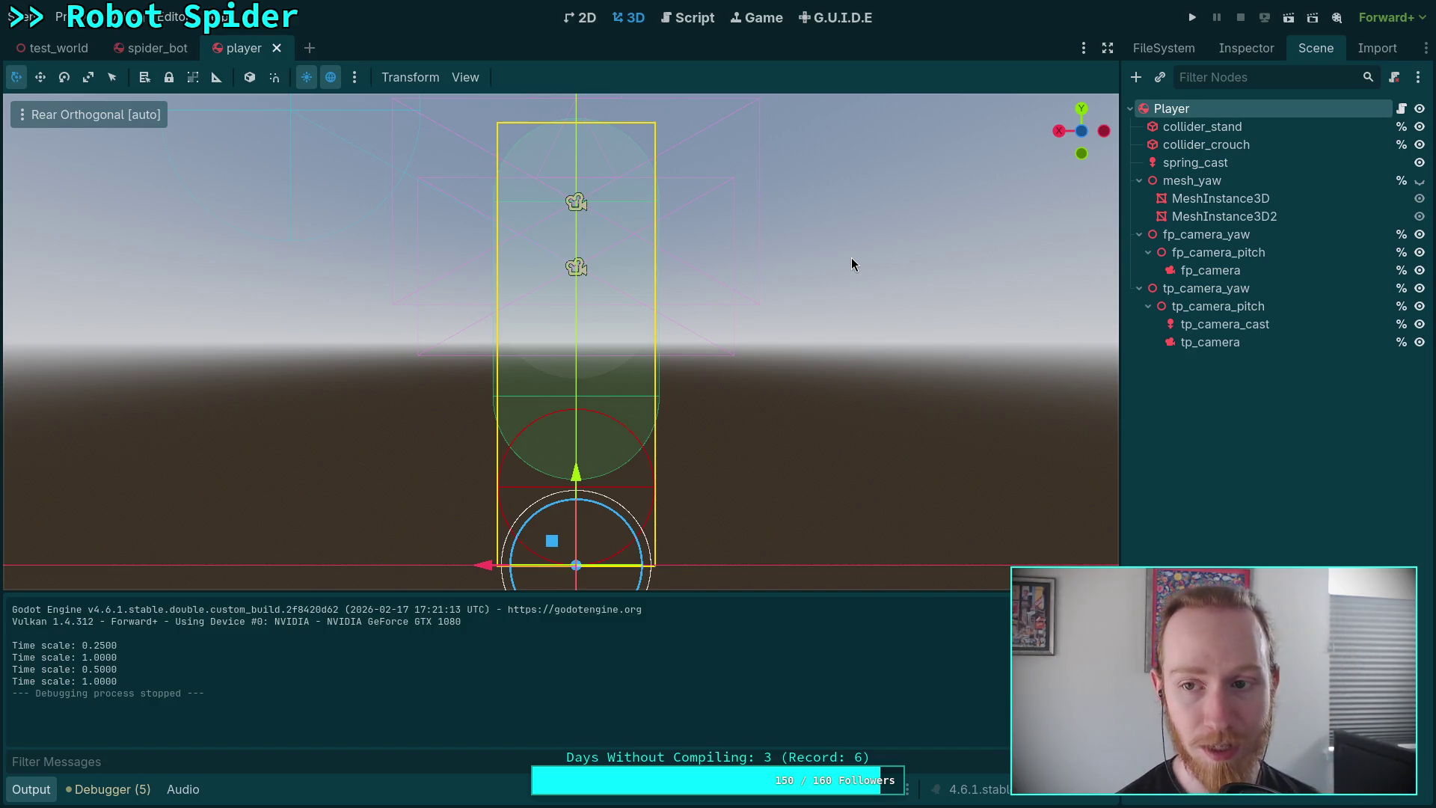
Close the player tab to reveal spider_bot, then switch to the Obsidian Spider Bot note.
{"action": "left_click", "coordinate": [276, 48]}
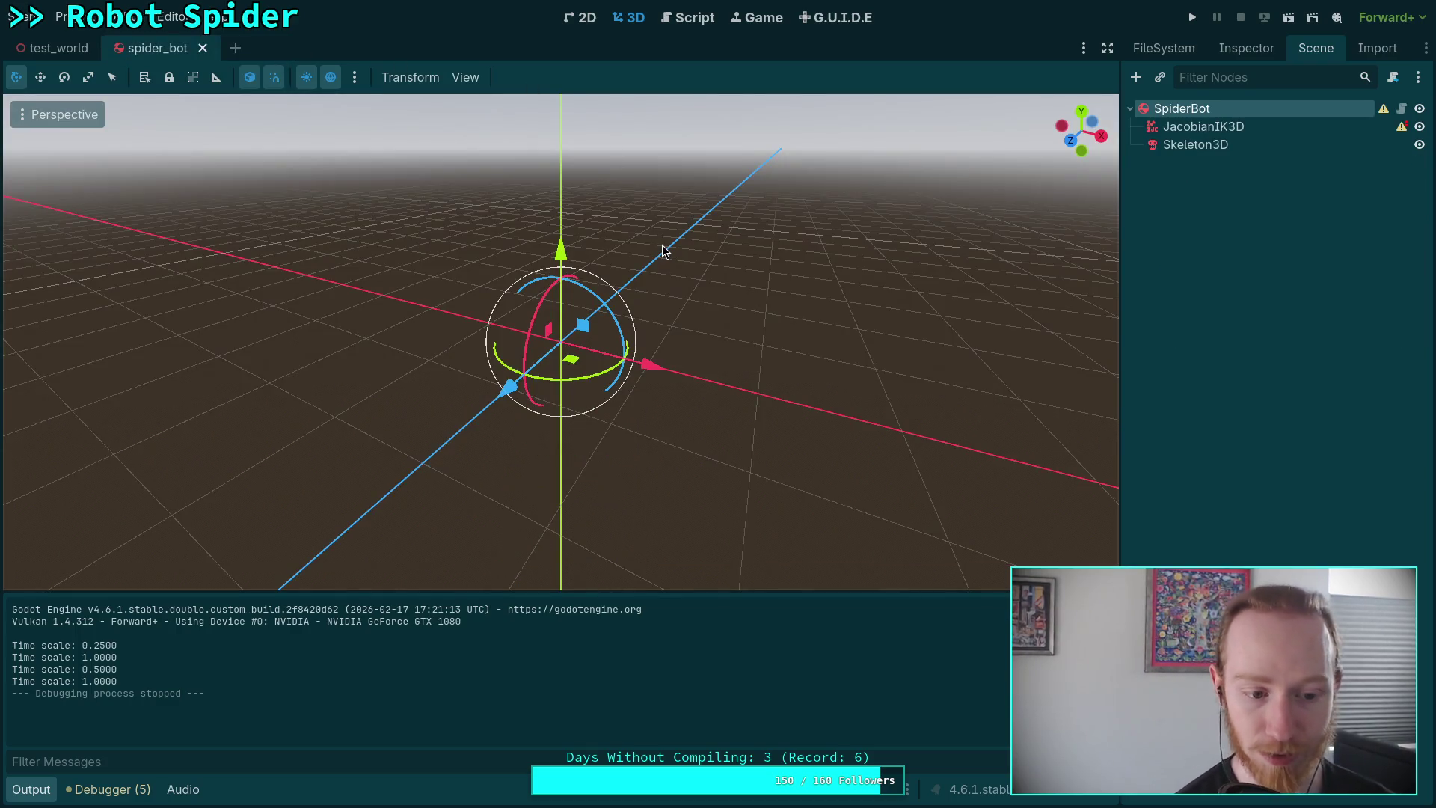
{"action": "key", "text": "super+2"}
{"action": "key", "text": "super+3"}
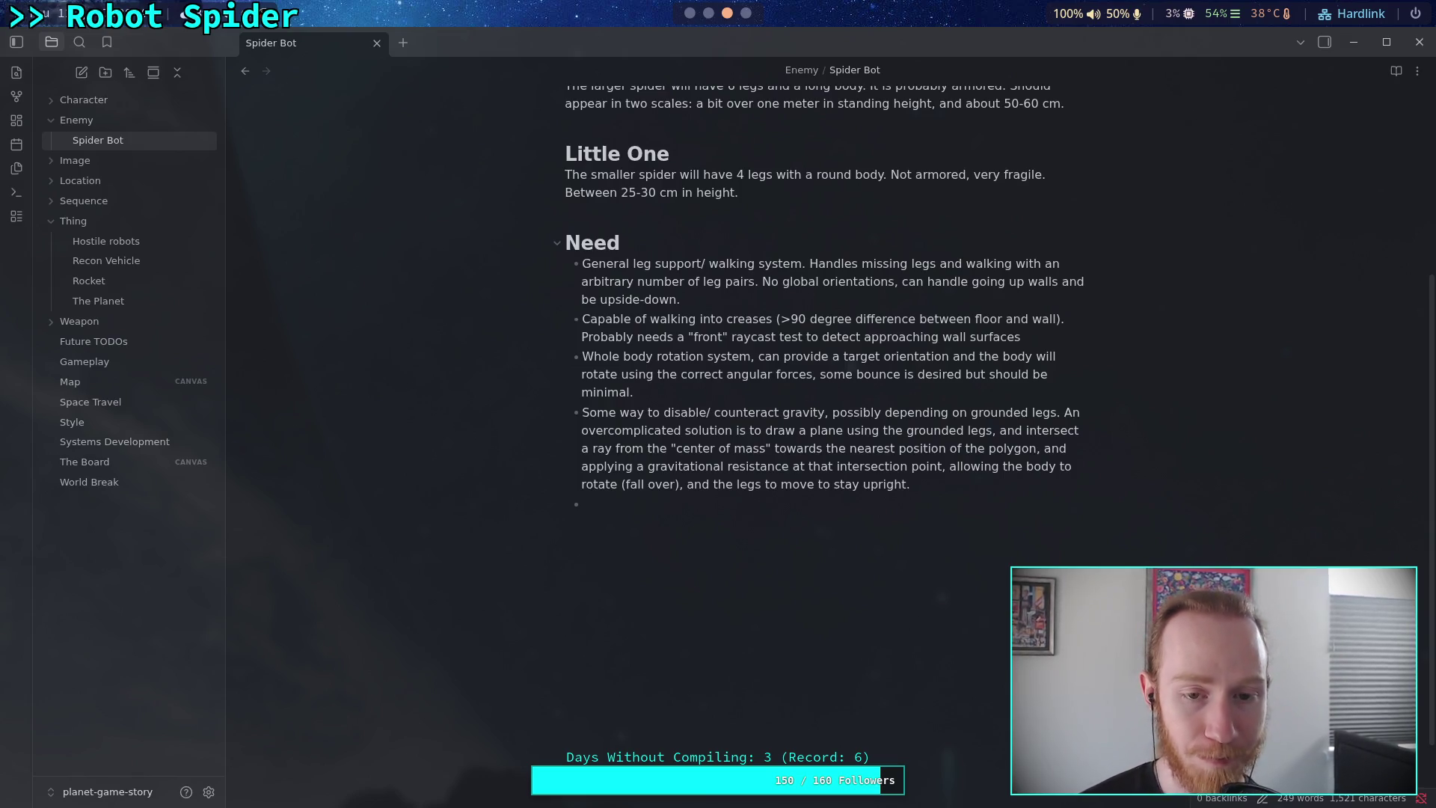
Scroll up the Spider Bot note and click the empty line above the Need heading.
{"action": "scroll", "coordinate": [823, 153], "scroll_direction": "up", "scroll_amount": 3}
{"action": "mouse_move", "coordinate": [793, 404]}
{"action": "left_mouse_down"}
{"action": "mouse_move", "coordinate": [703, 353]}
{"action": "mouse_move", "coordinate": [807, 408]}
{"action": "left_mouse_up"}
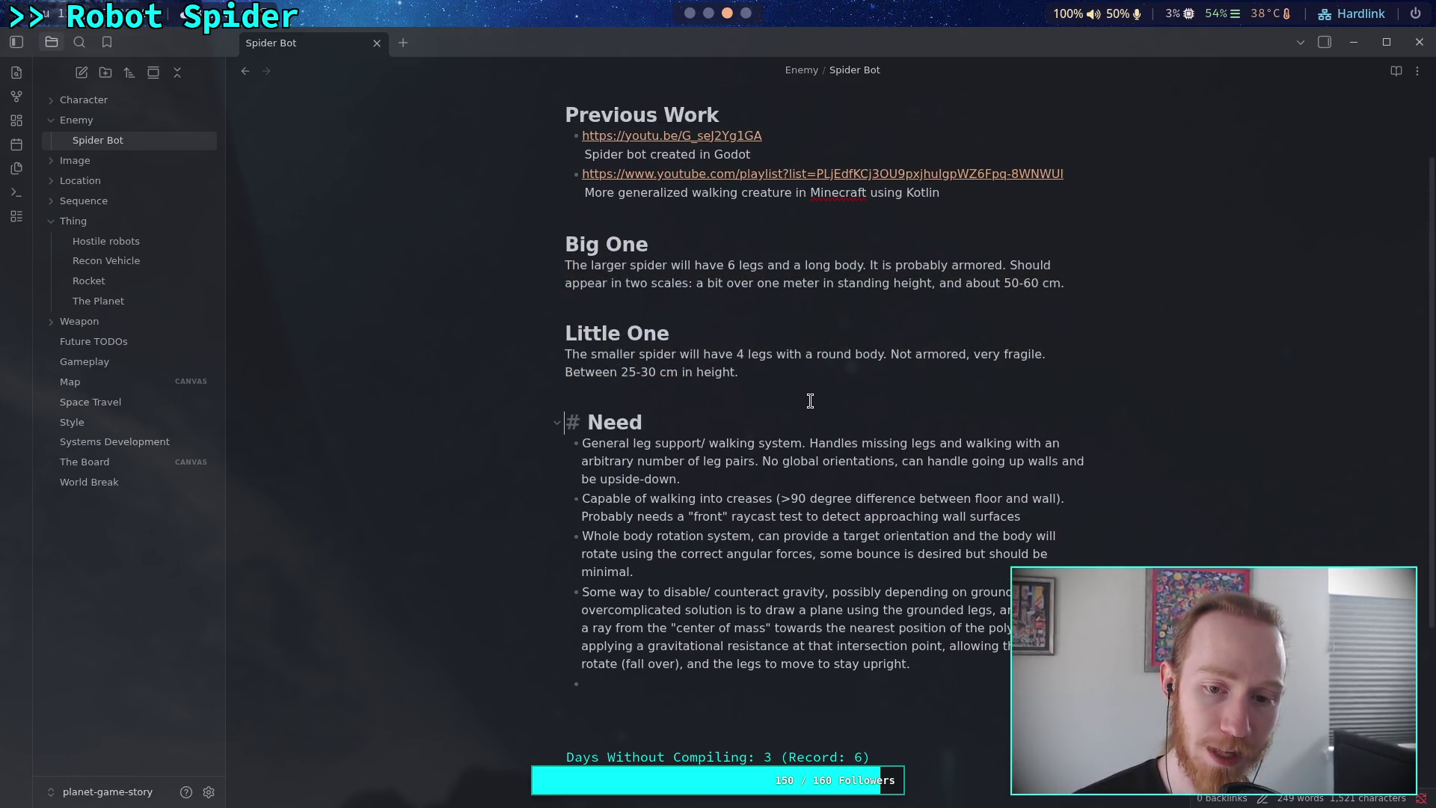
{"action": "left_click", "coordinate": [660, 394]}
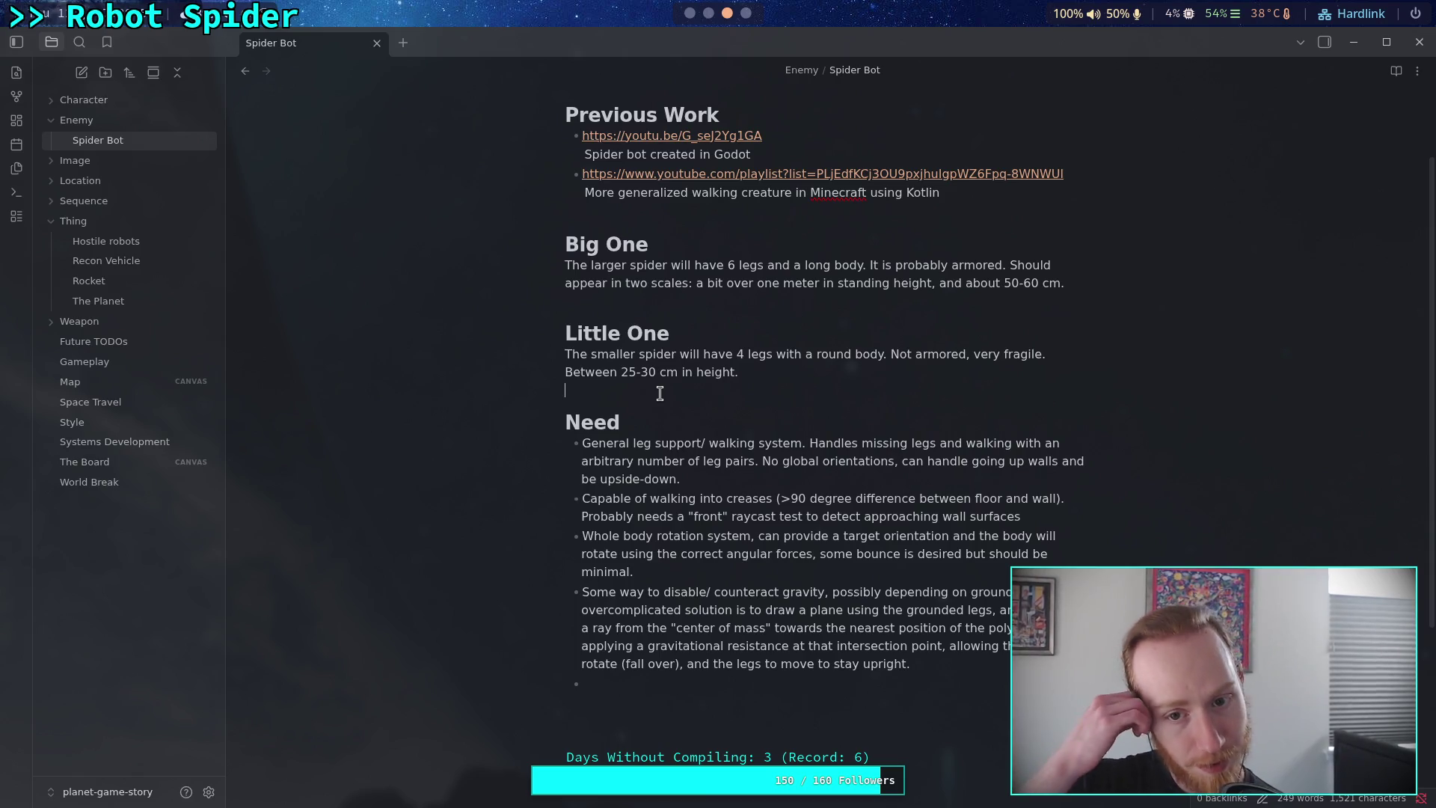
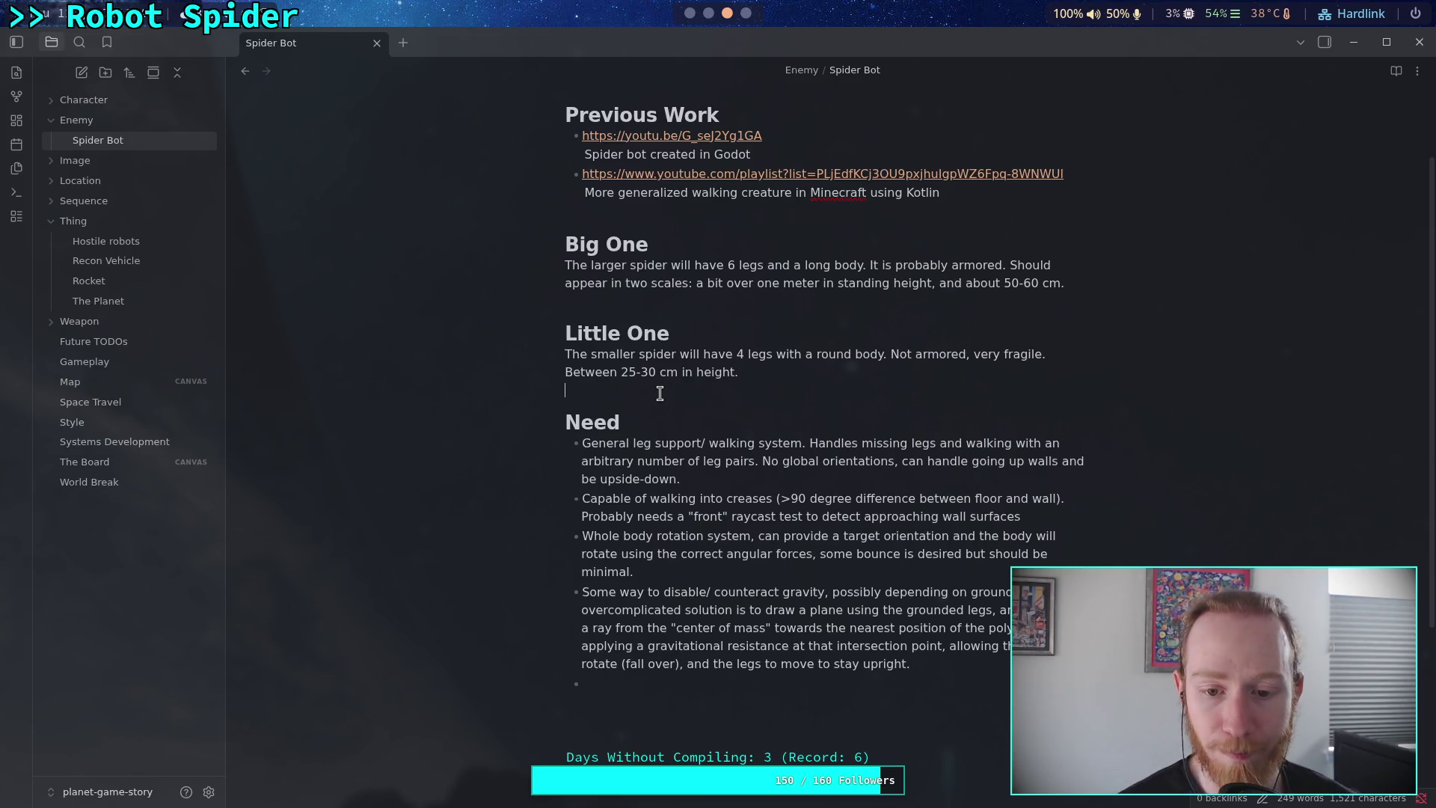
Append 'Incorporate leg movement for turning…' to the body-rotation Need bullet, about limiting the turn rate.
{"action": "left_click", "coordinate": [863, 568]}
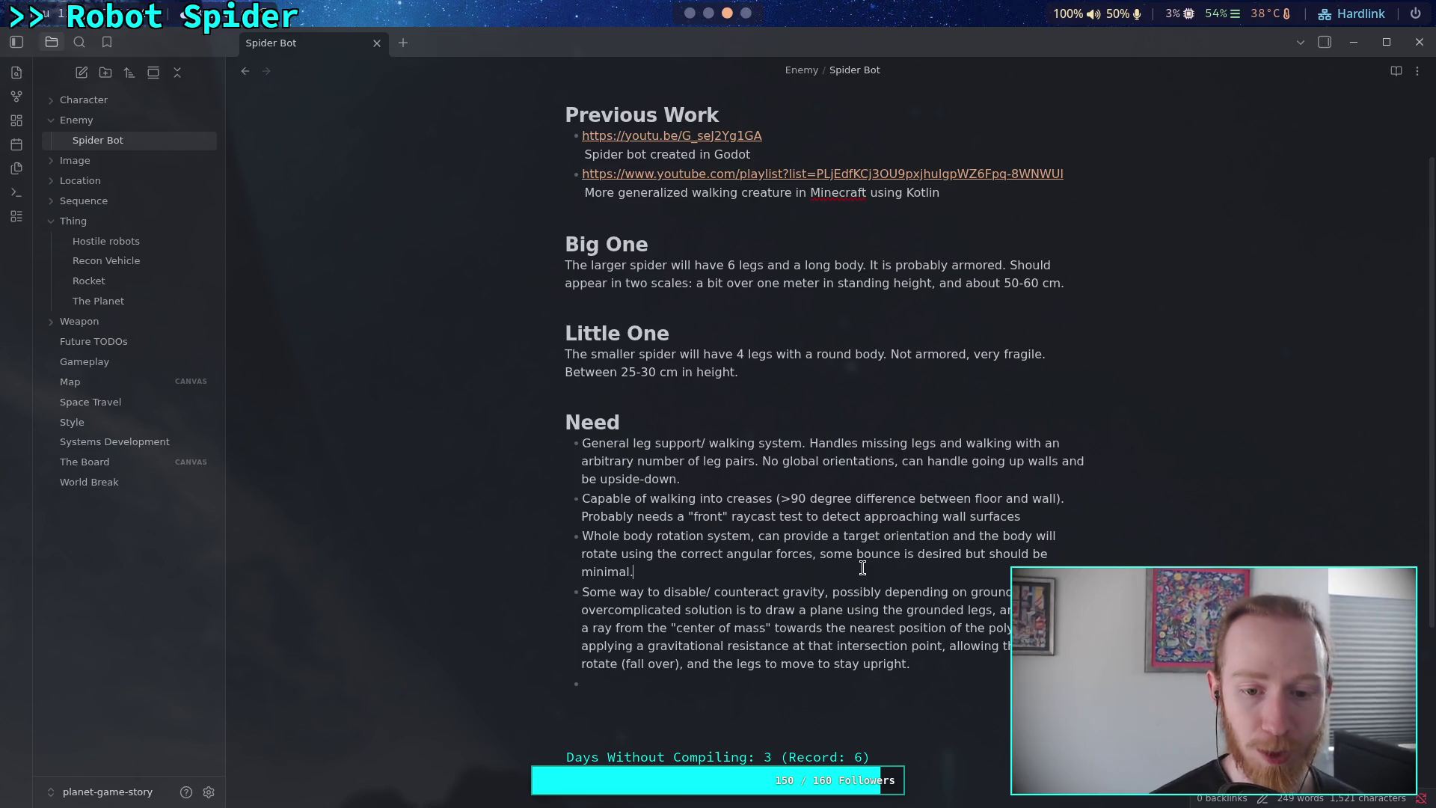
{"action": "type", "text": " In"}
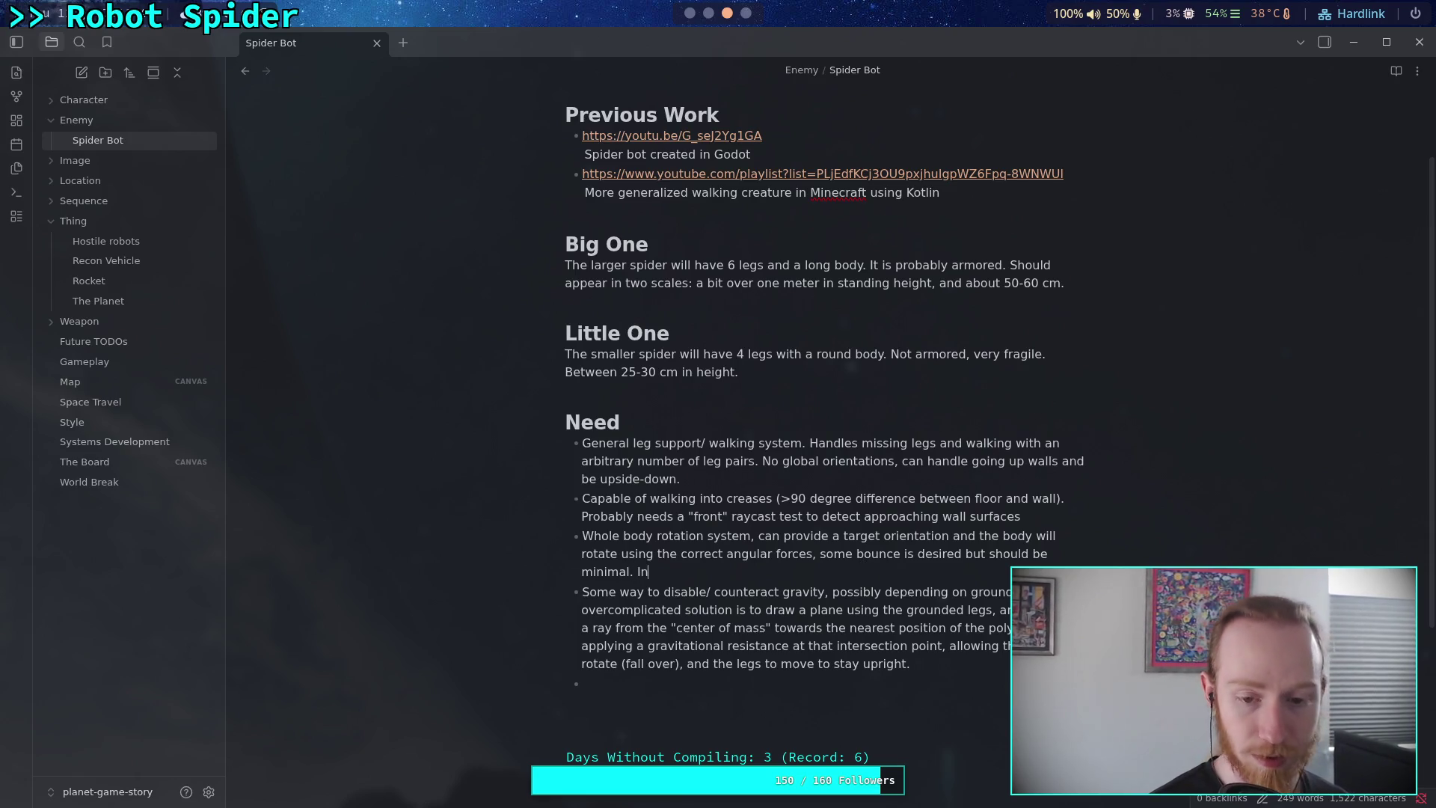
{"action": "type", "text": "corporate lo"}
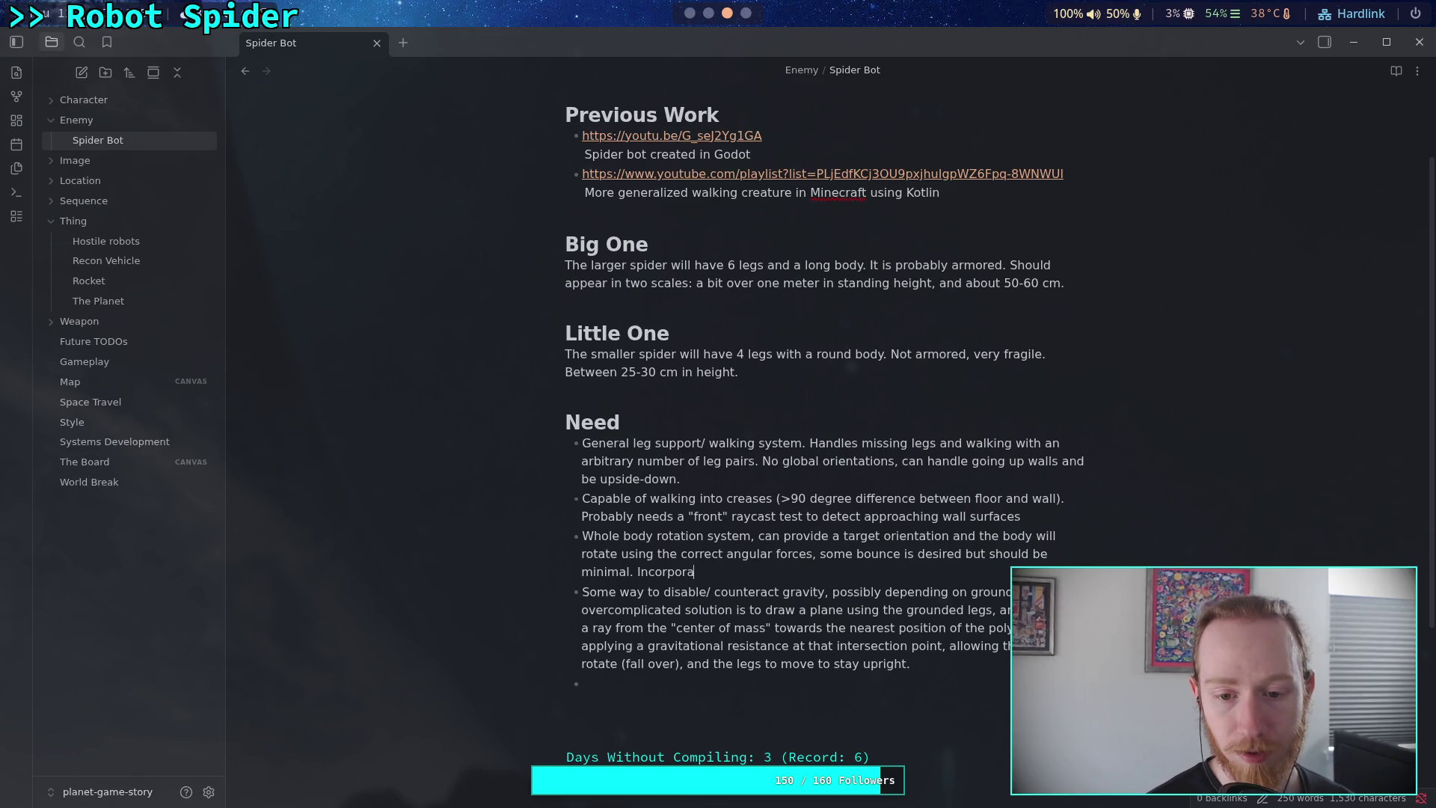
{"action": "key", "text": "BackSpace"}
{"action": "type", "text": "eg mo"}
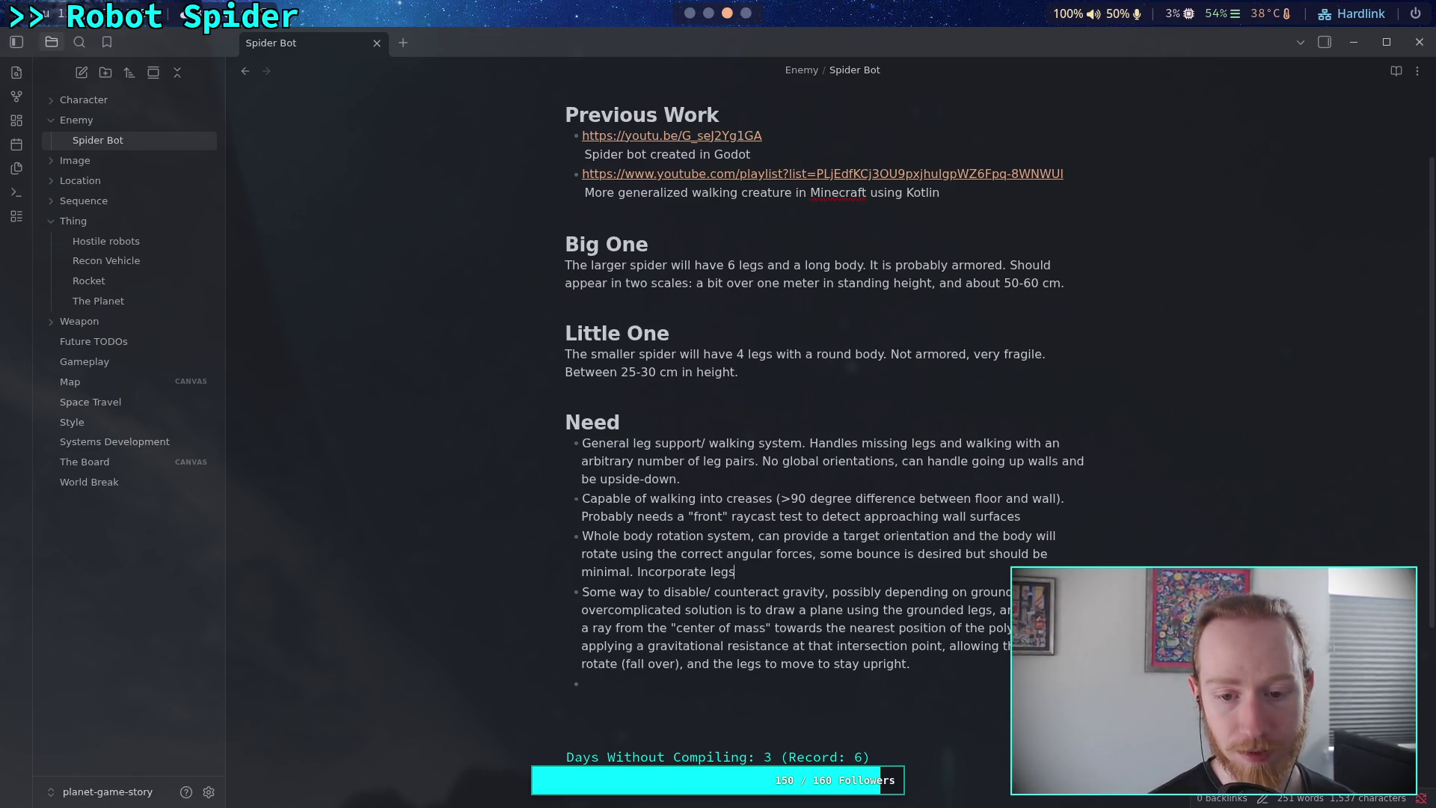
{"action": "type", "text": "ve"}
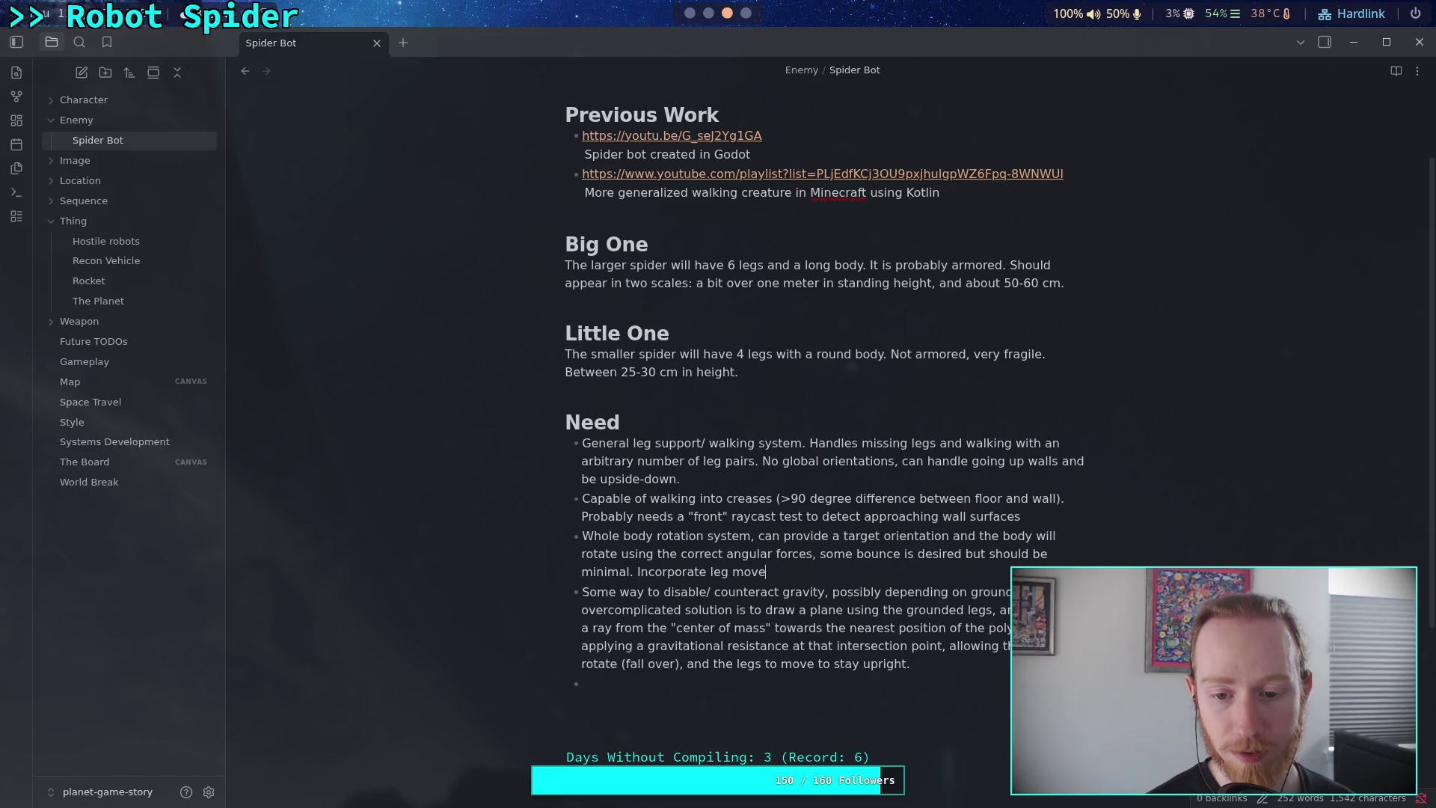
{"action": "type", "text": "ment for turnin"}
{"action": "key", "text": "BackSpace"}
{"action": "key", "text": "BackSpace"}
{"action": "key", "text": "BackSpace"}
{"action": "type", "text": "ning so that"}
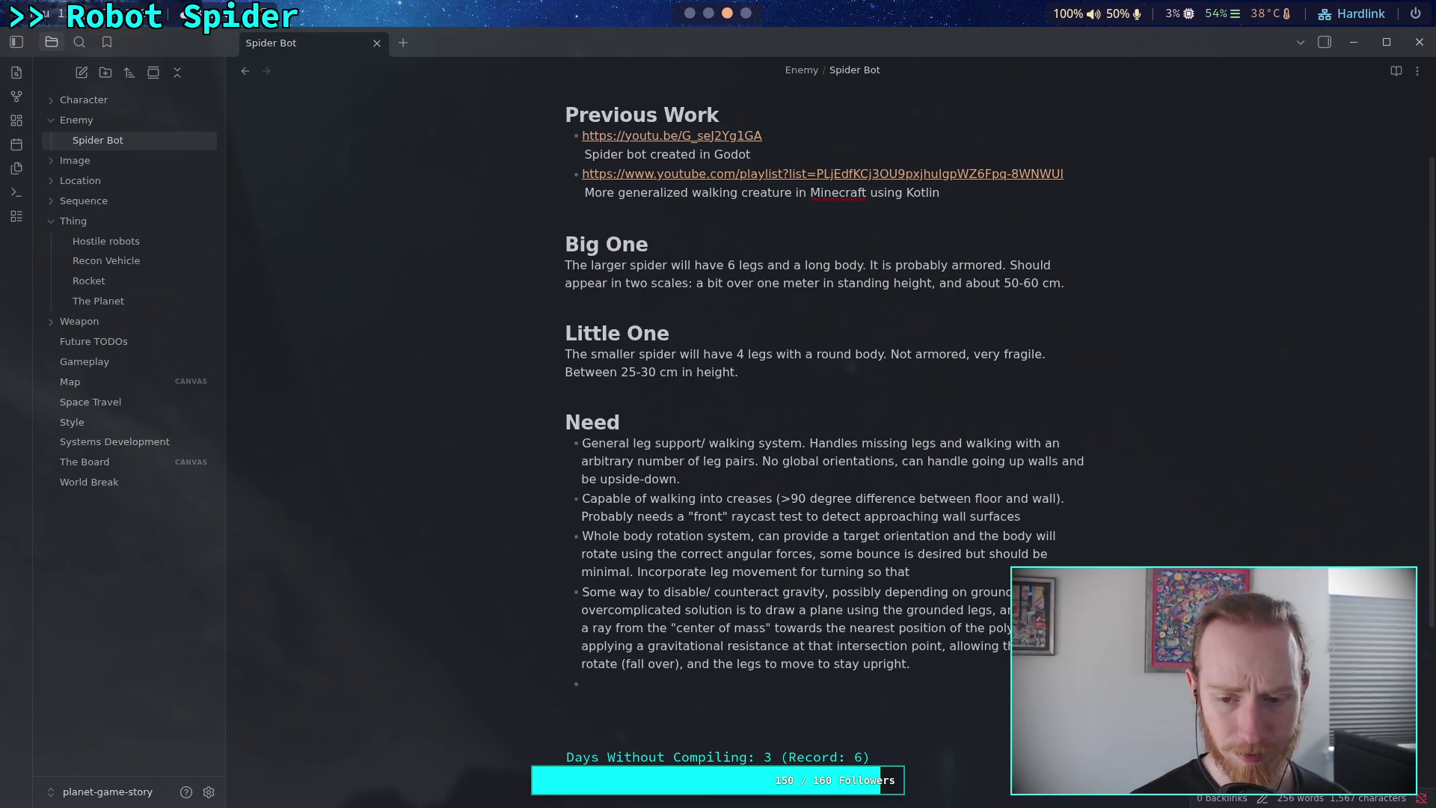
{"action": "type", "text": "the legs "}
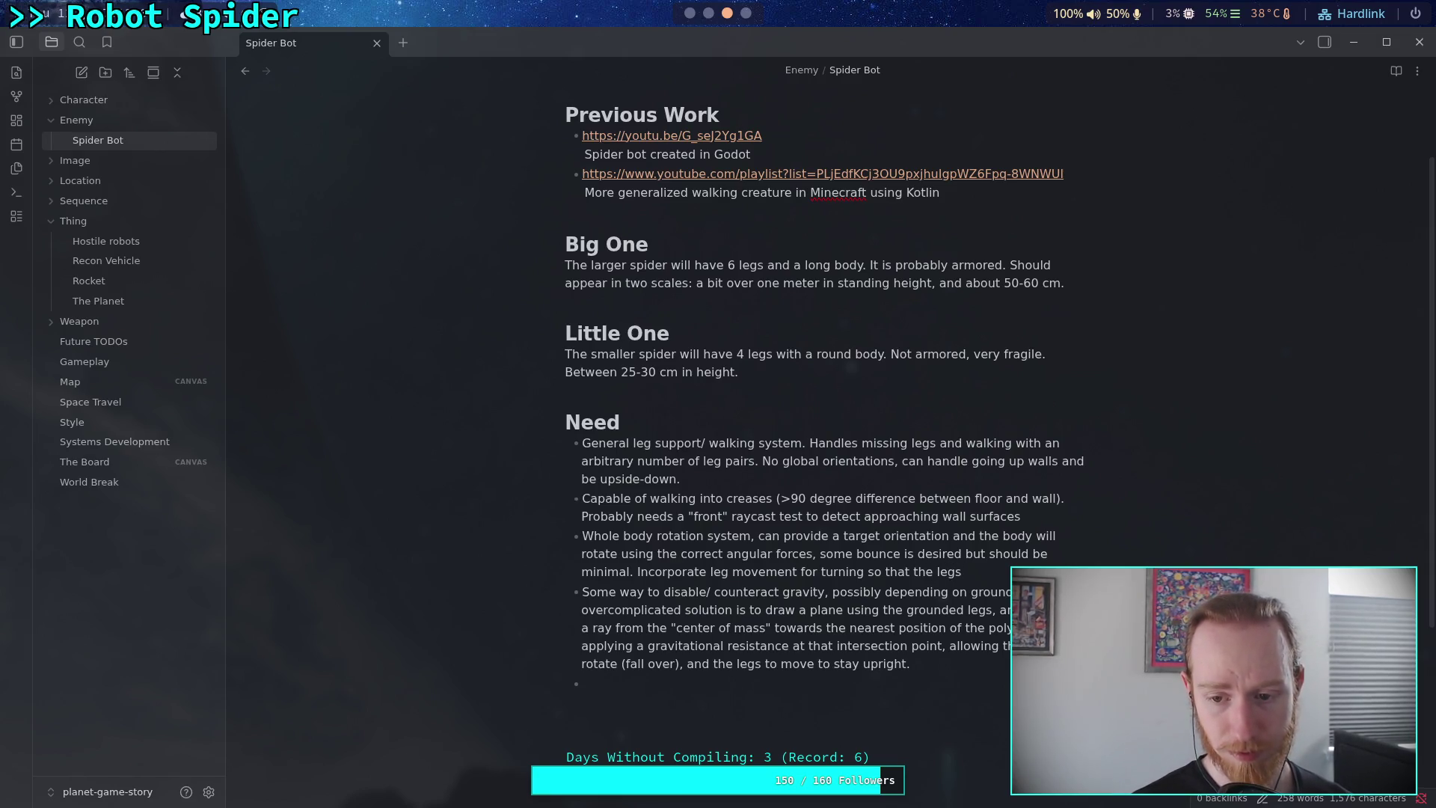
{"action": "type", "text": "don"}
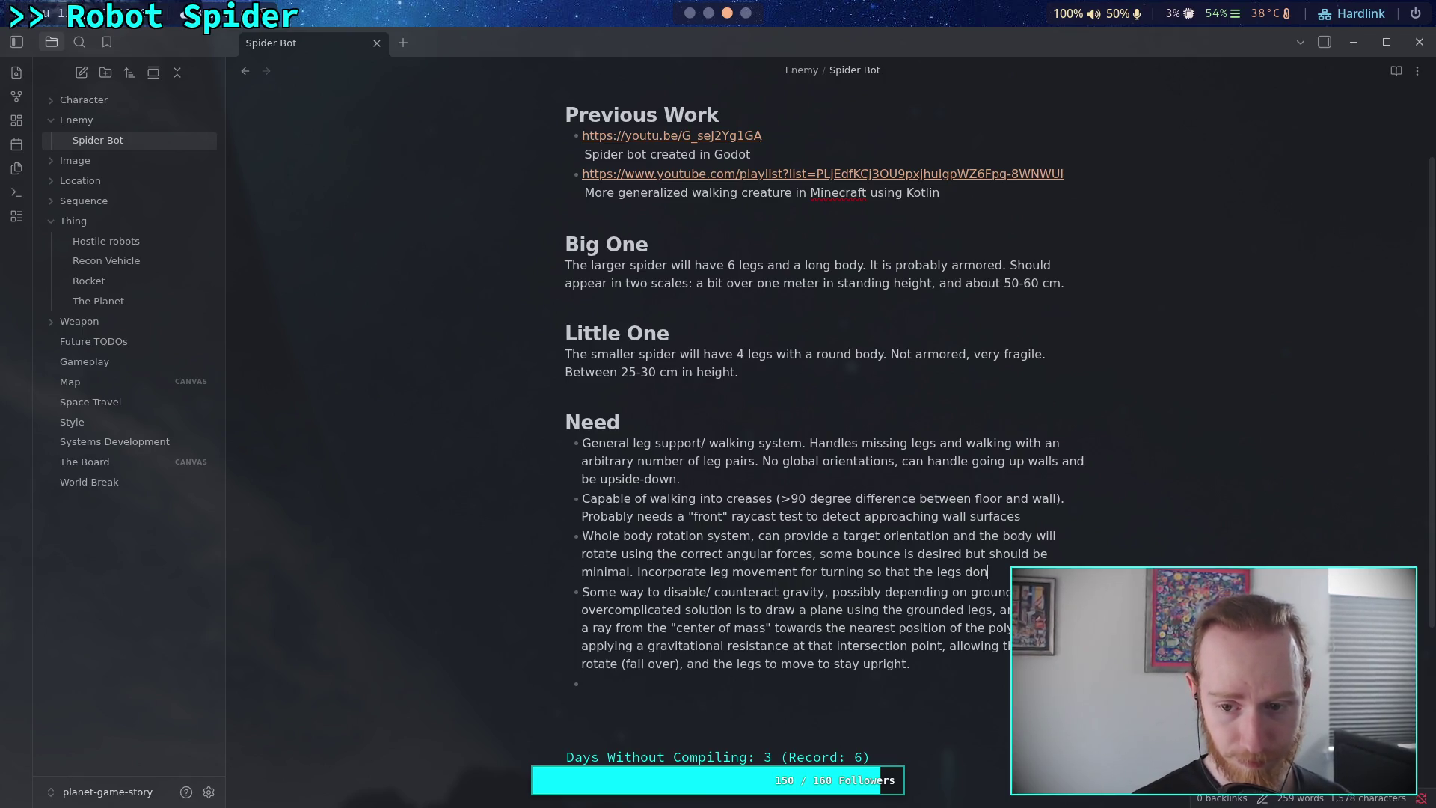
{"action": "type", "text": "'t tr"}
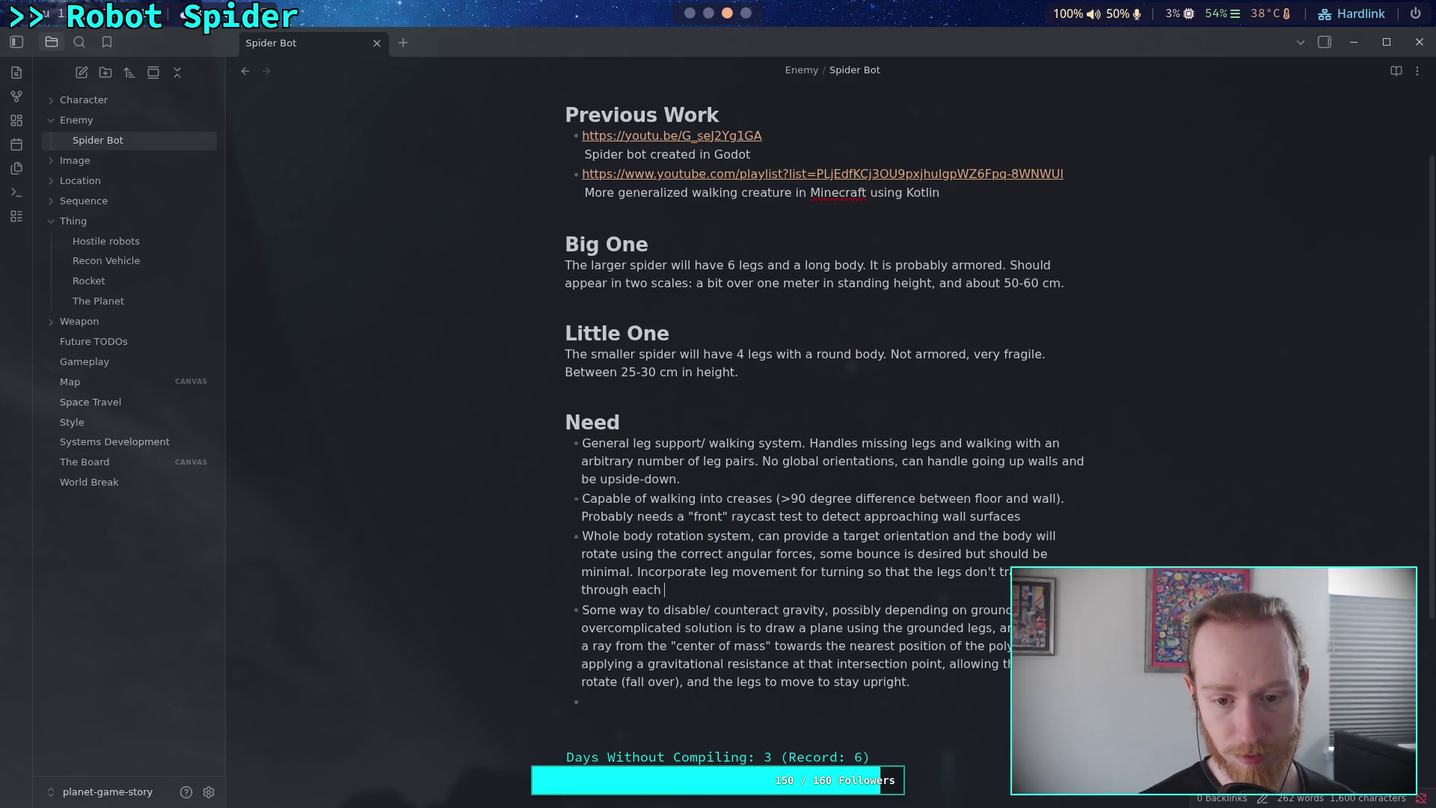
{"action": "type", "text": "er"}
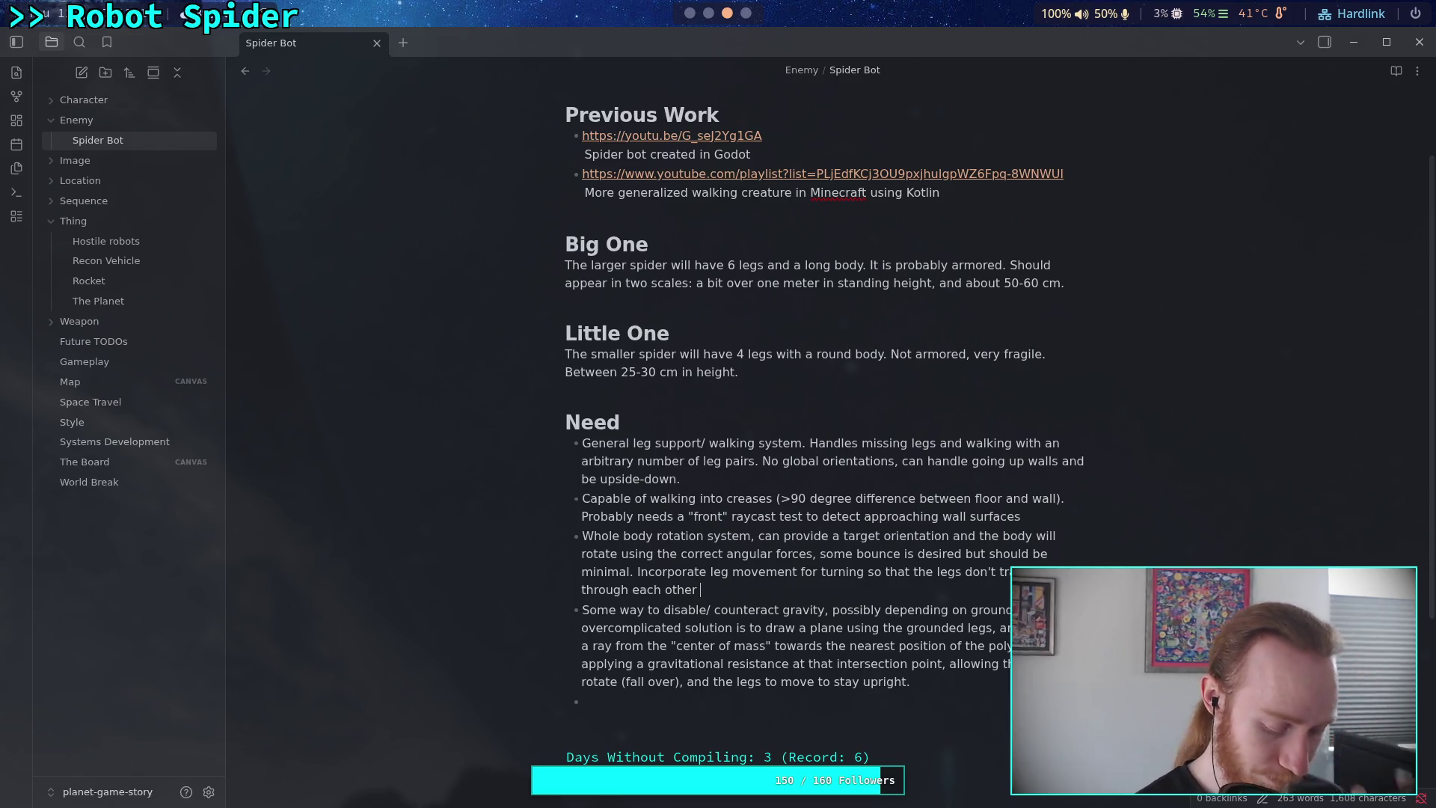
{"action": "key", "text": "BackSpace"}
{"action": "key", "text": "BackSpace"}
{"action": "key", "text": "BackSpace"}
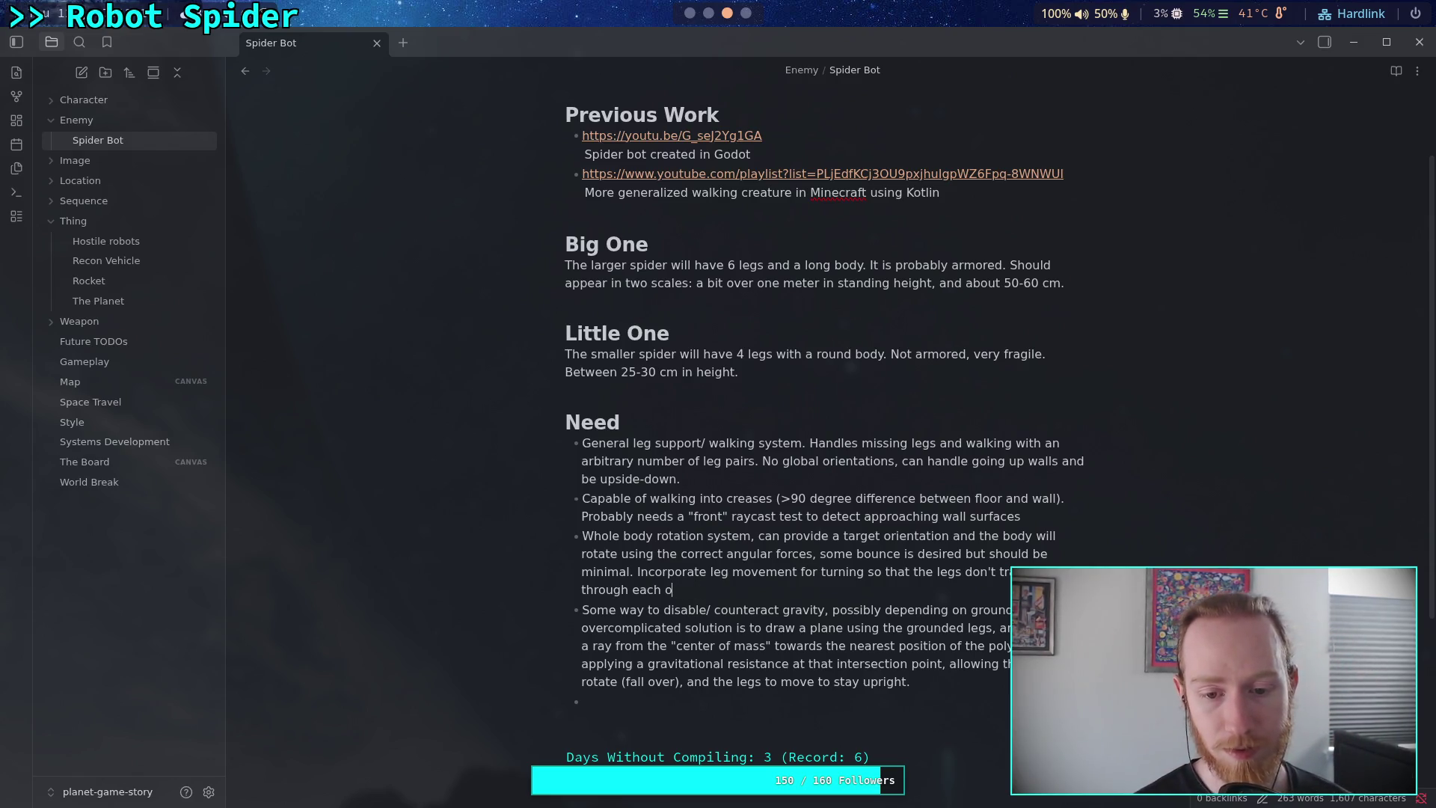
{"action": "key", "text": "BackSpace"}
{"action": "key", "text": "BackSpace"}
{"action": "key", "text": "BackSpace"}
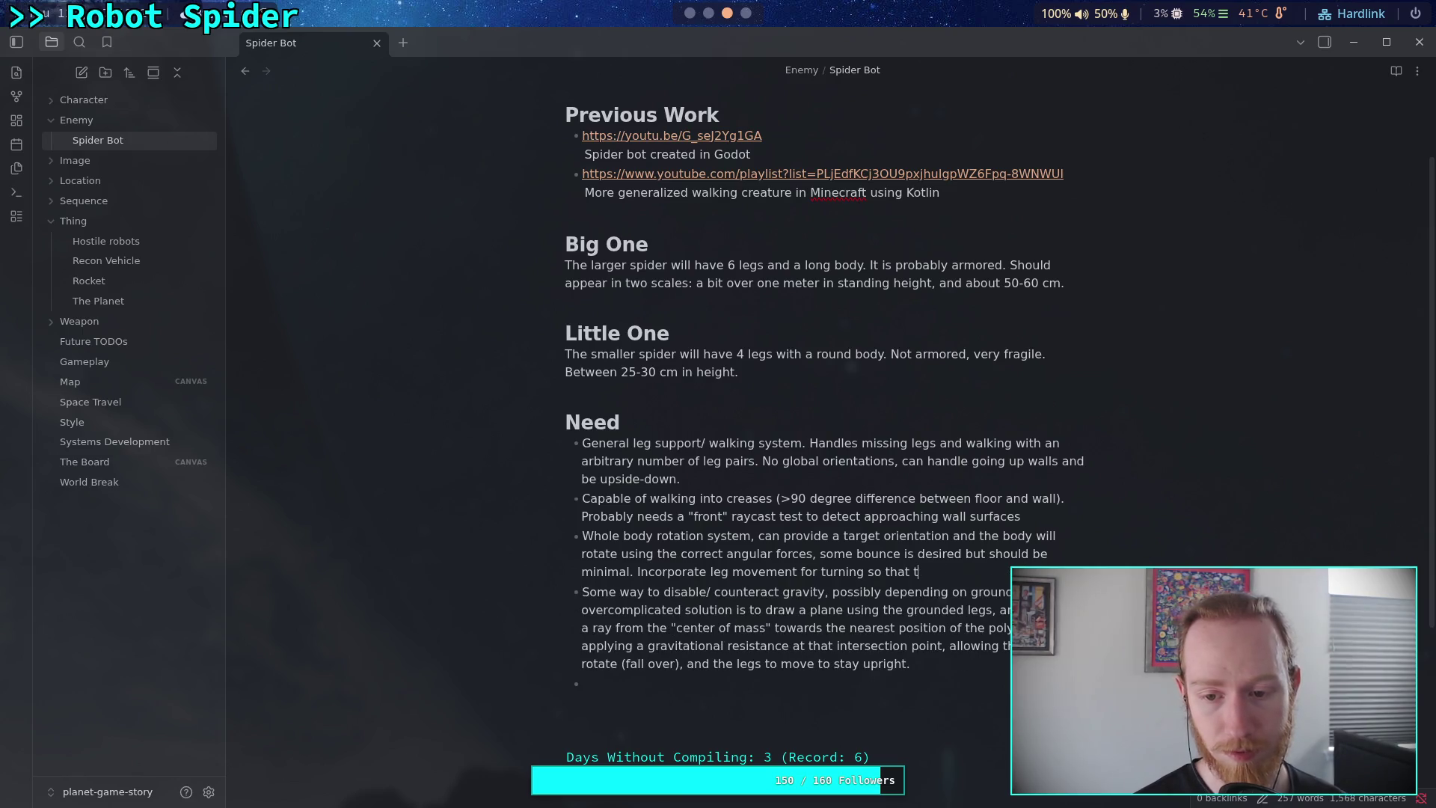
{"action": "key", "text": "BackSpace"}
{"action": "key", "text": "BackSpace"}
{"action": "key", "text": "BackSpace"}
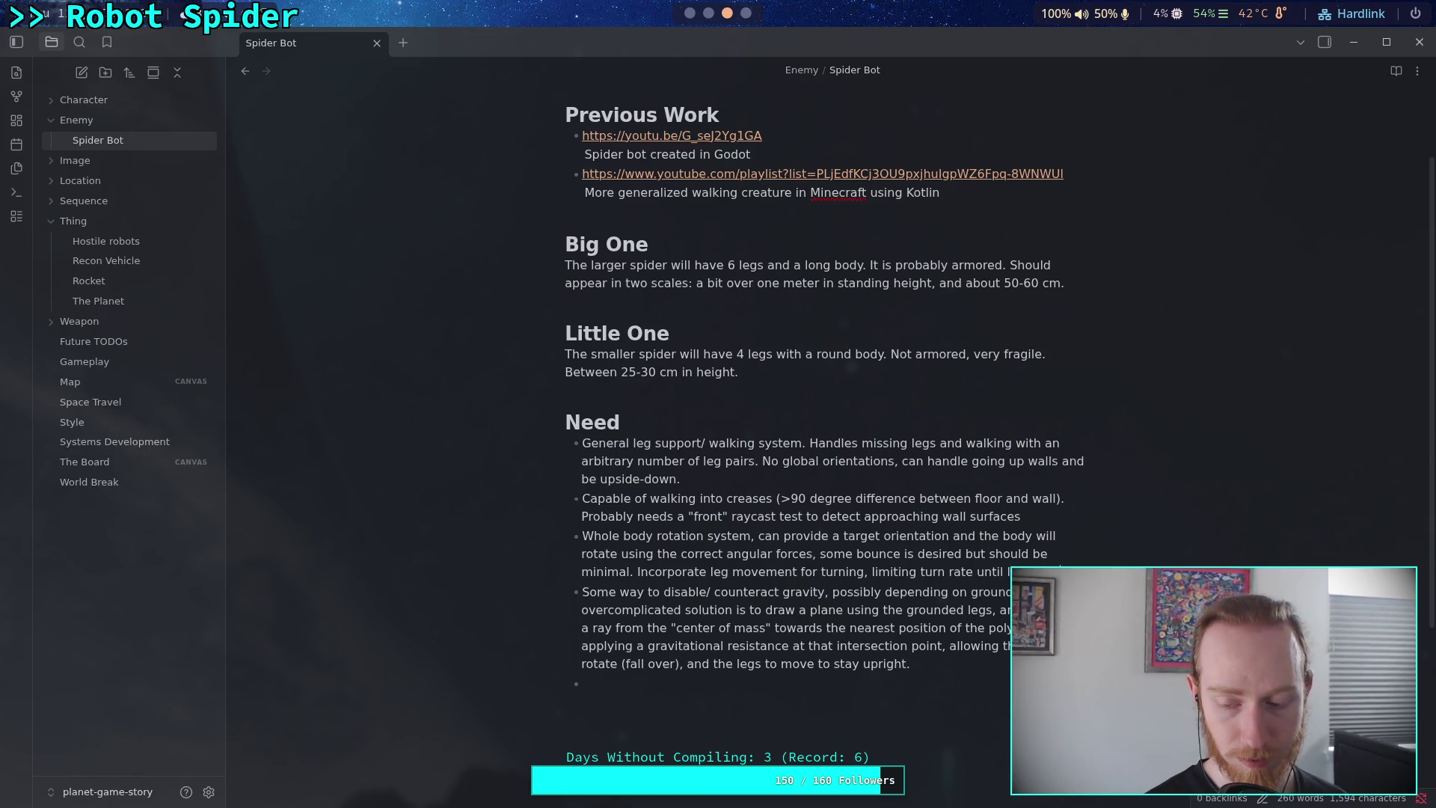
{"action": "type", "text": "follow."}
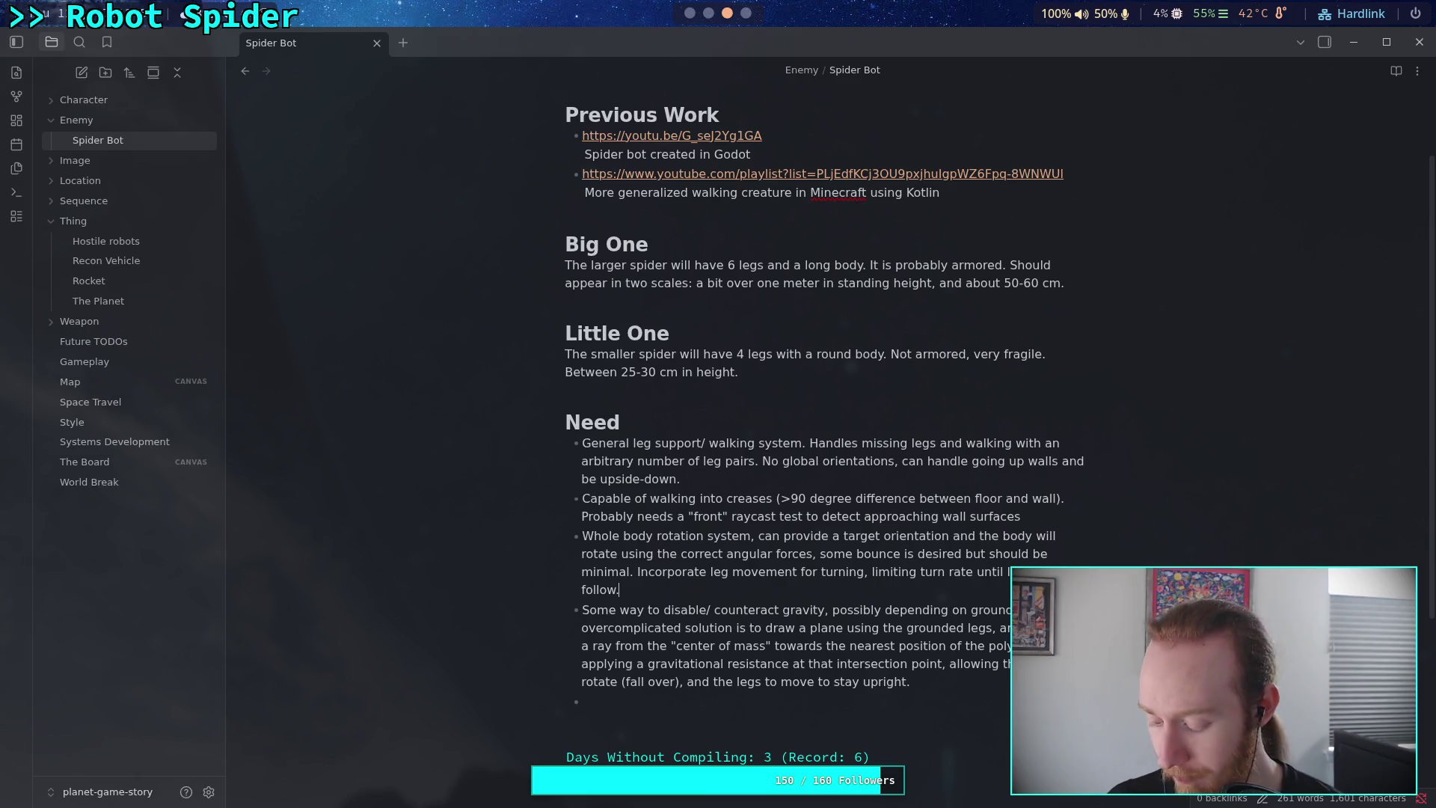
Switch to Godot and open the CharacterController script in the script editor.
{"action": "key", "text": "super+1"}
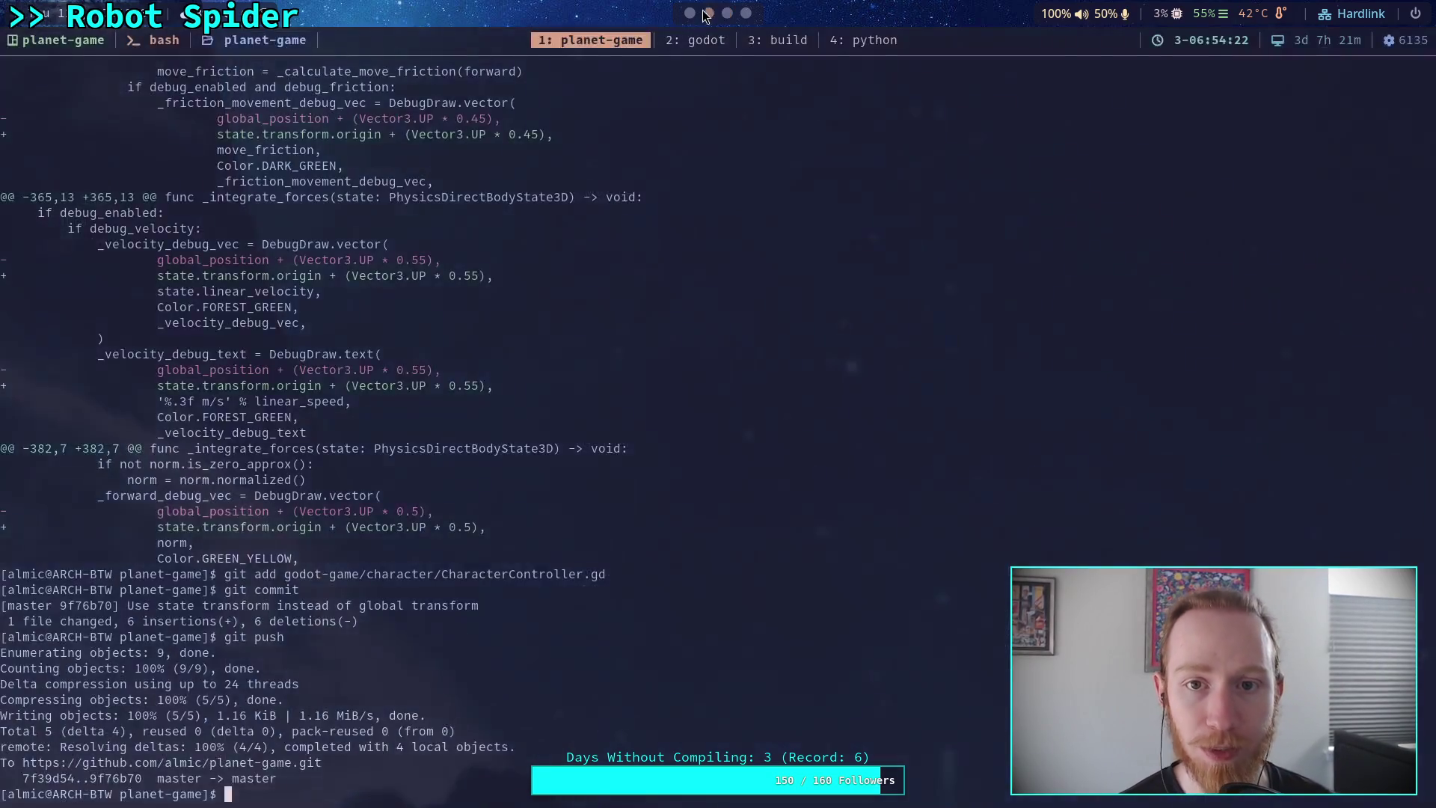
{"action": "left_click", "coordinate": [687, 17]}
{"action": "left_click", "coordinate": [82, 131]}
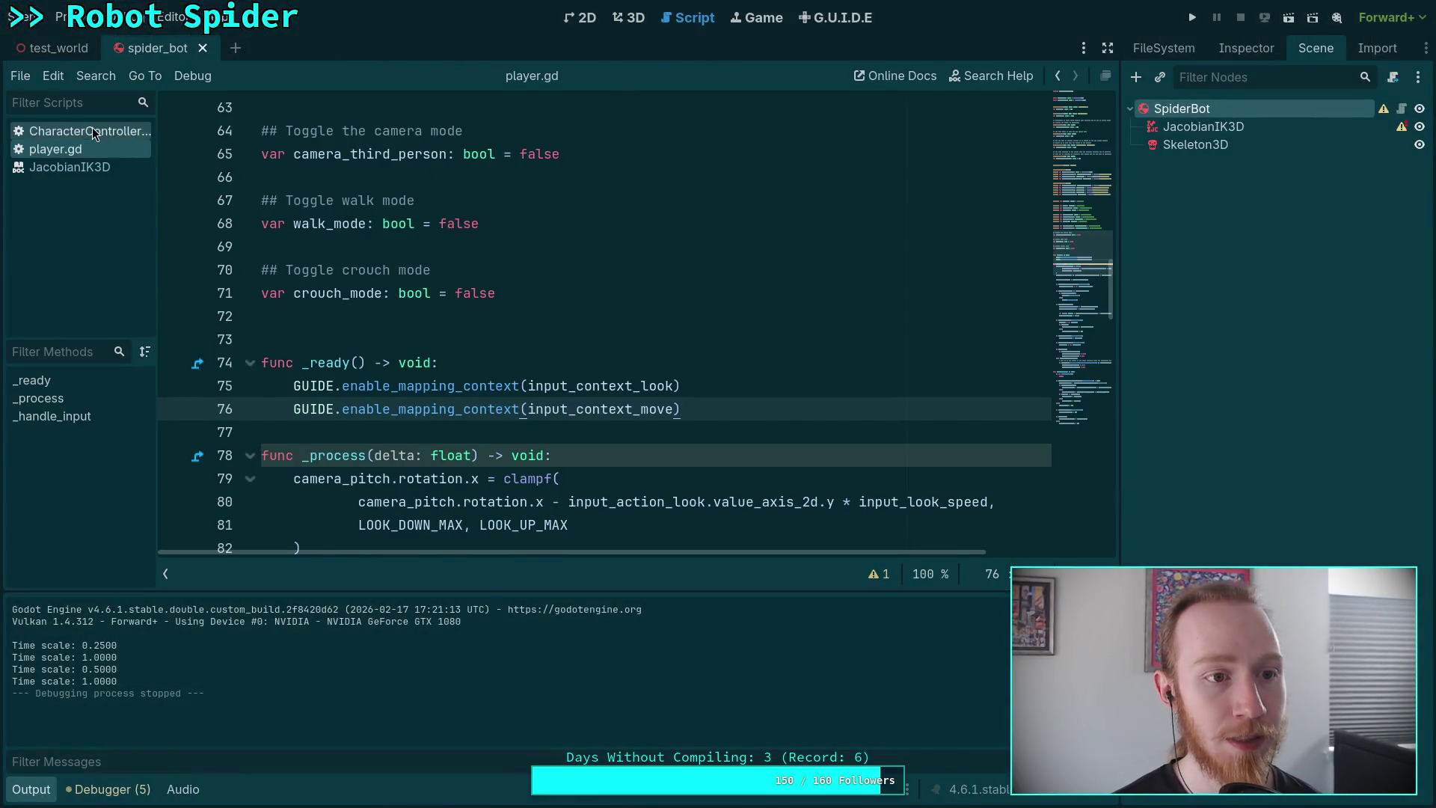
{"action": "left_click", "coordinate": [25, 787]}
{"action": "scroll", "coordinate": [470, 372], "scroll_direction": "down", "scroll_amount": 20}
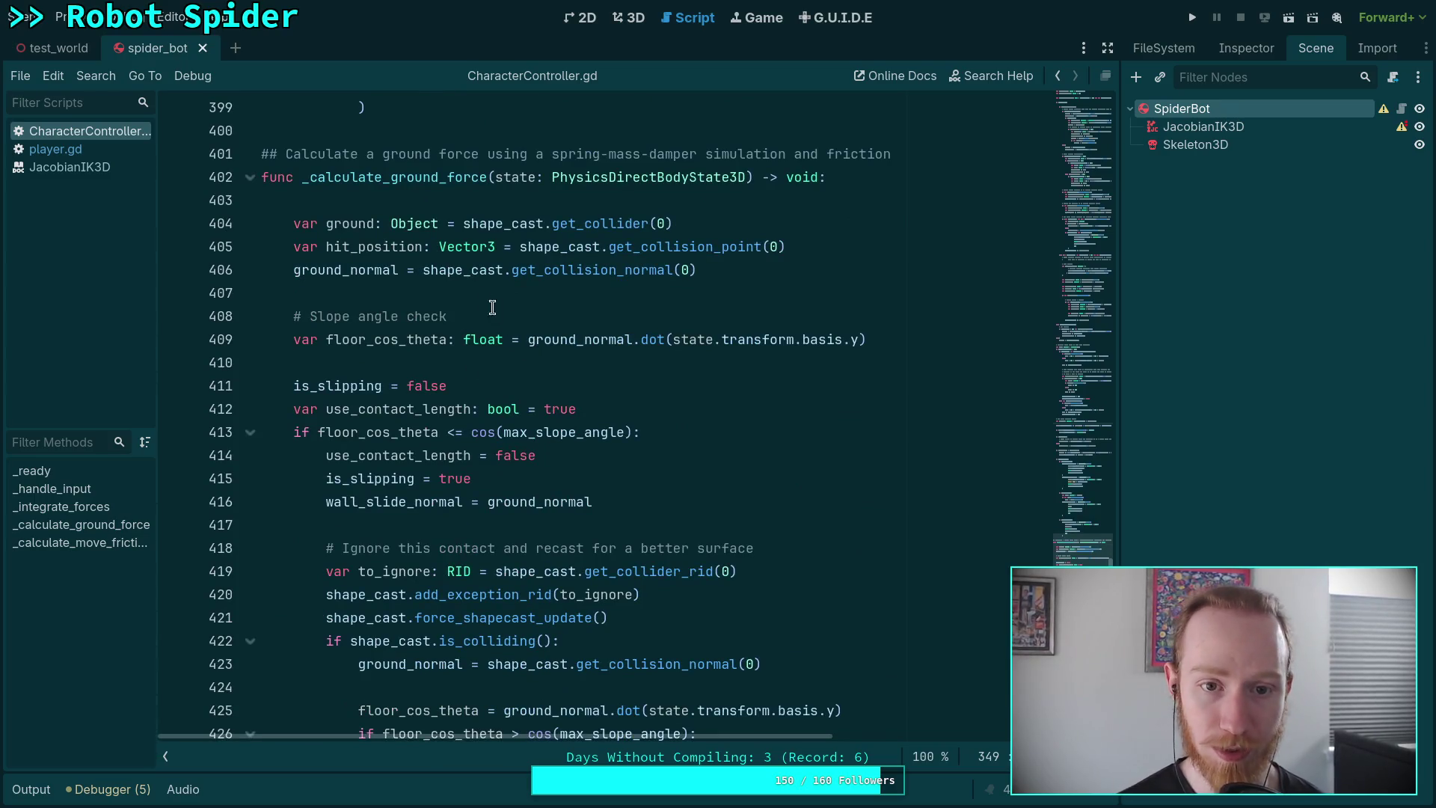
{"action": "left_click_drag", "start_coordinate": [264, 178], "coordinate": [548, 258]}
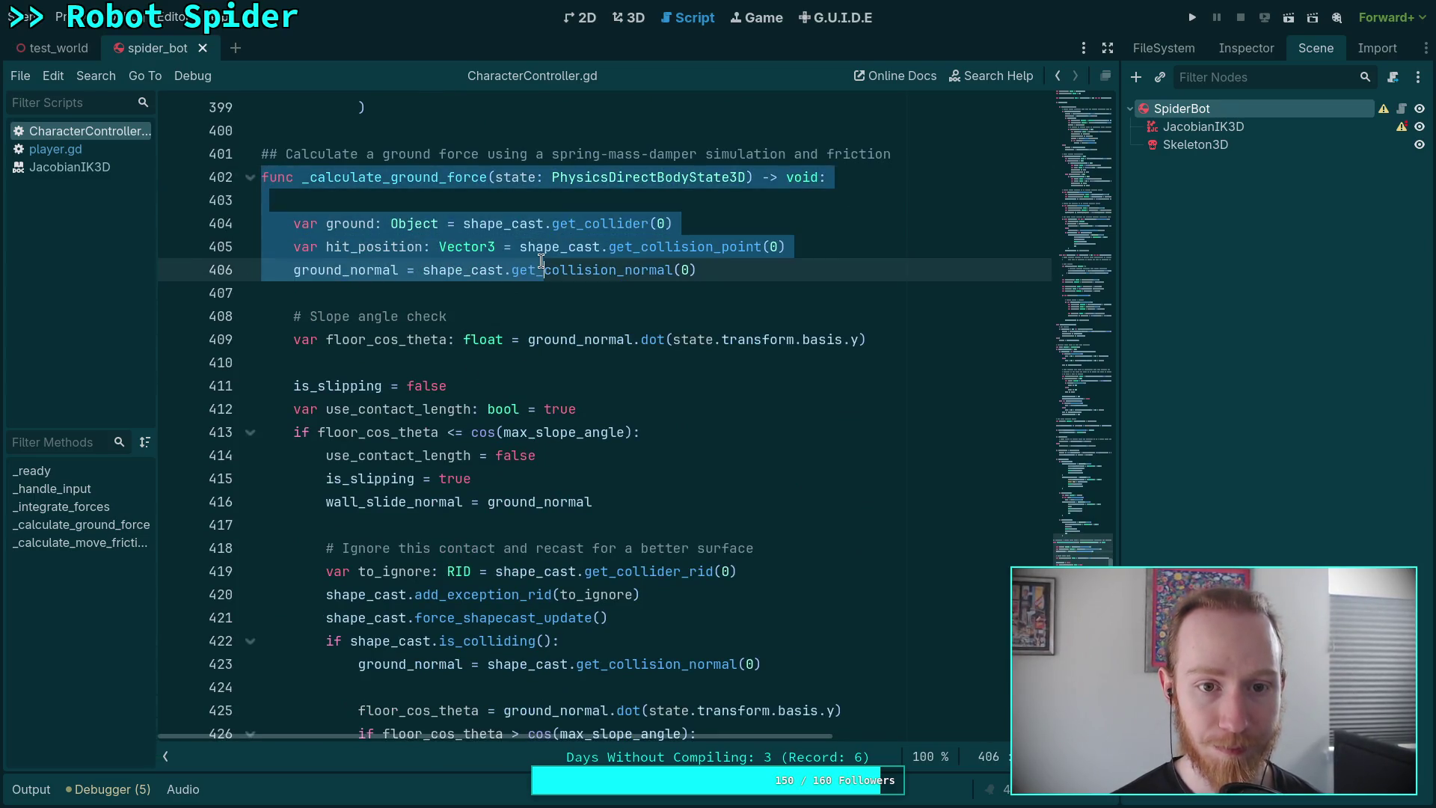
{"action": "scroll", "coordinate": [548, 258], "scroll_direction": "up", "scroll_amount": 15}
{"action": "scroll", "coordinate": [548, 257], "scroll_direction": "up", "scroll_amount": 20}
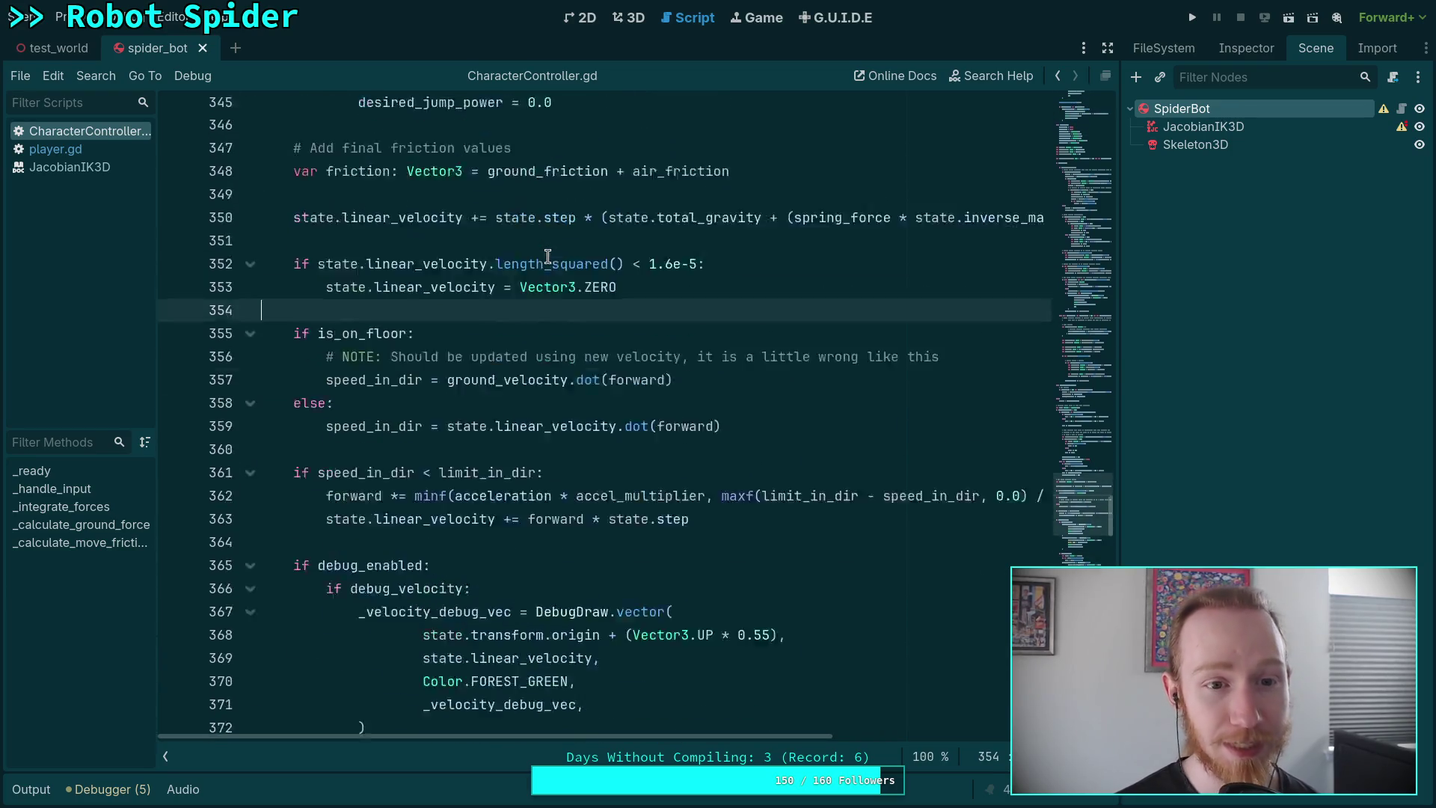
{"action": "scroll", "coordinate": [548, 257], "scroll_direction": "up", "scroll_amount": 20}
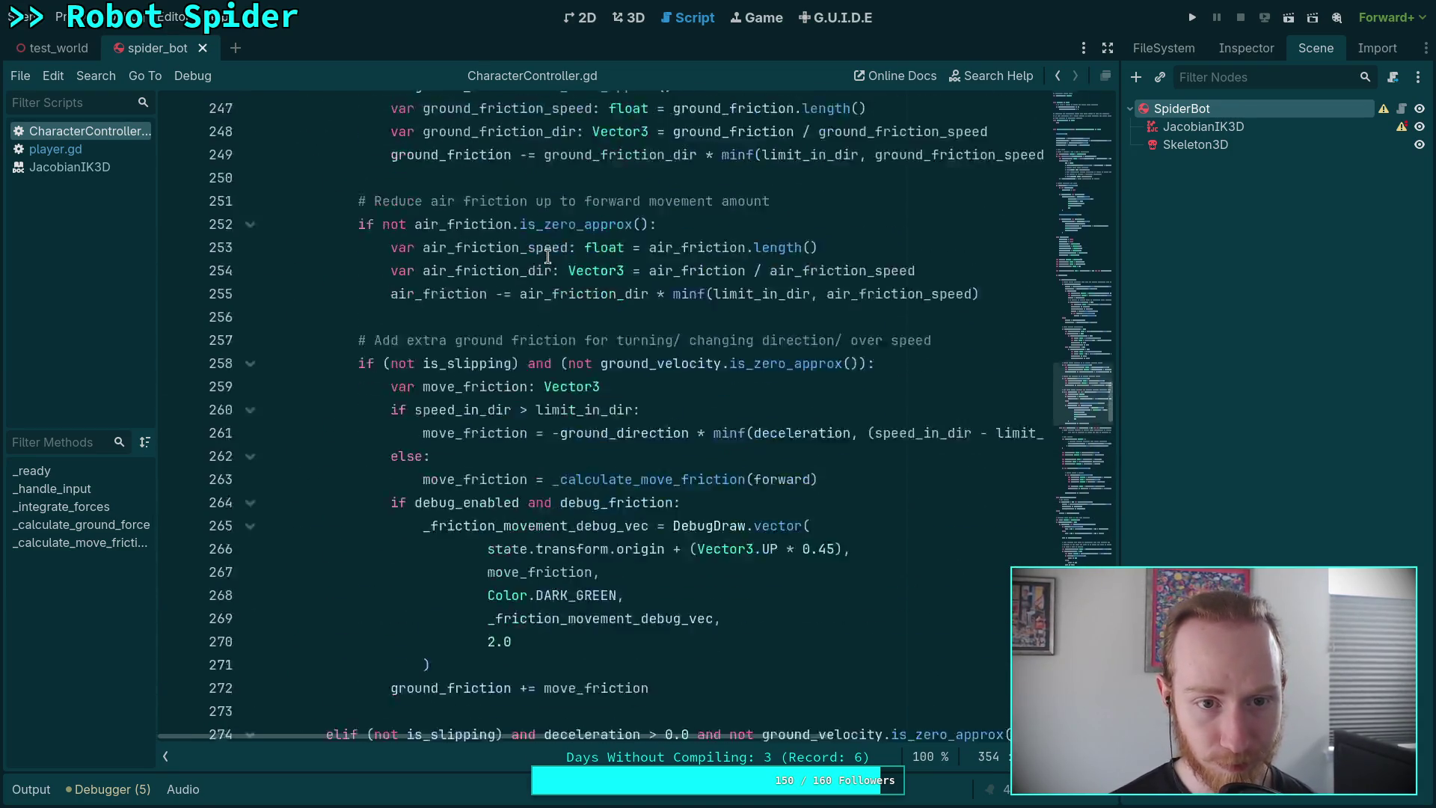
{"action": "scroll", "coordinate": [548, 257], "scroll_direction": "up", "scroll_amount": 10}
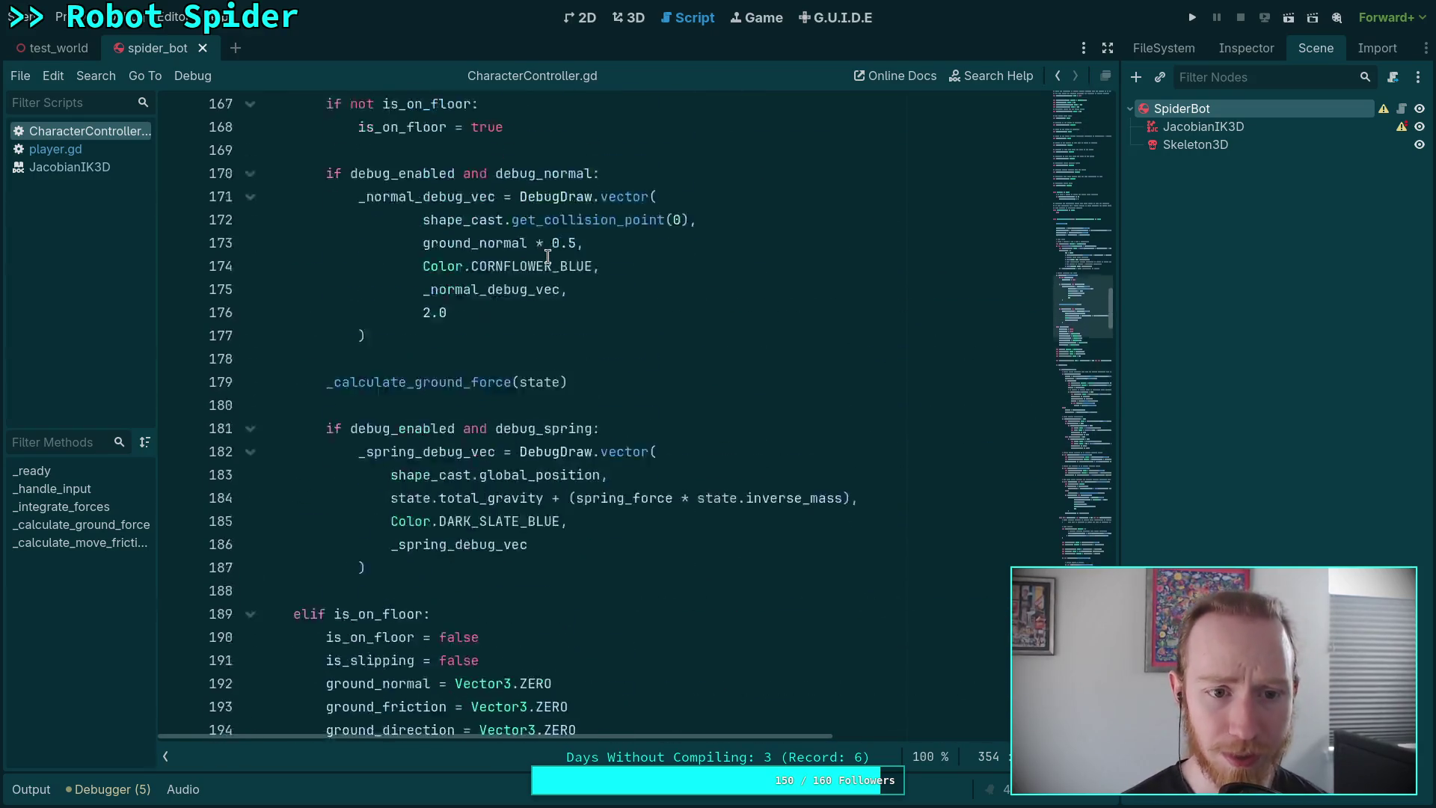
{"action": "double_click", "coordinate": [424, 636]}
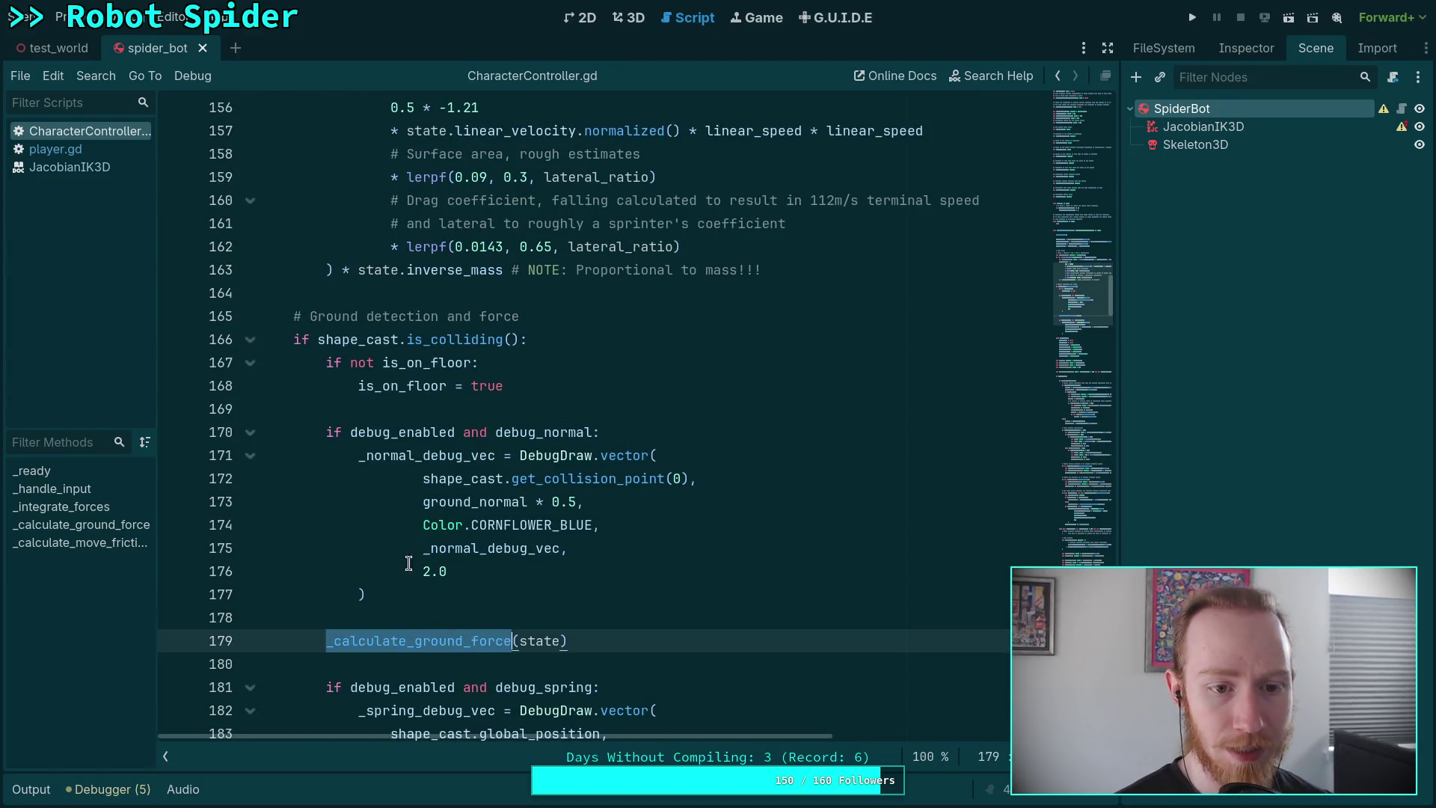
{"action": "double_click", "coordinate": [350, 338]}
{"action": "scroll", "coordinate": [478, 434], "scroll_direction": "down", "scroll_amount": 2}
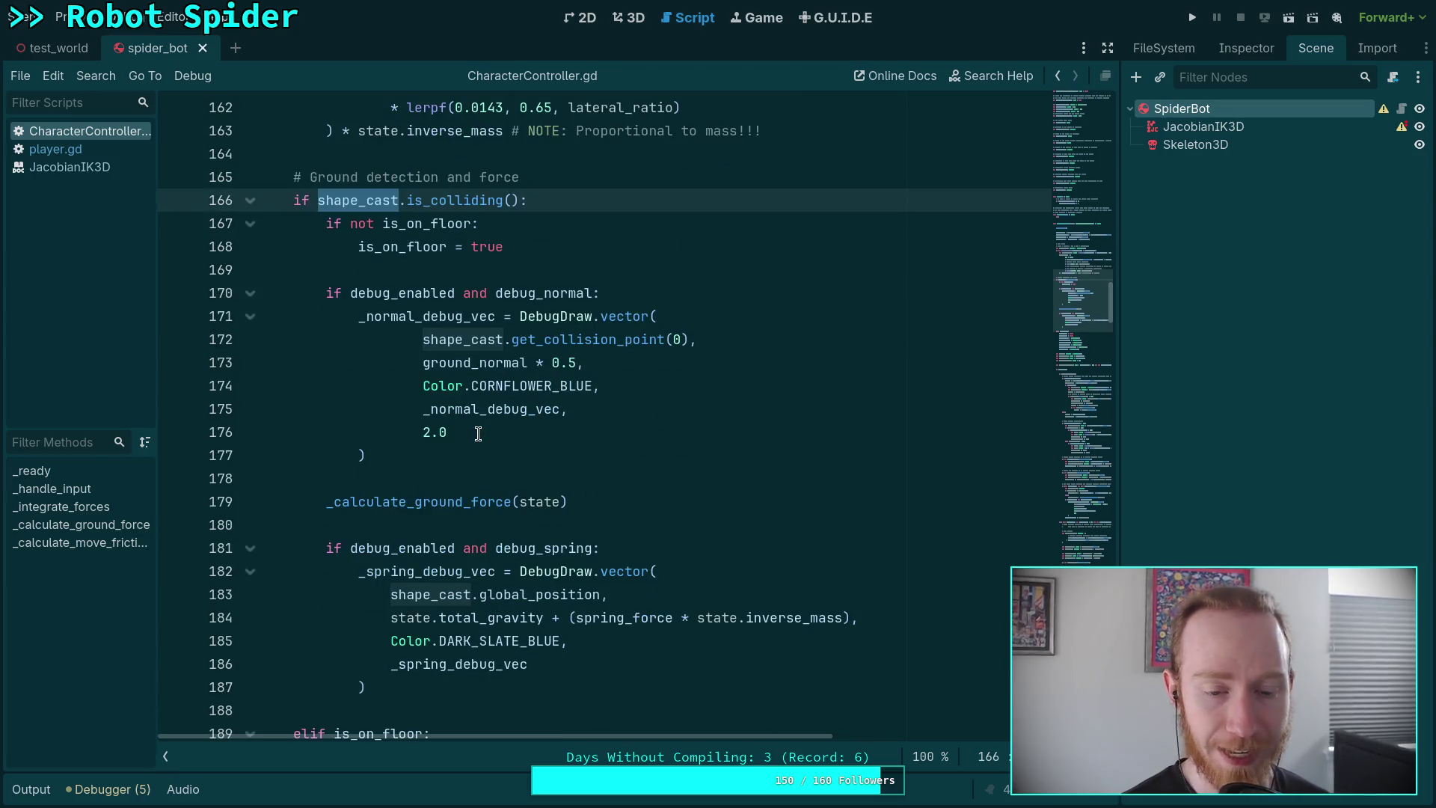
{"action": "double_click", "coordinate": [444, 502]}
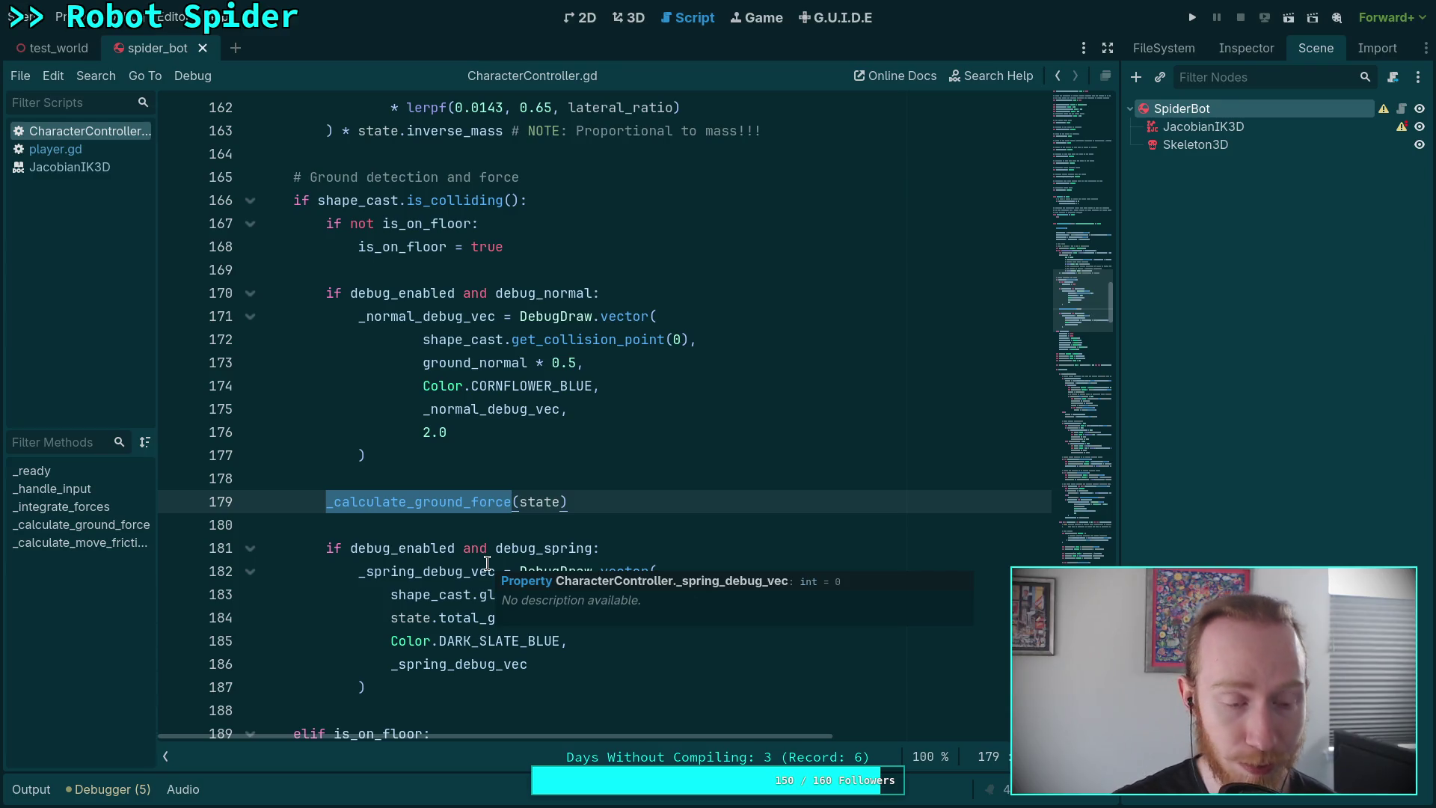
{"action": "scroll", "coordinate": [476, 548], "scroll_direction": "down", "scroll_amount": 4}
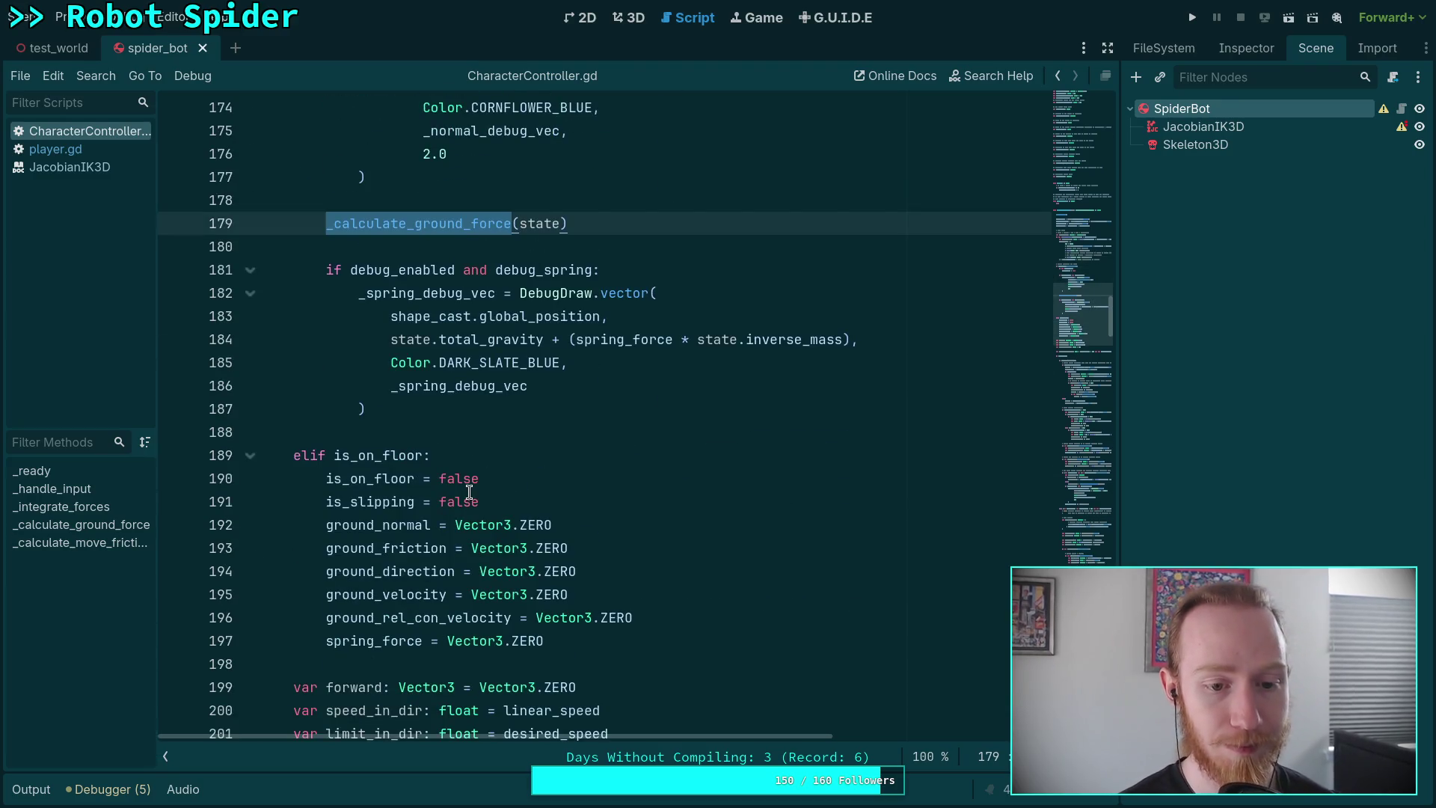
{"action": "scroll", "coordinate": [469, 493], "scroll_direction": "up", "scroll_amount": 1}
{"action": "mouse_move", "coordinate": [573, 704]}
{"action": "left_mouse_down"}
{"action": "mouse_move", "coordinate": [391, 524]}
{"action": "mouse_move", "coordinate": [391, 503]}
{"action": "left_mouse_up"}
{"action": "scroll", "coordinate": [391, 515], "scroll_direction": "up", "scroll_amount": 2}
{"action": "left_click", "coordinate": [402, 477]}
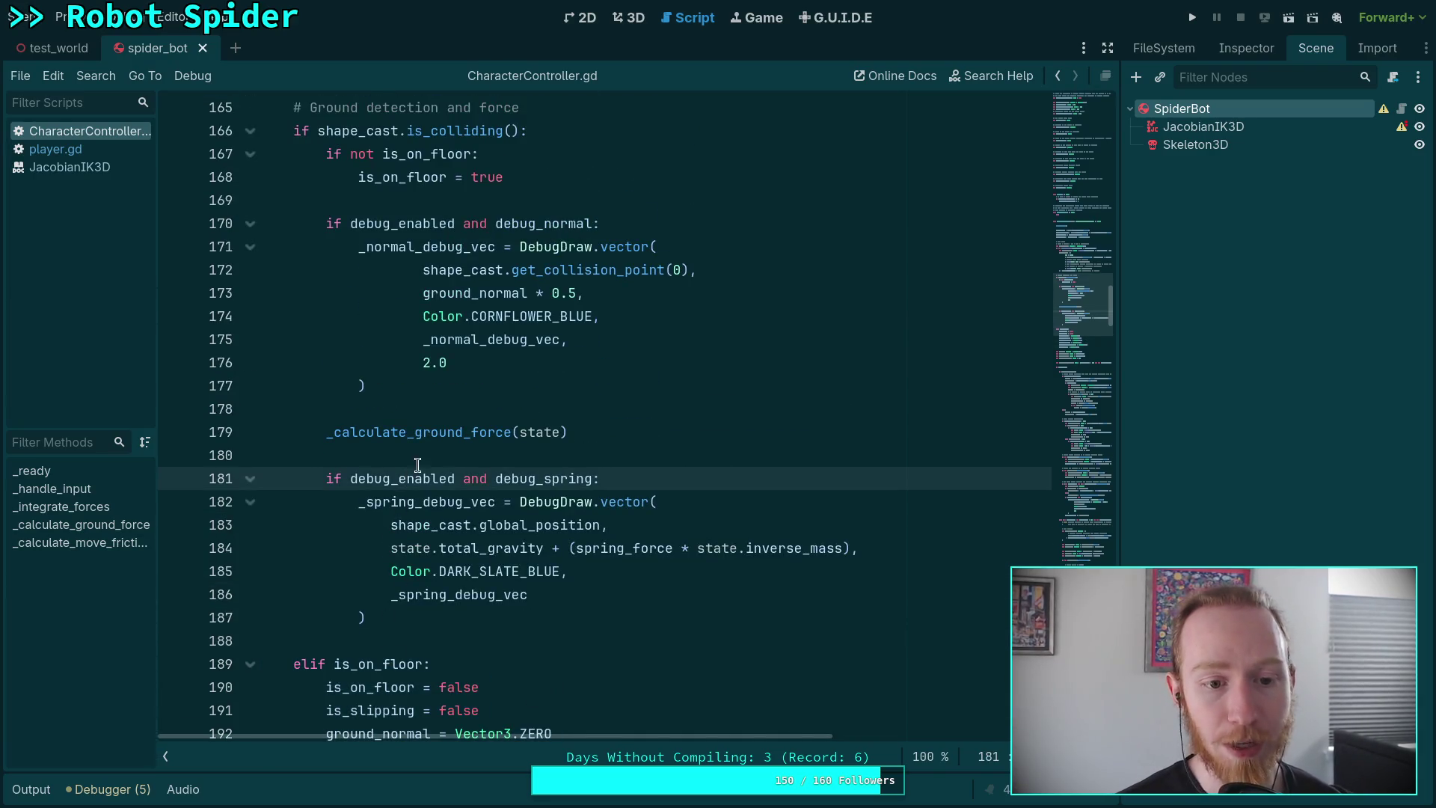
{"action": "left_click", "coordinate": [292, 132]}
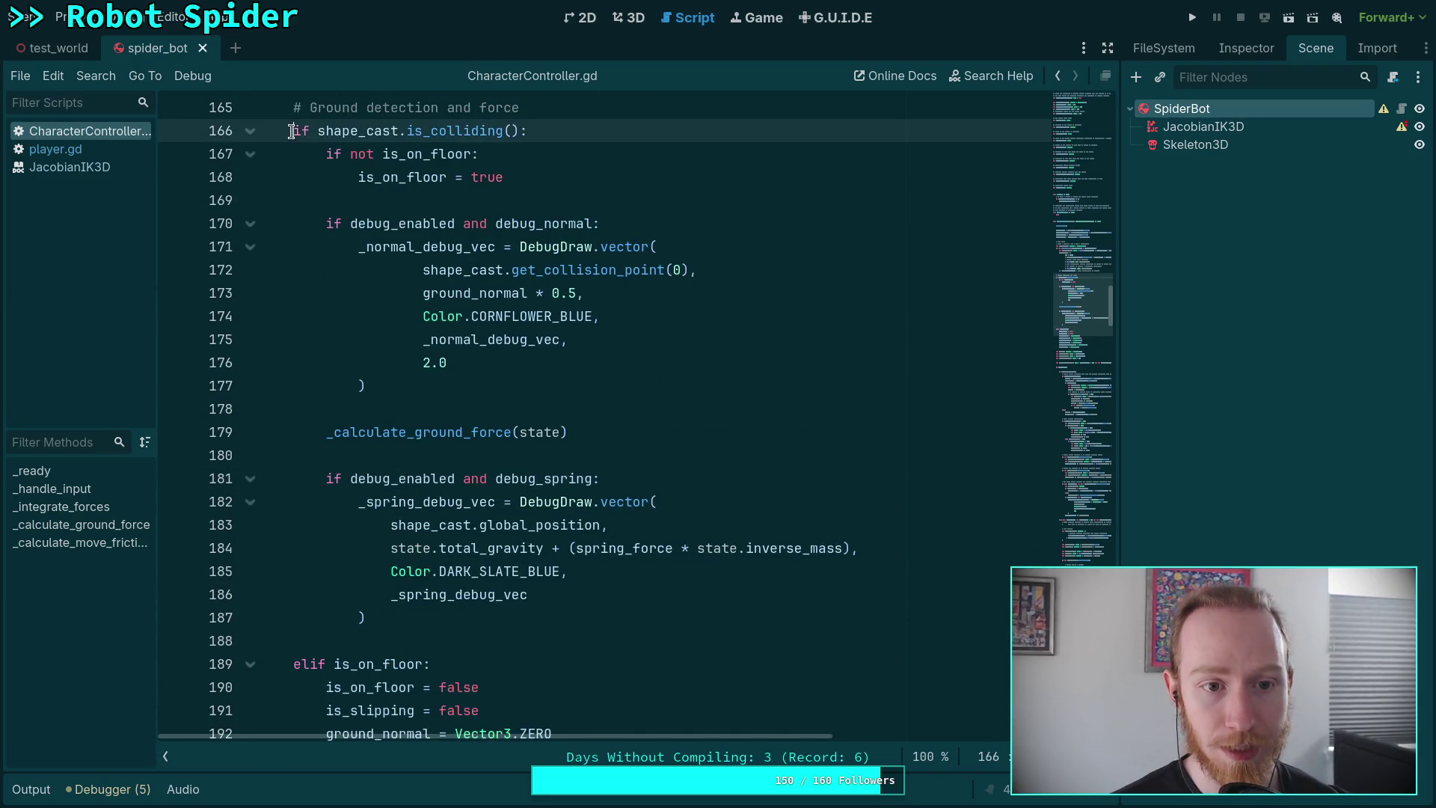
{"action": "double_click", "coordinate": [359, 440]}
{"action": "scroll", "coordinate": [457, 486], "scroll_direction": "up", "scroll_amount": 5}
{"action": "scroll", "coordinate": [459, 487], "scroll_direction": "up", "scroll_amount": 5}
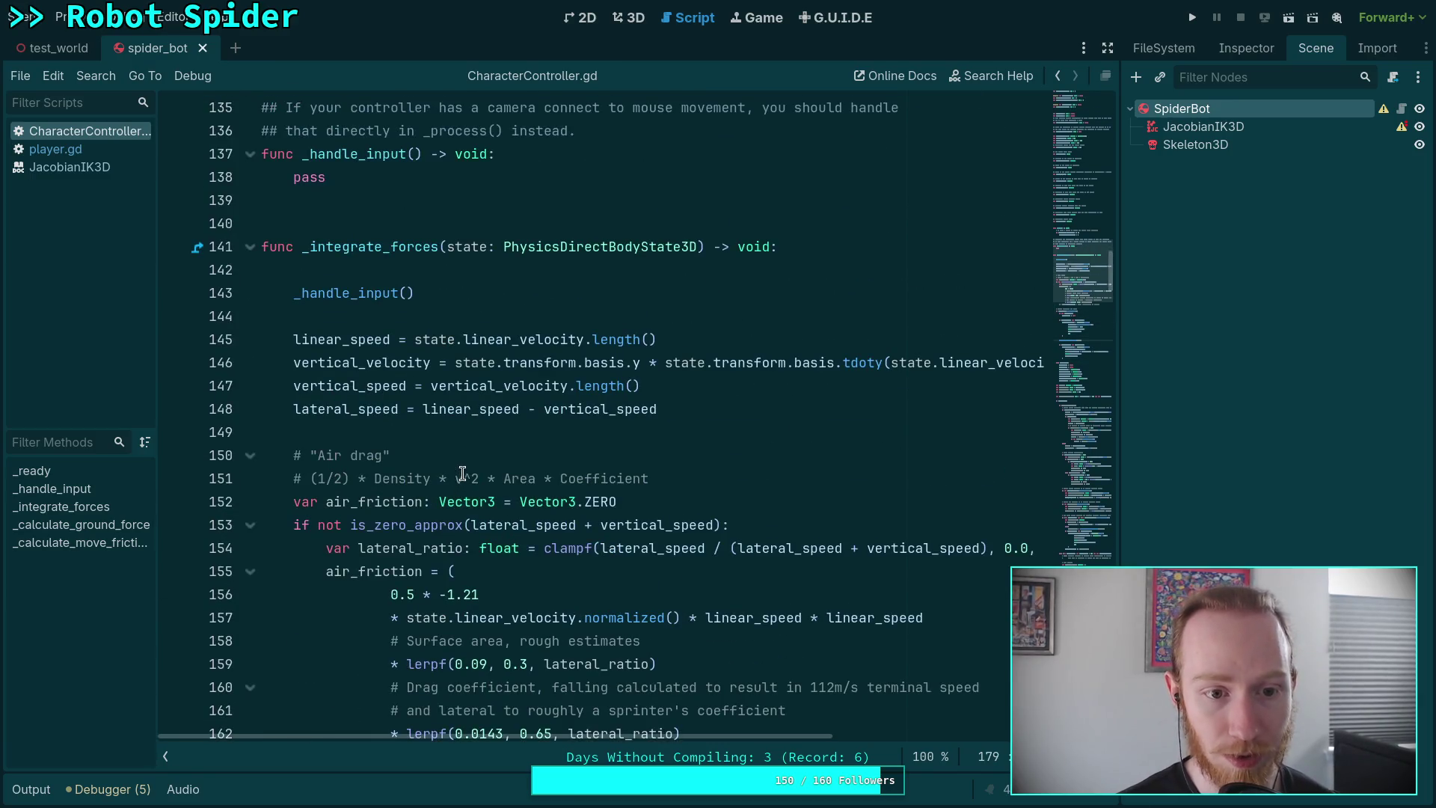
{"action": "scroll", "coordinate": [464, 470], "scroll_direction": "down", "scroll_amount": 2}
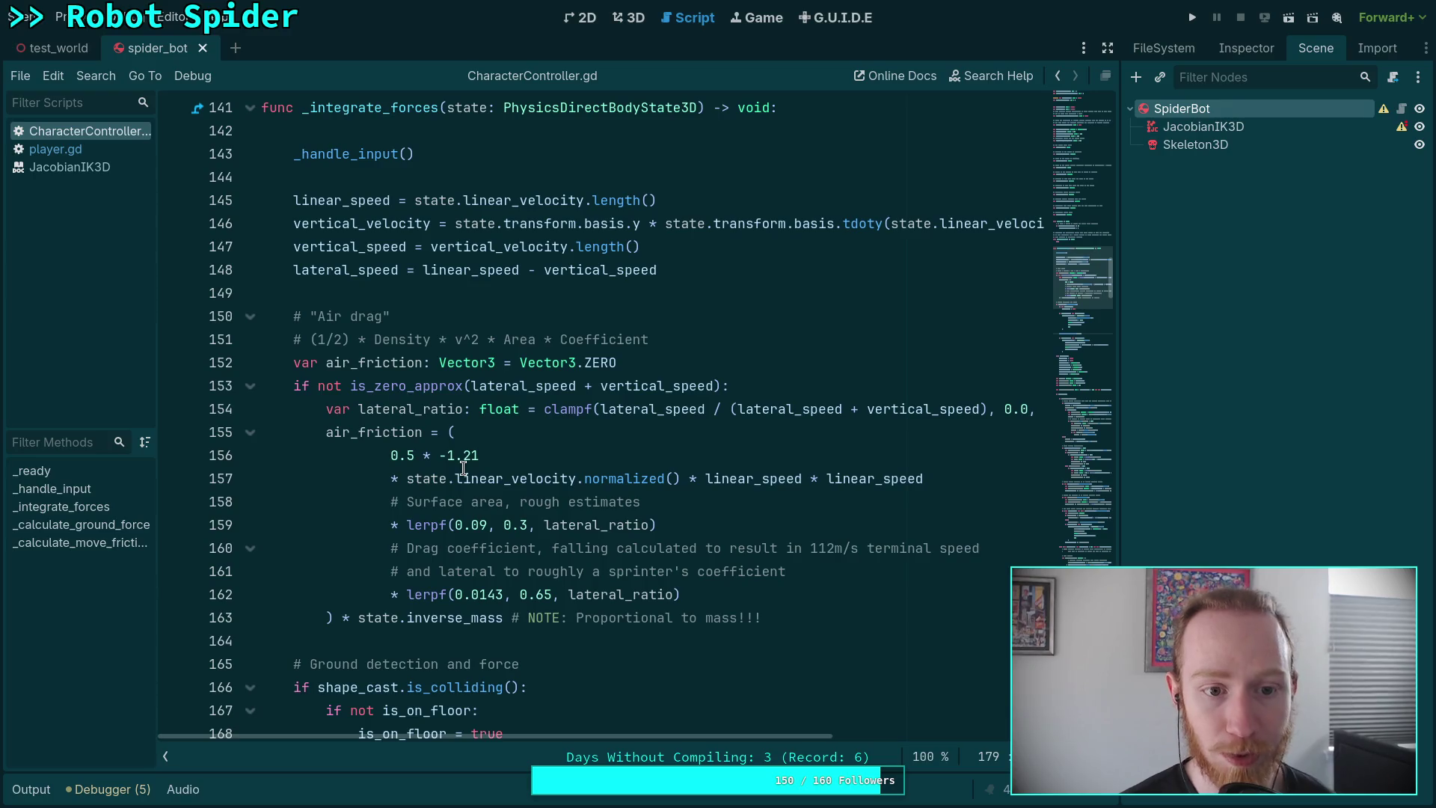
{"action": "mouse_move", "coordinate": [464, 469]}
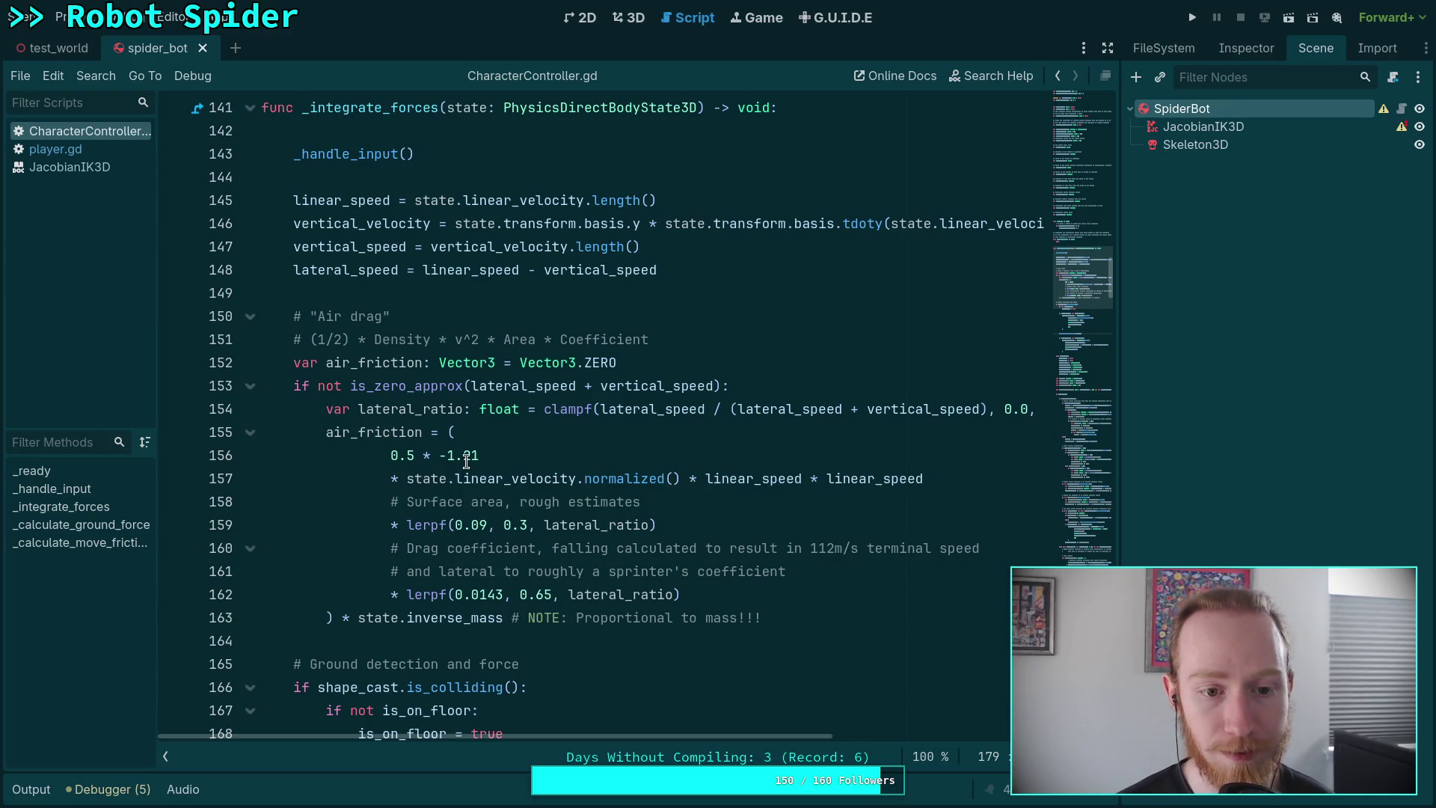
{"action": "scroll", "coordinate": [466, 461], "scroll_direction": "down", "scroll_amount": 1}
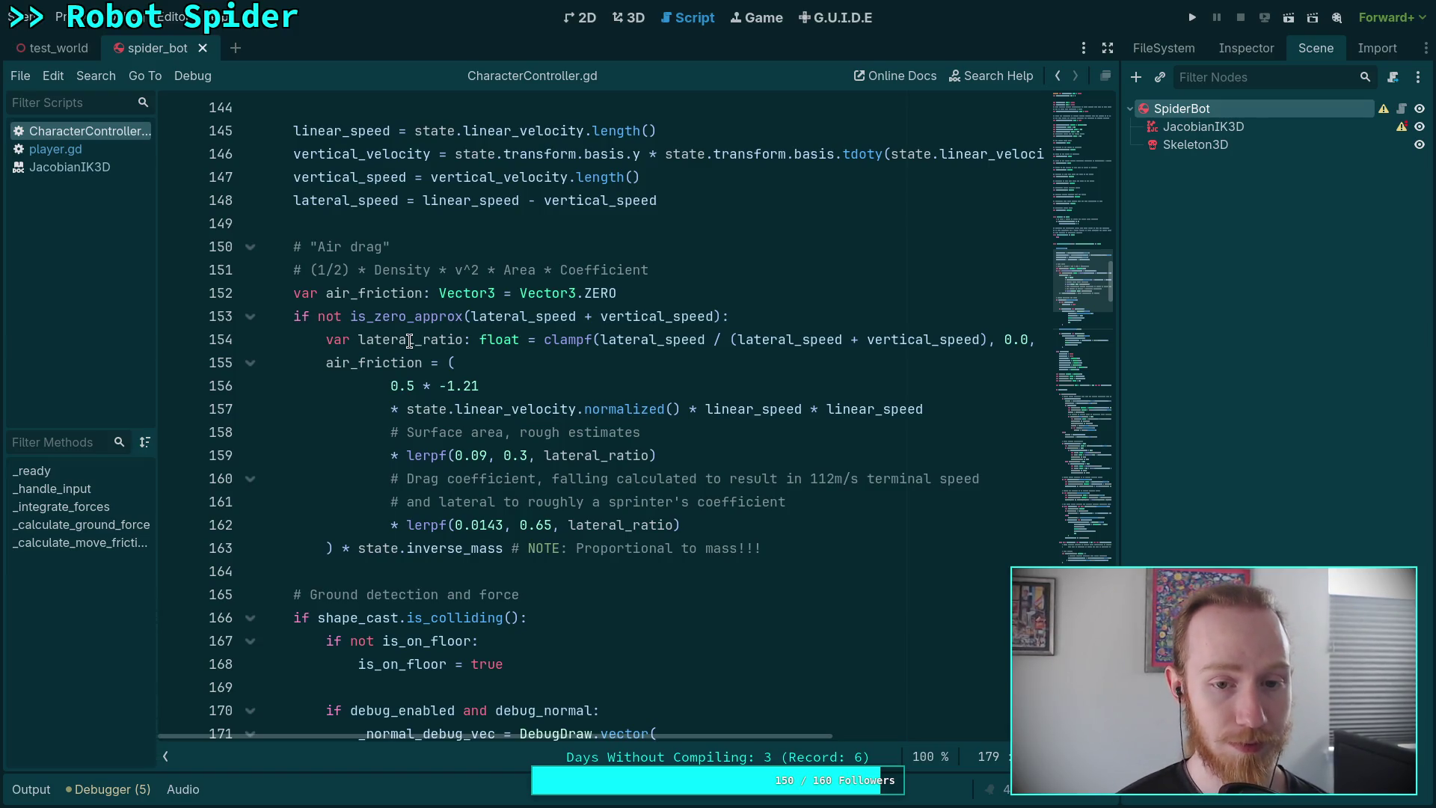
{"action": "scroll", "coordinate": [410, 344], "scroll_direction": "down", "scroll_amount": 6}
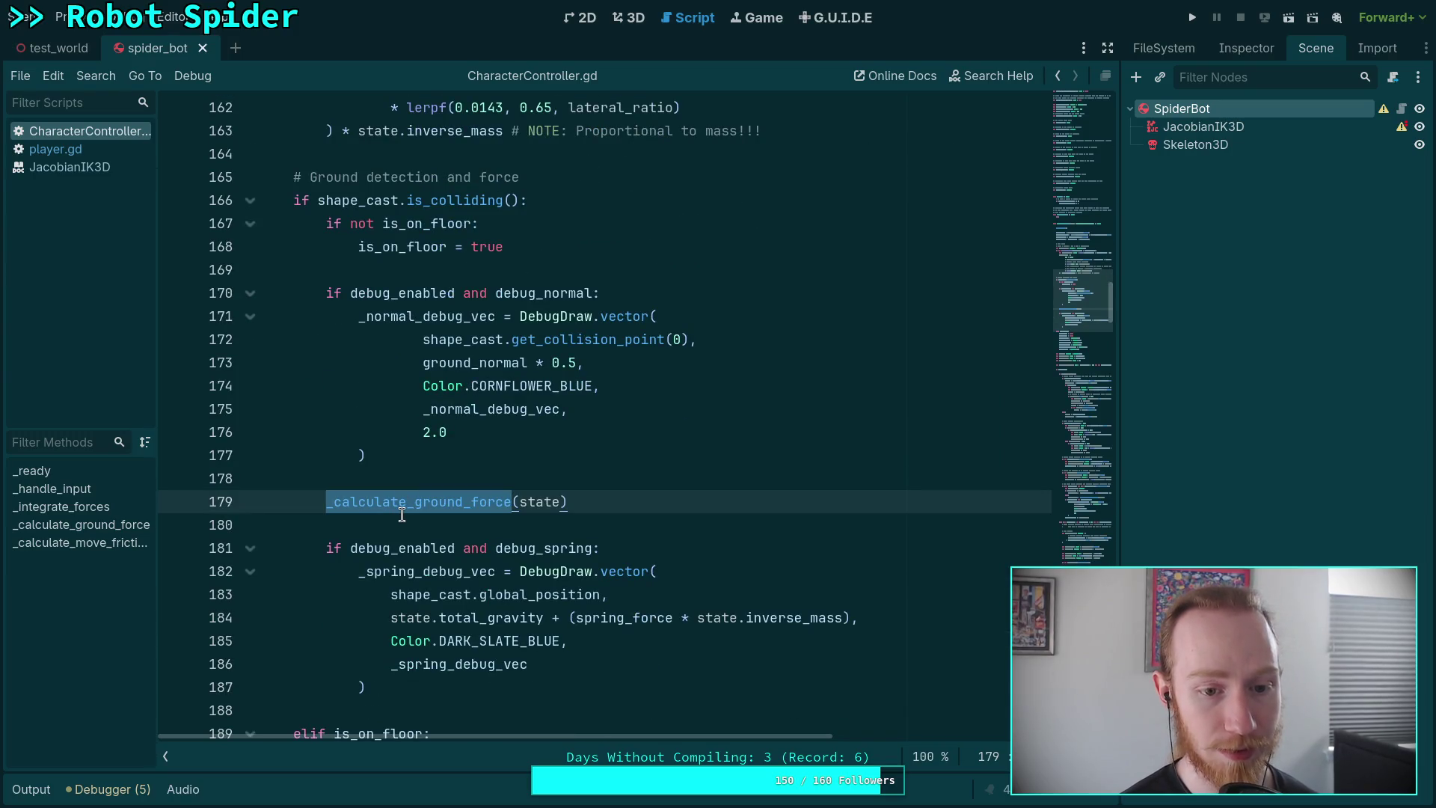
{"action": "scroll", "coordinate": [381, 507], "scroll_direction": "up", "scroll_amount": 4}
{"action": "scroll", "coordinate": [369, 503], "scroll_direction": "down", "scroll_amount": 3}
{"action": "scroll", "coordinate": [369, 503], "scroll_direction": "up", "scroll_amount": 4}
Select and review the air drag and ground detection/force code blocks.
{"action": "mouse_move", "coordinate": [770, 479]}
{"action": "left_mouse_down"}
{"action": "mouse_move", "coordinate": [327, 270]}
{"action": "mouse_move", "coordinate": [291, 186]}
{"action": "left_mouse_up"}
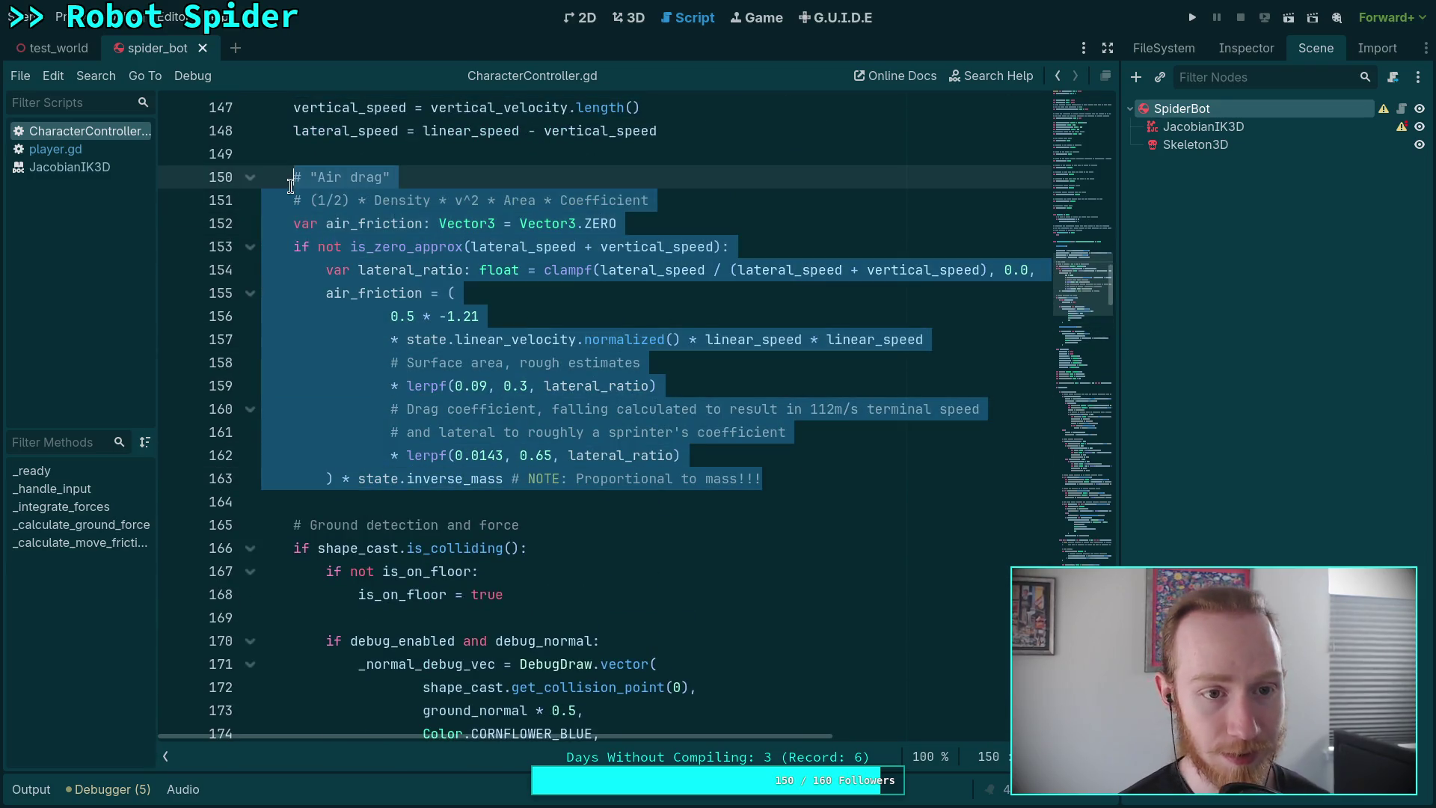
{"action": "left_click", "coordinate": [490, 500]}
{"action": "scroll", "coordinate": [494, 497], "scroll_direction": "down", "scroll_amount": 3}
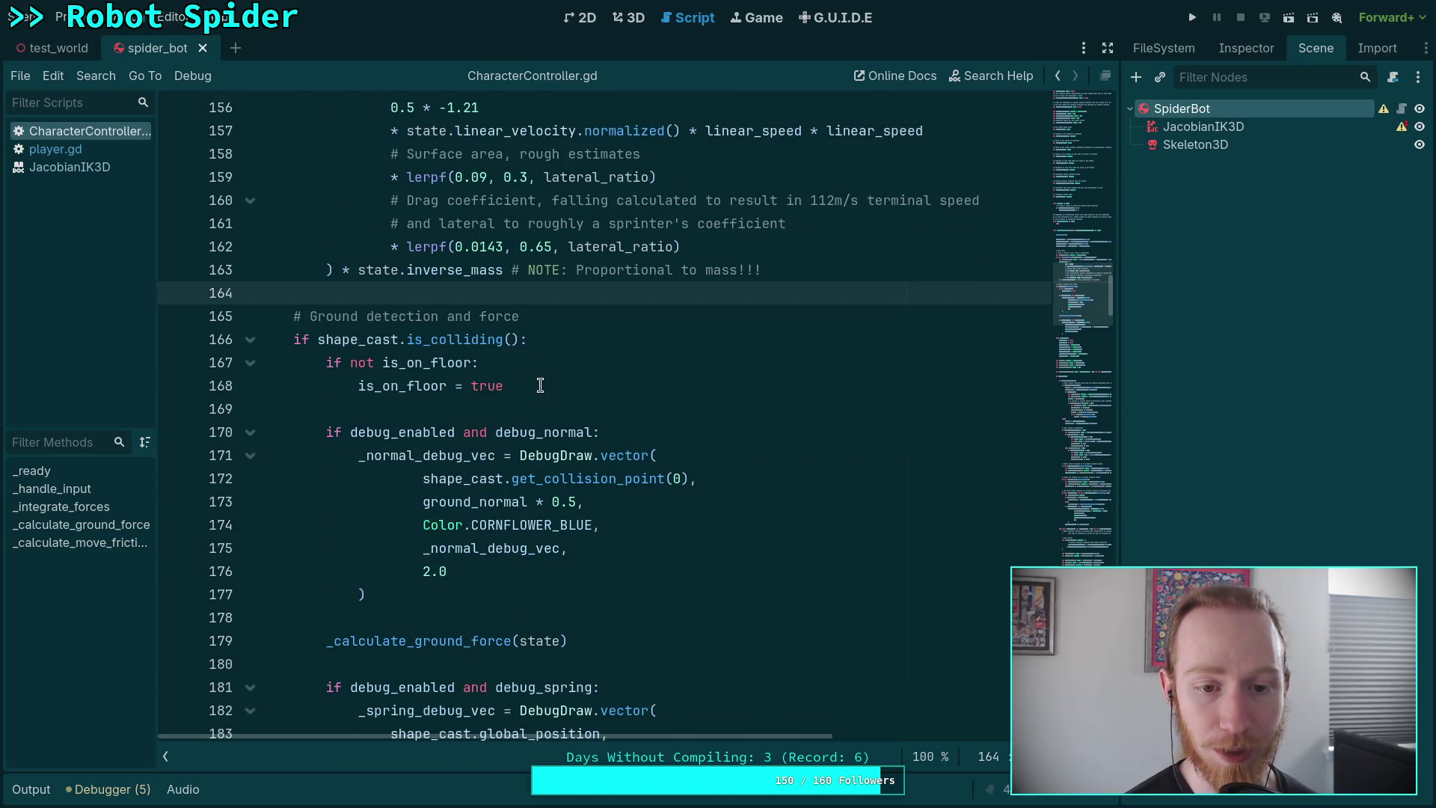
{"action": "scroll", "coordinate": [411, 476], "scroll_direction": "up", "scroll_amount": 6}
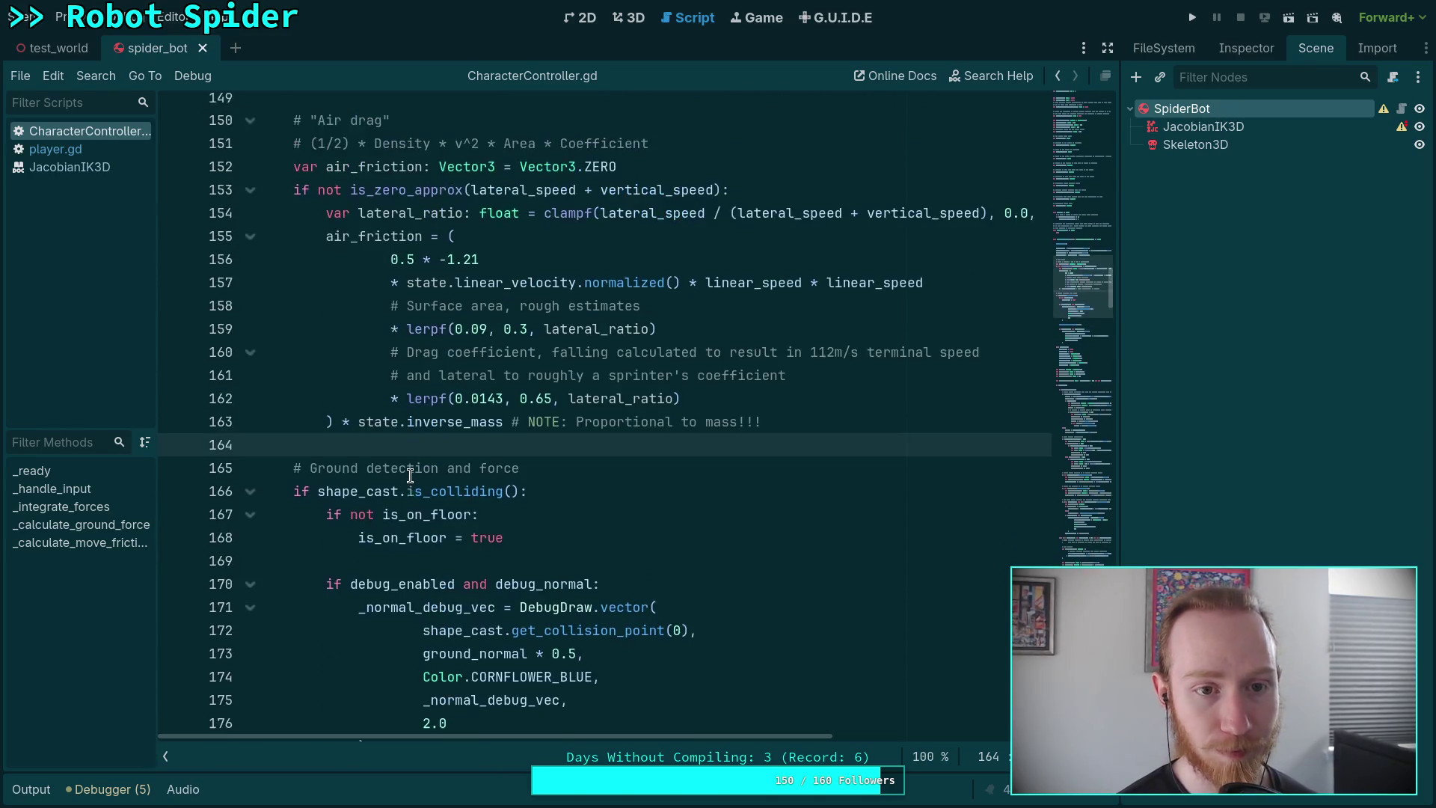
{"action": "scroll", "coordinate": [411, 476], "scroll_direction": "down", "scroll_amount": 7}
{"action": "left_click_drag", "start_coordinate": [575, 571], "coordinate": [323, 566]}
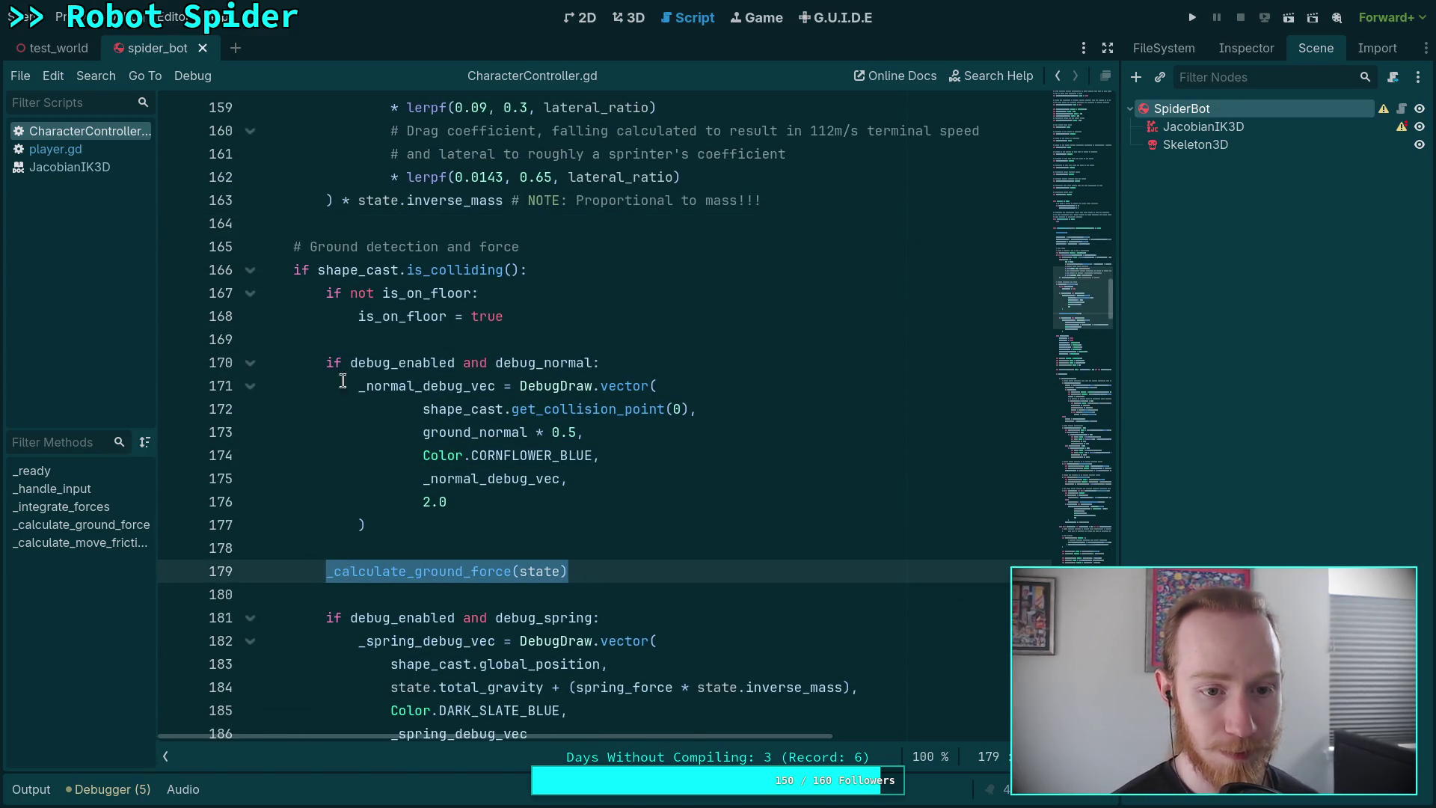
{"action": "mouse_move", "coordinate": [294, 275]}
{"action": "left_mouse_down"}
{"action": "mouse_move", "coordinate": [451, 552]}
{"action": "mouse_move", "coordinate": [487, 523]}
{"action": "mouse_move", "coordinate": [481, 504]}
{"action": "mouse_move", "coordinate": [562, 505]}
{"action": "left_mouse_up"}
{"action": "scroll", "coordinate": [487, 523], "scroll_direction": "down", "scroll_amount": 7}
{"action": "scroll", "coordinate": [561, 505], "scroll_direction": "up", "scroll_amount": 2}
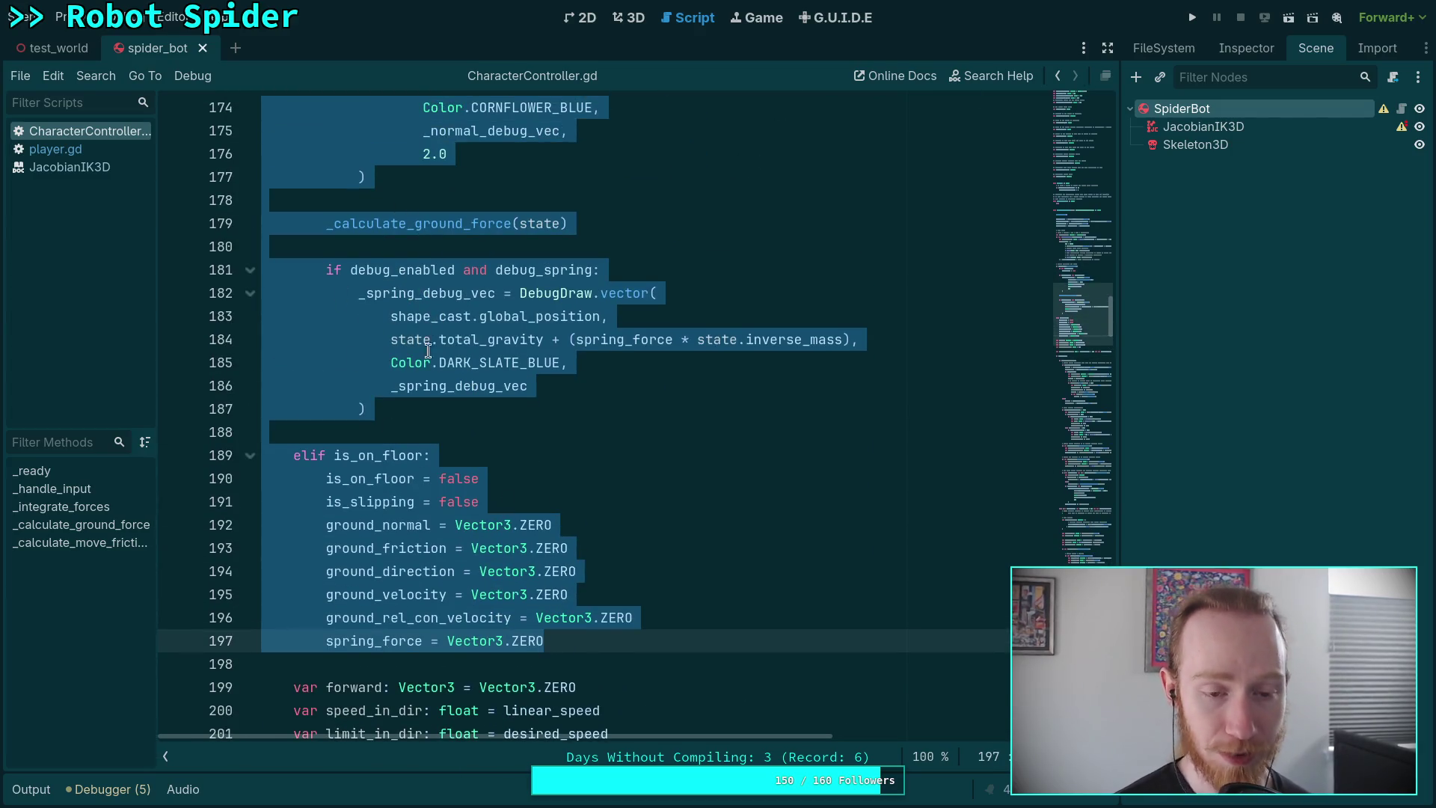
{"action": "left_click", "coordinate": [484, 433]}
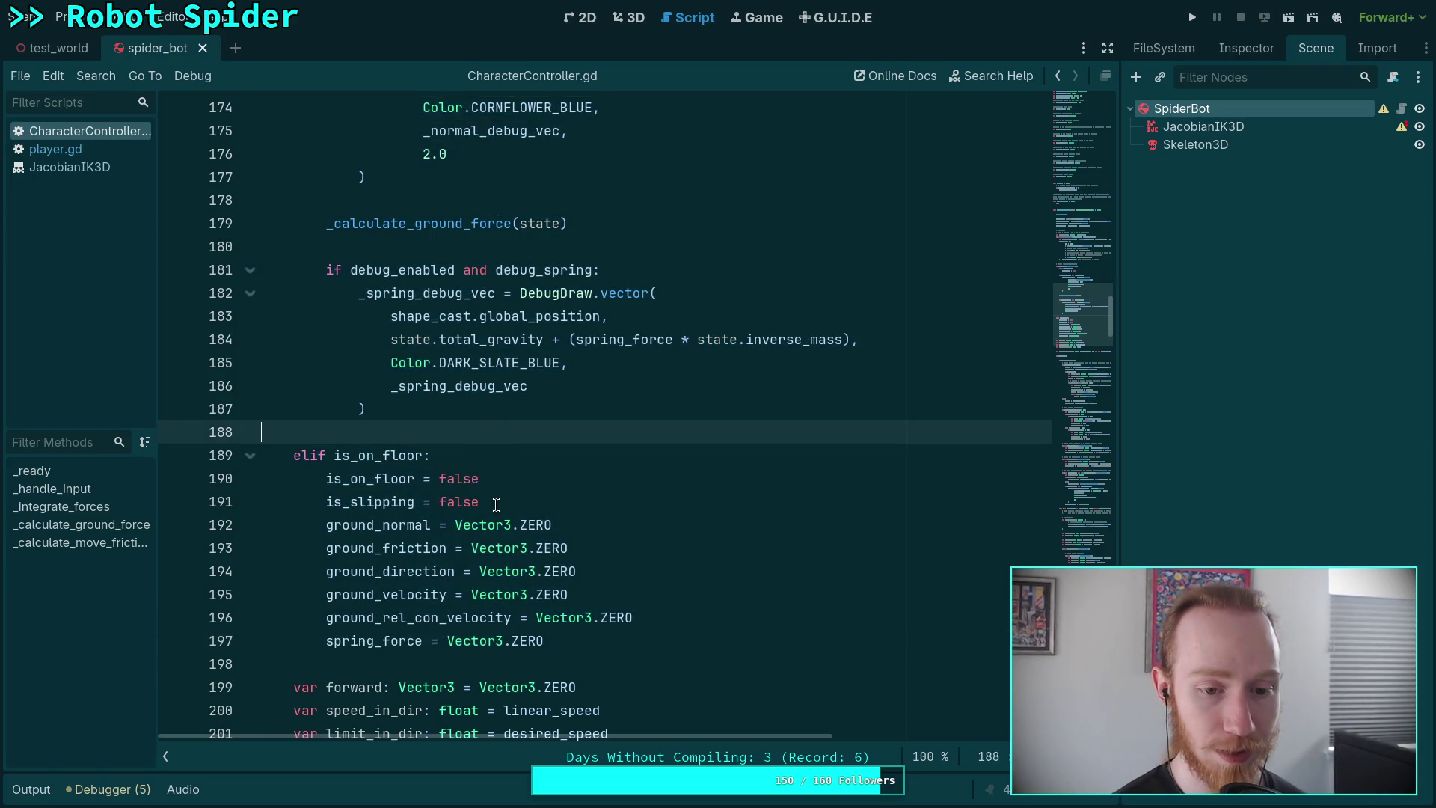
Highlight the spring_force and total gravity terms on line 350, then move down toward _calculate_ground_force.
{"action": "scroll", "coordinate": [497, 505], "scroll_direction": "down", "scroll_amount": 4}
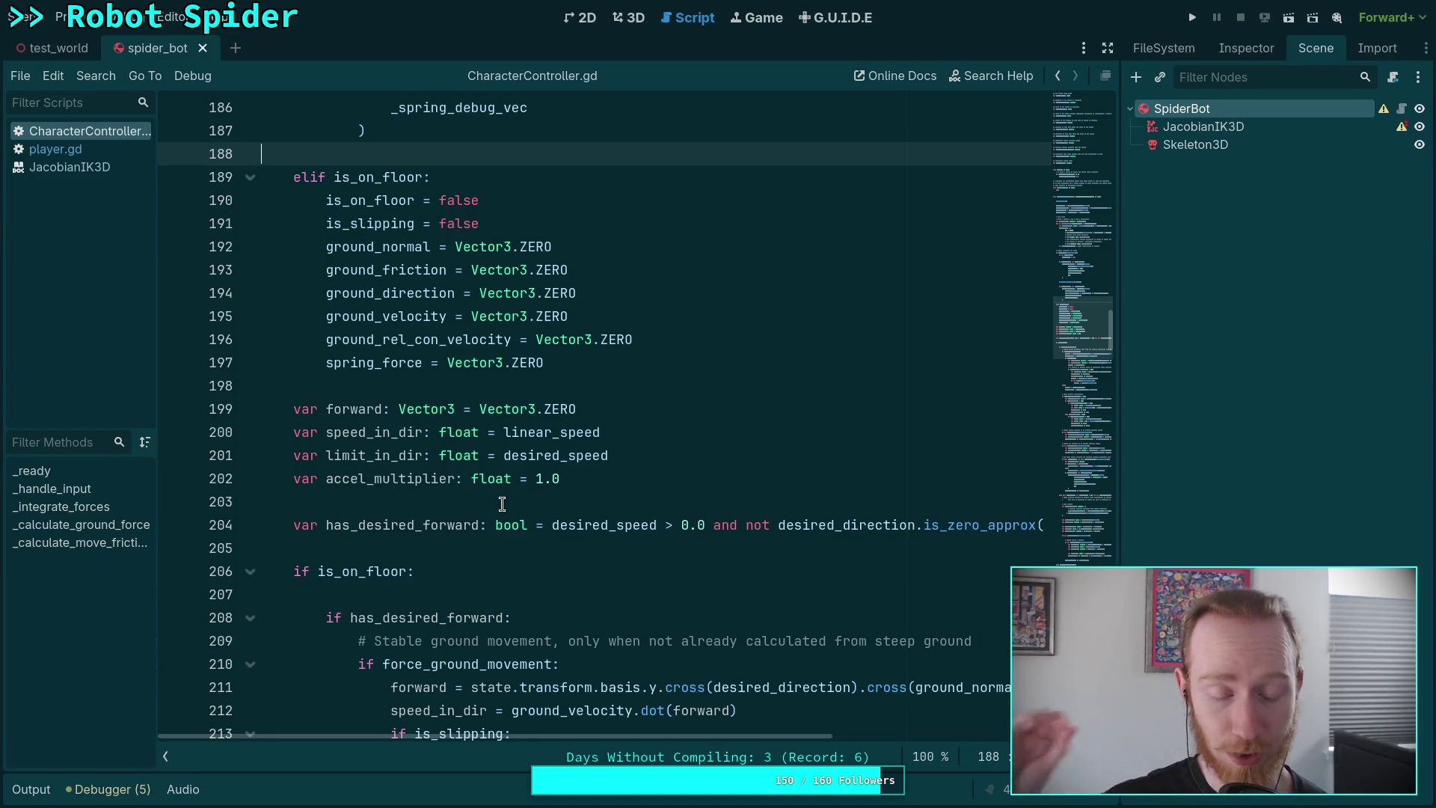
{"action": "scroll", "coordinate": [508, 501], "scroll_direction": "down", "scroll_amount": 9}
{"action": "scroll", "coordinate": [513, 496], "scroll_direction": "down", "scroll_amount": 20}
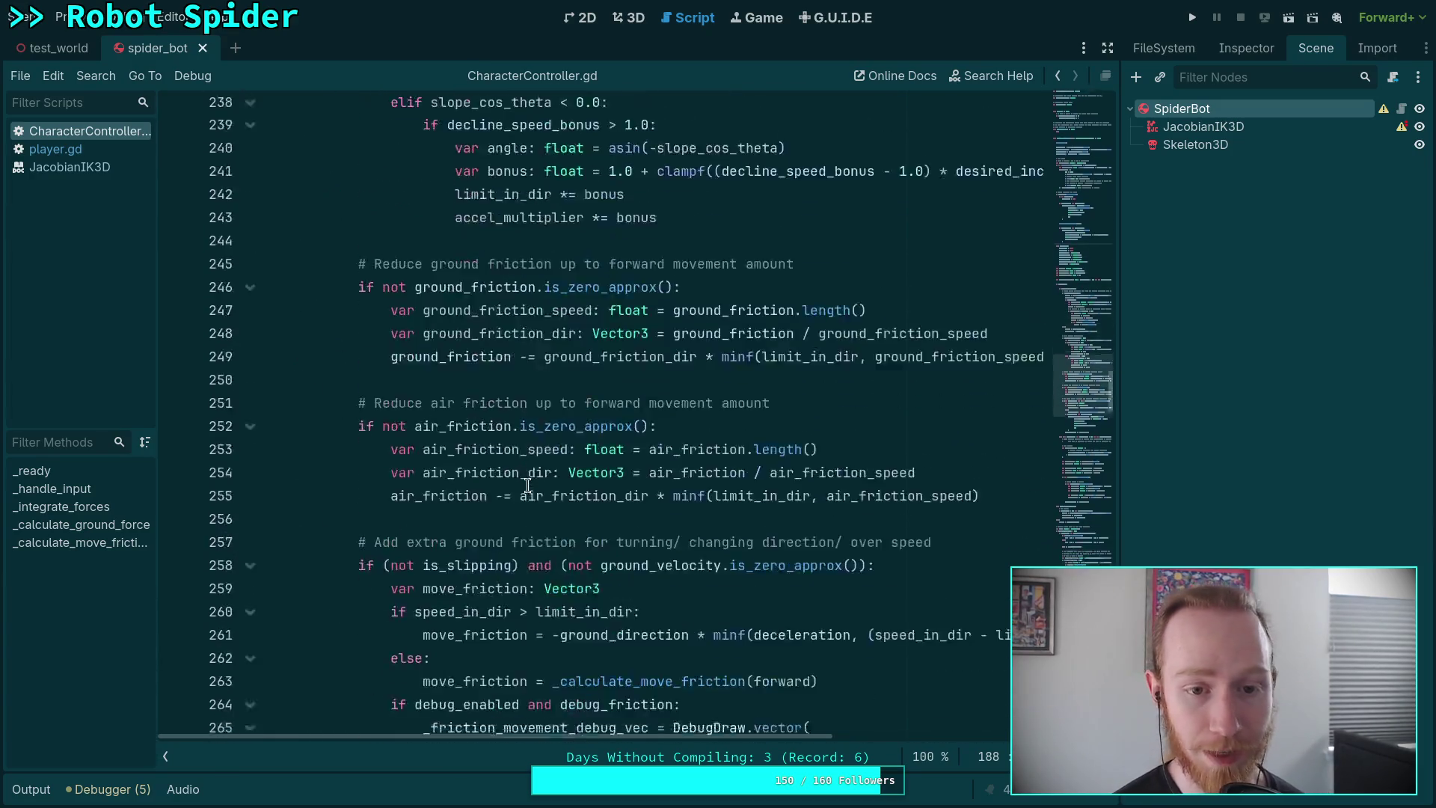
{"action": "scroll", "coordinate": [528, 481], "scroll_direction": "down", "scroll_amount": 14}
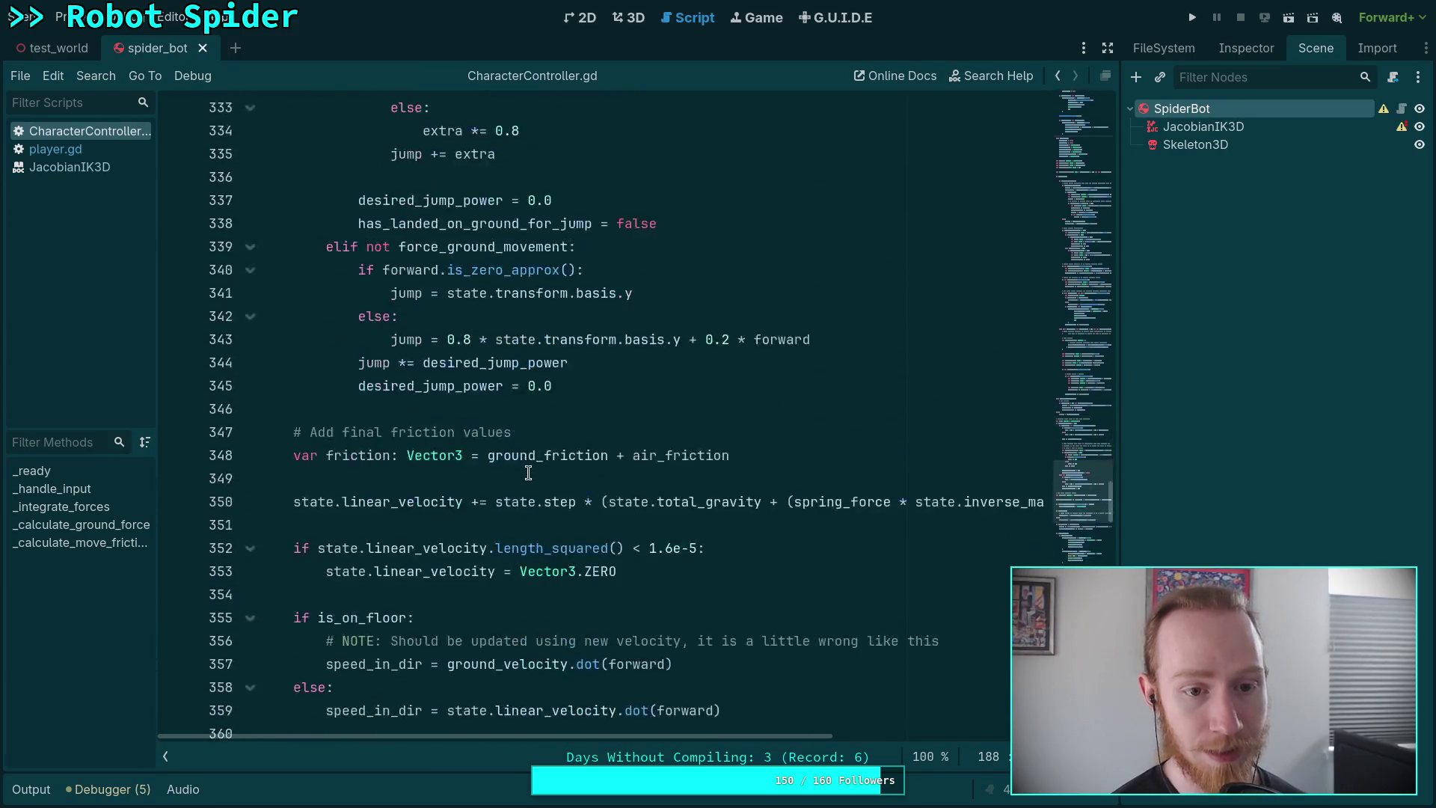
{"action": "scroll", "coordinate": [529, 465], "scroll_direction": "up", "scroll_amount": 3}
{"action": "scroll", "coordinate": [529, 465], "scroll_direction": "up", "scroll_amount": 4}
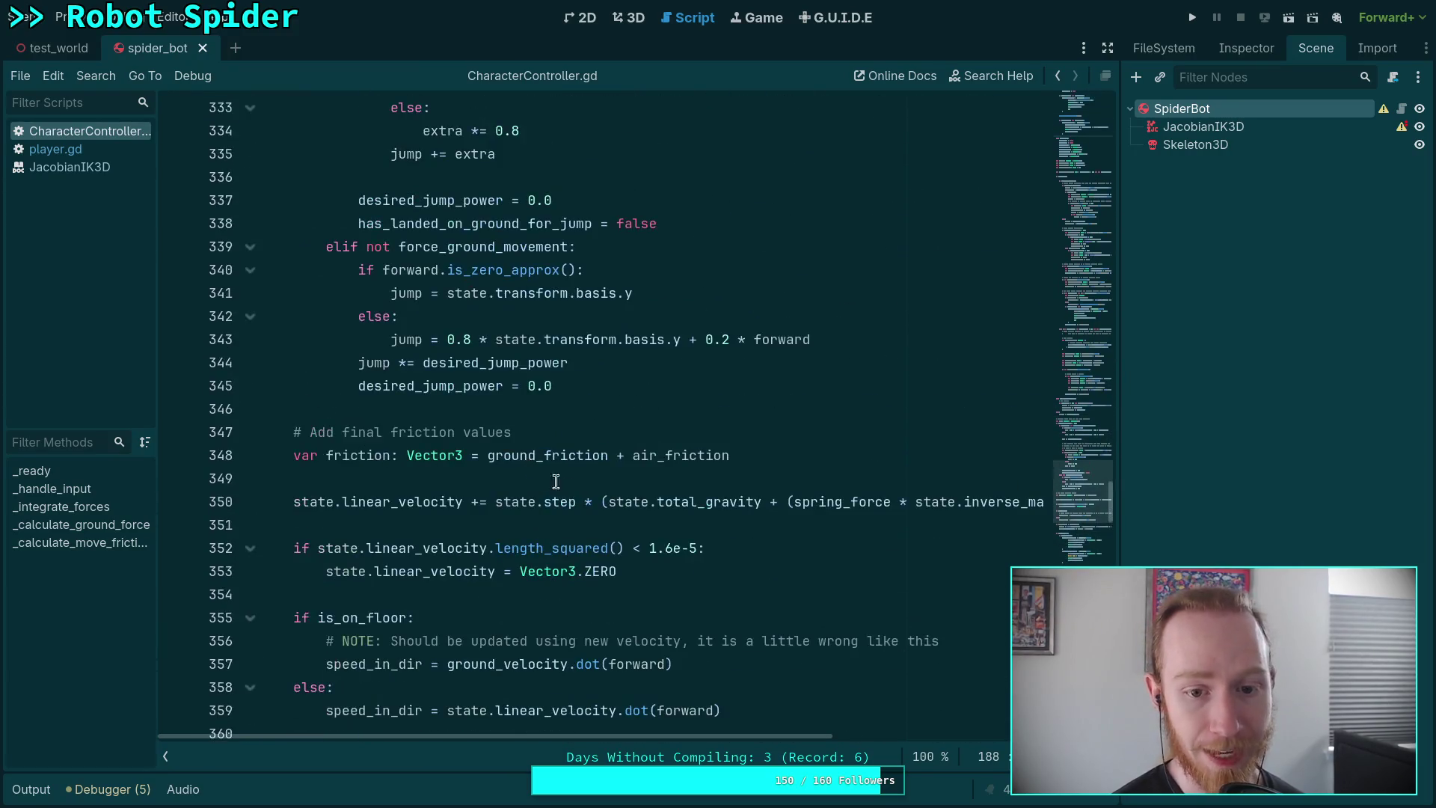
{"action": "left_click_drag", "start_coordinate": [739, 737], "coordinate": [877, 668]}
{"action": "double_click", "coordinate": [620, 503]}
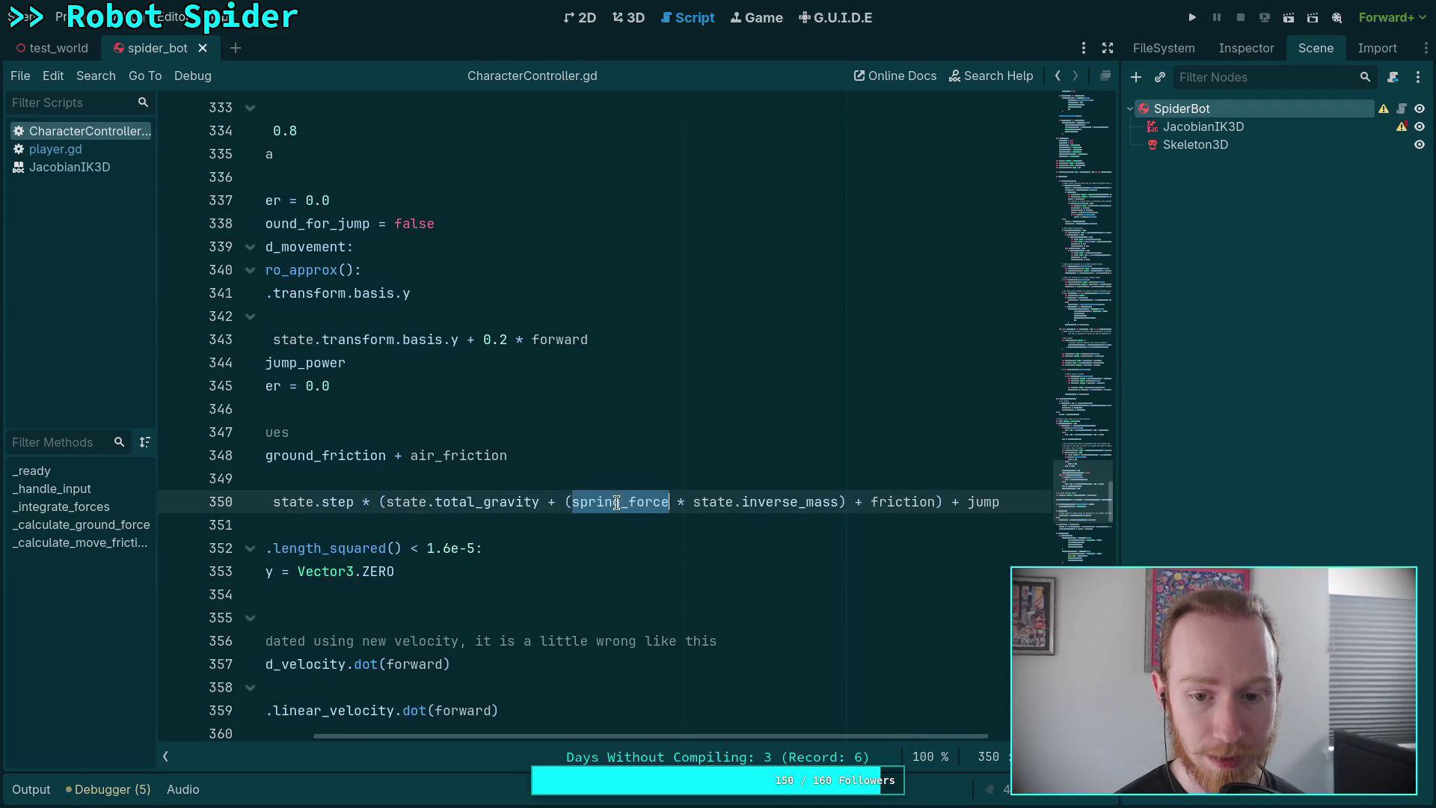
{"action": "left_click_drag", "start_coordinate": [784, 735], "coordinate": [535, 721]}
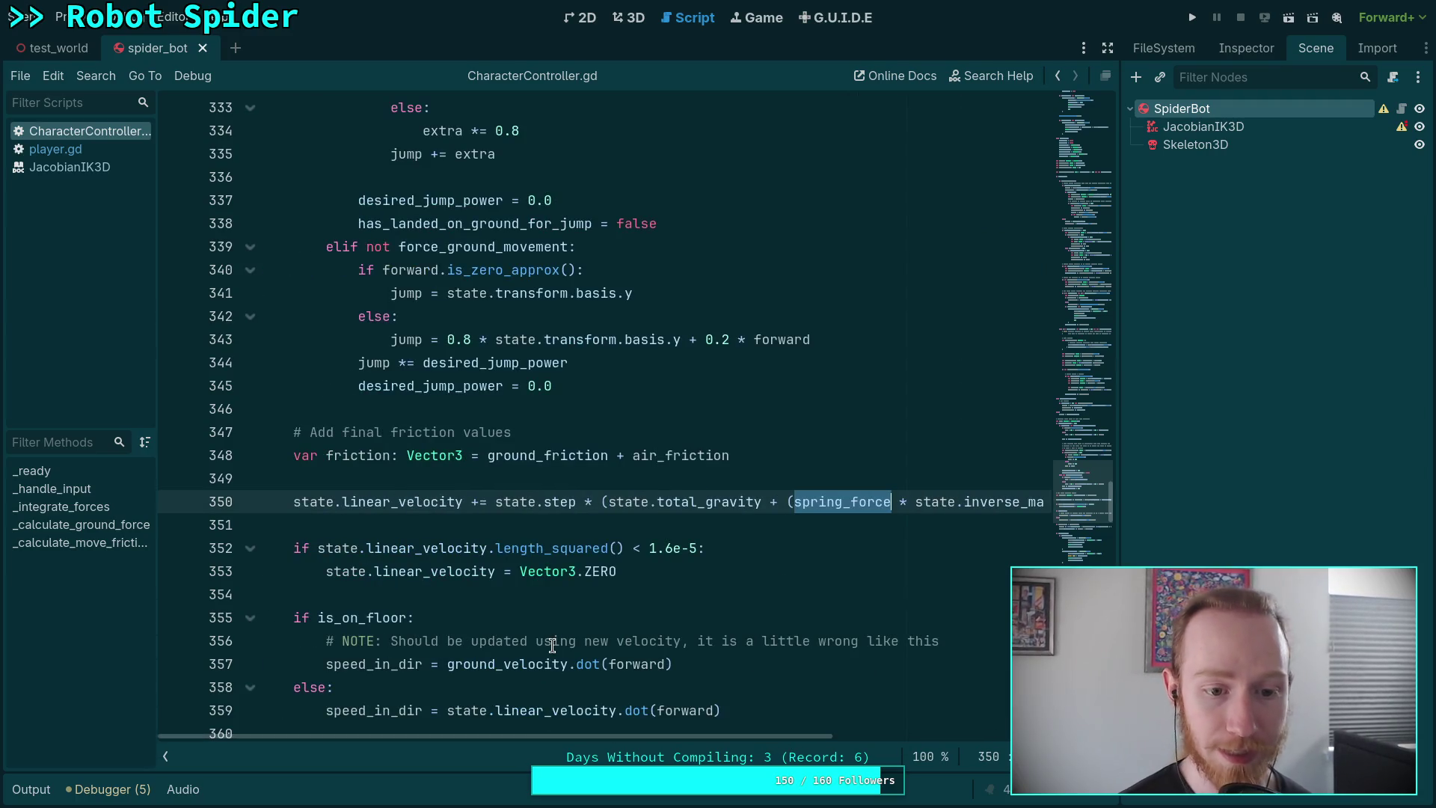
{"action": "left_click", "coordinate": [687, 501]}
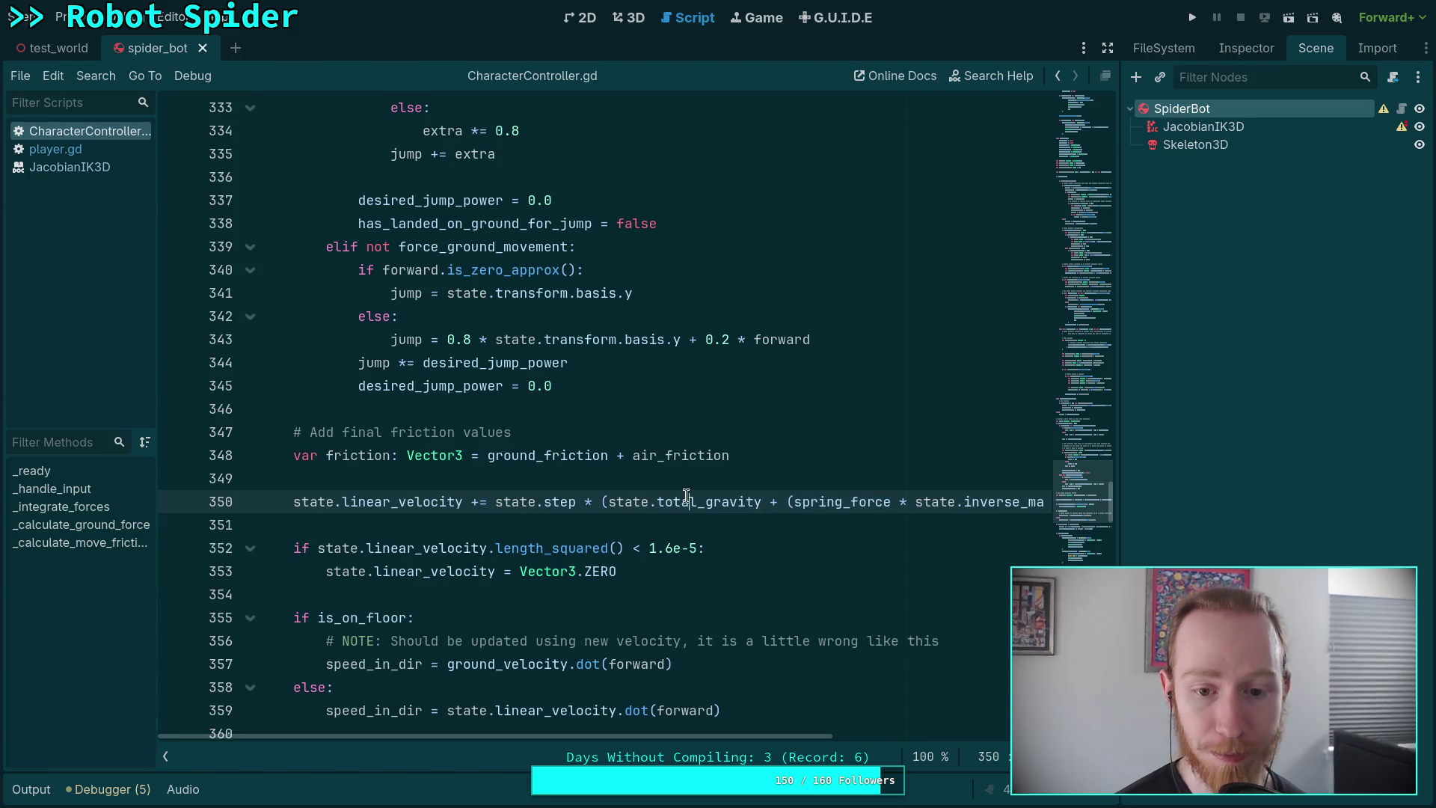
{"action": "left_click_drag", "start_coordinate": [602, 501], "coordinate": [758, 499]}
{"action": "scroll", "coordinate": [611, 525], "scroll_direction": "down", "scroll_amount": 12}
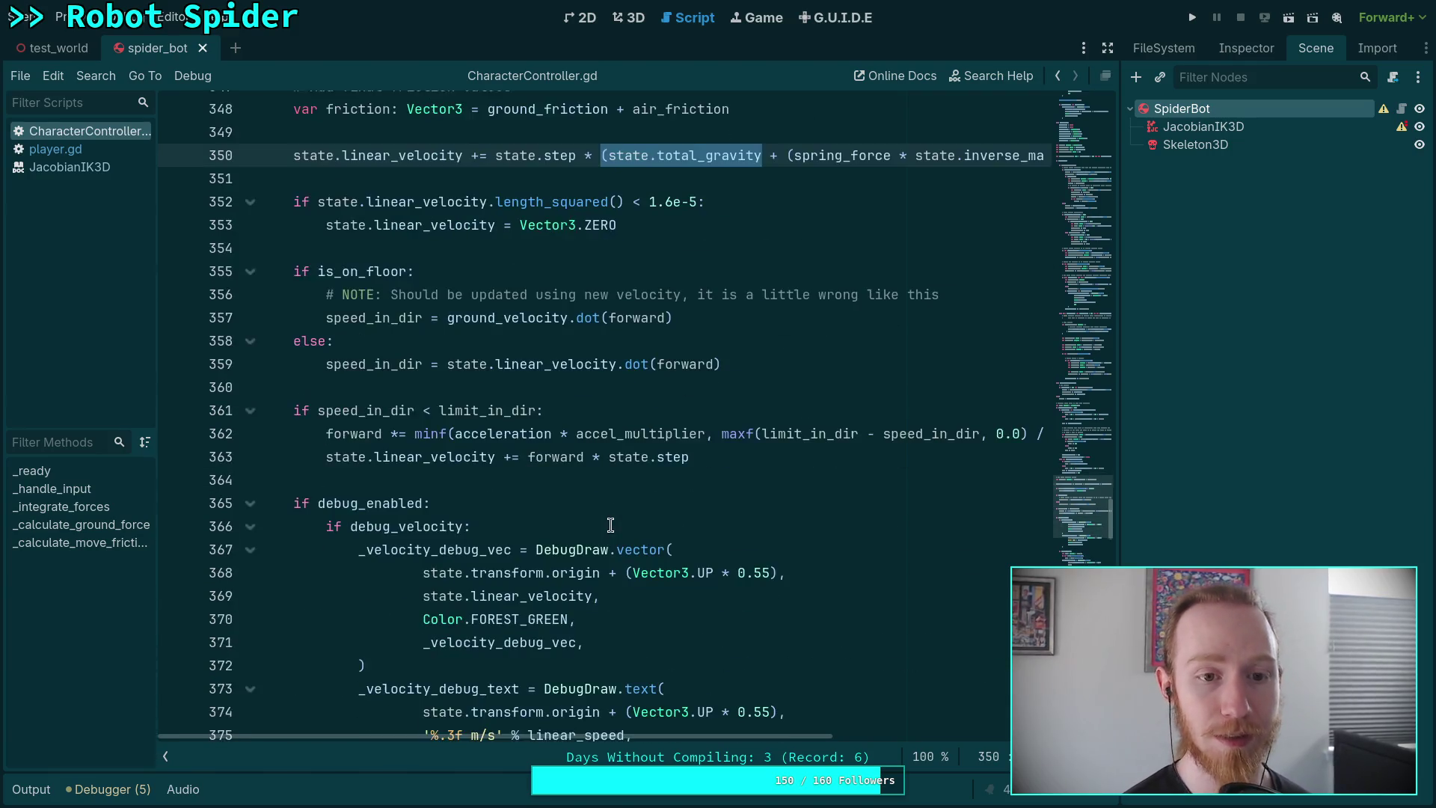
{"action": "scroll", "coordinate": [610, 526], "scroll_direction": "down", "scroll_amount": 8}
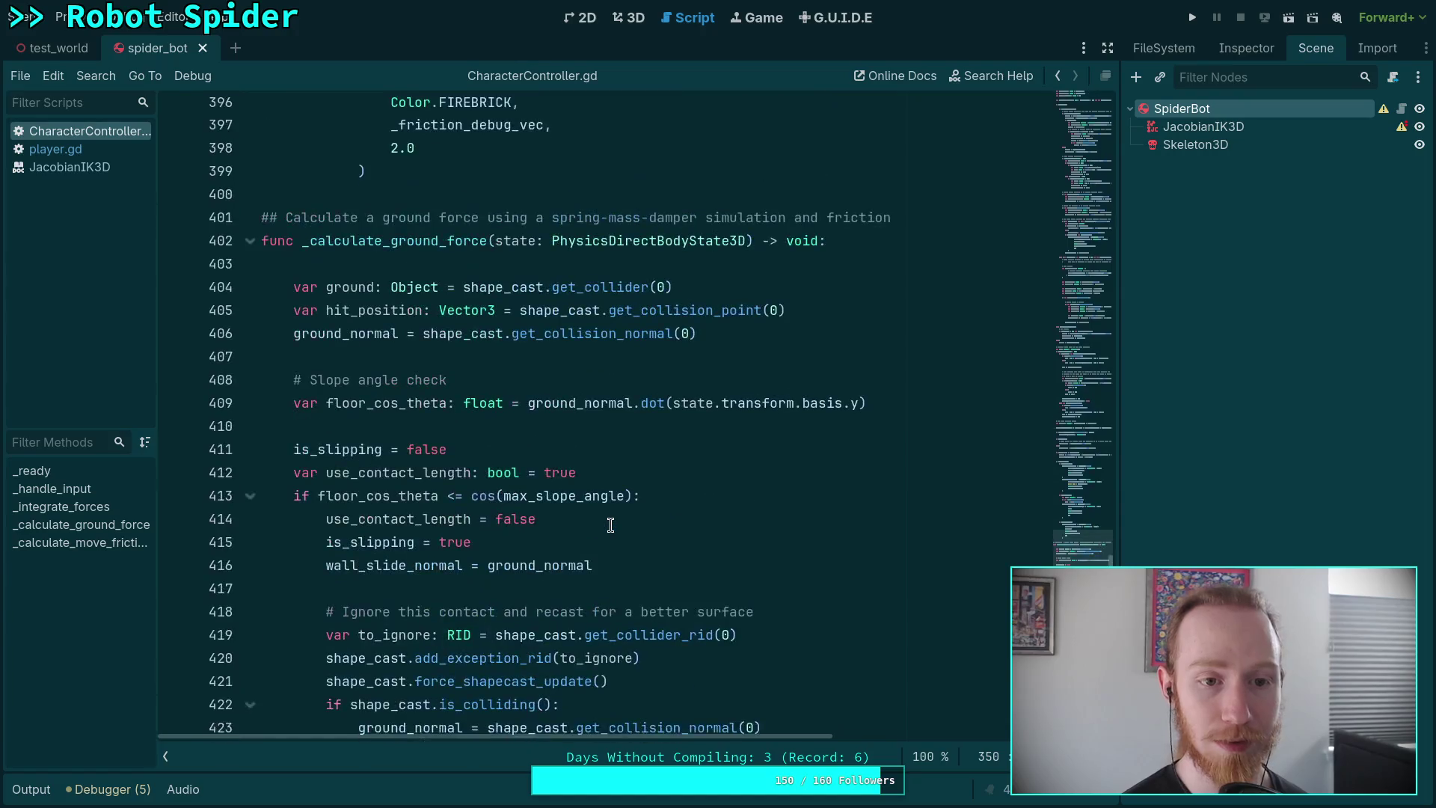
Inspect the ground force function, highlighting every use of spring_velocity.
{"action": "left_click", "coordinate": [464, 431]}
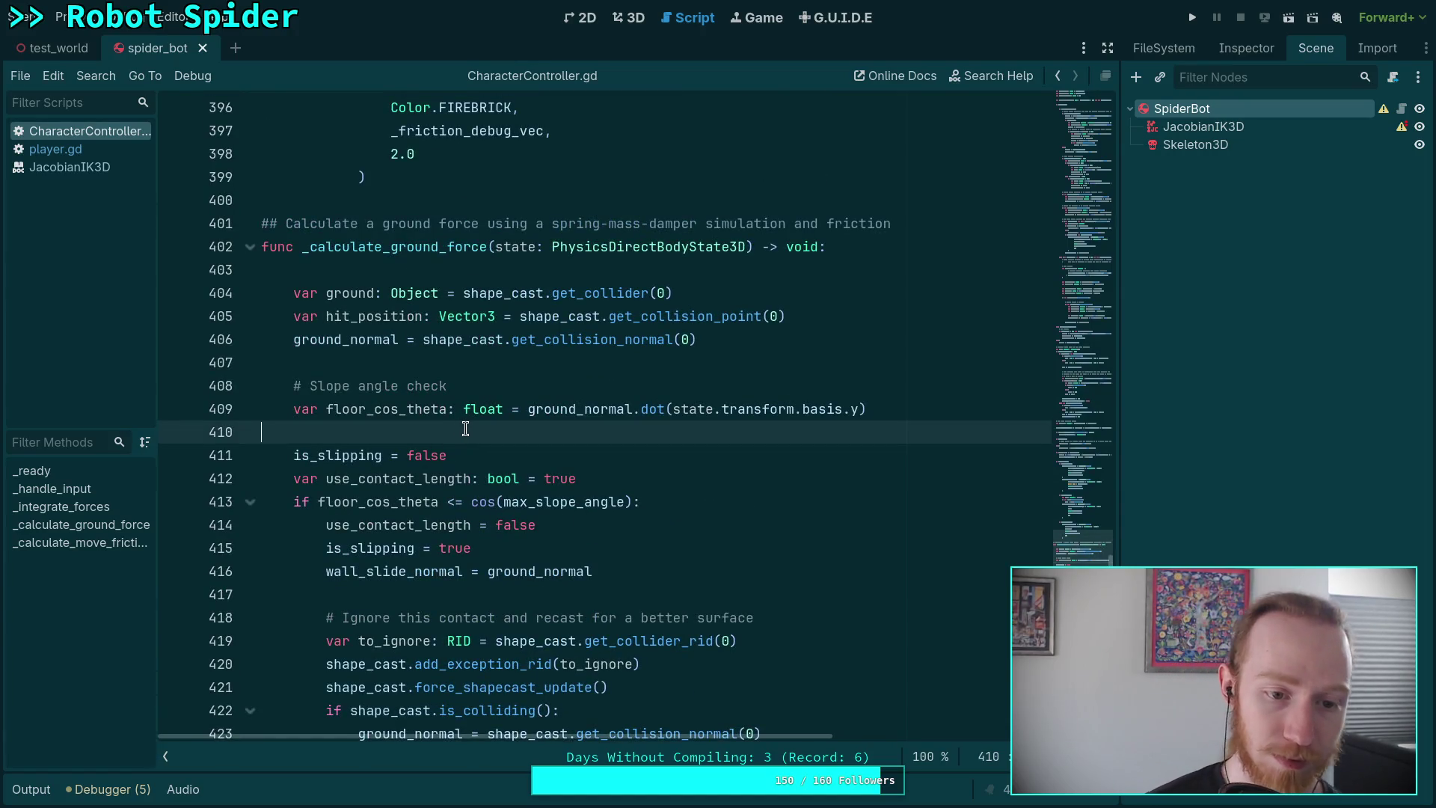
{"action": "scroll", "coordinate": [466, 428], "scroll_direction": "down", "scroll_amount": 5}
{"action": "scroll", "coordinate": [465, 428], "scroll_direction": "down", "scroll_amount": 12}
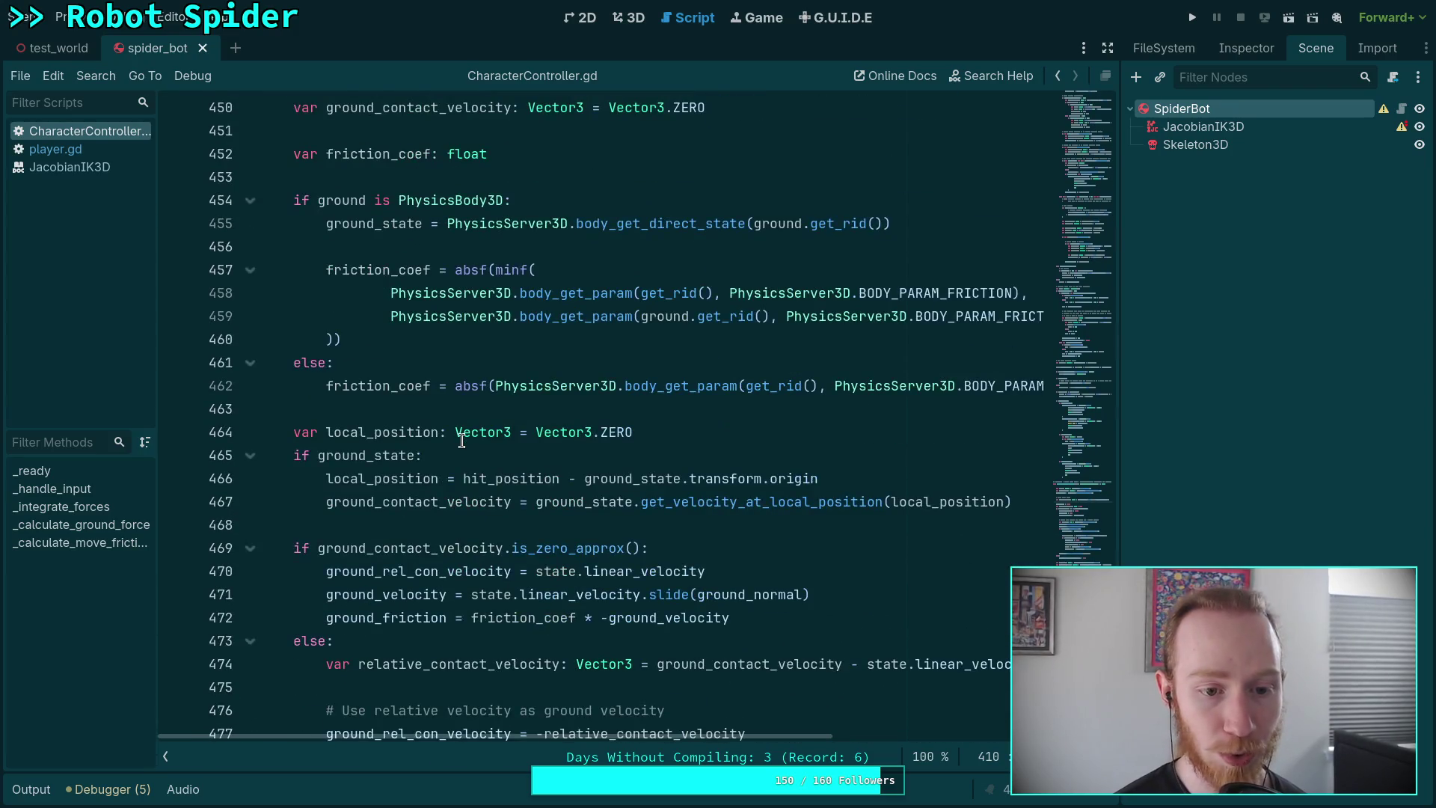
{"action": "scroll", "coordinate": [461, 441], "scroll_direction": "up", "scroll_amount": 6}
{"action": "scroll", "coordinate": [444, 457], "scroll_direction": "down", "scroll_amount": 3}
{"action": "scroll", "coordinate": [444, 458], "scroll_direction": "down", "scroll_amount": 5}
{"action": "scroll", "coordinate": [443, 458], "scroll_direction": "up", "scroll_amount": 2}
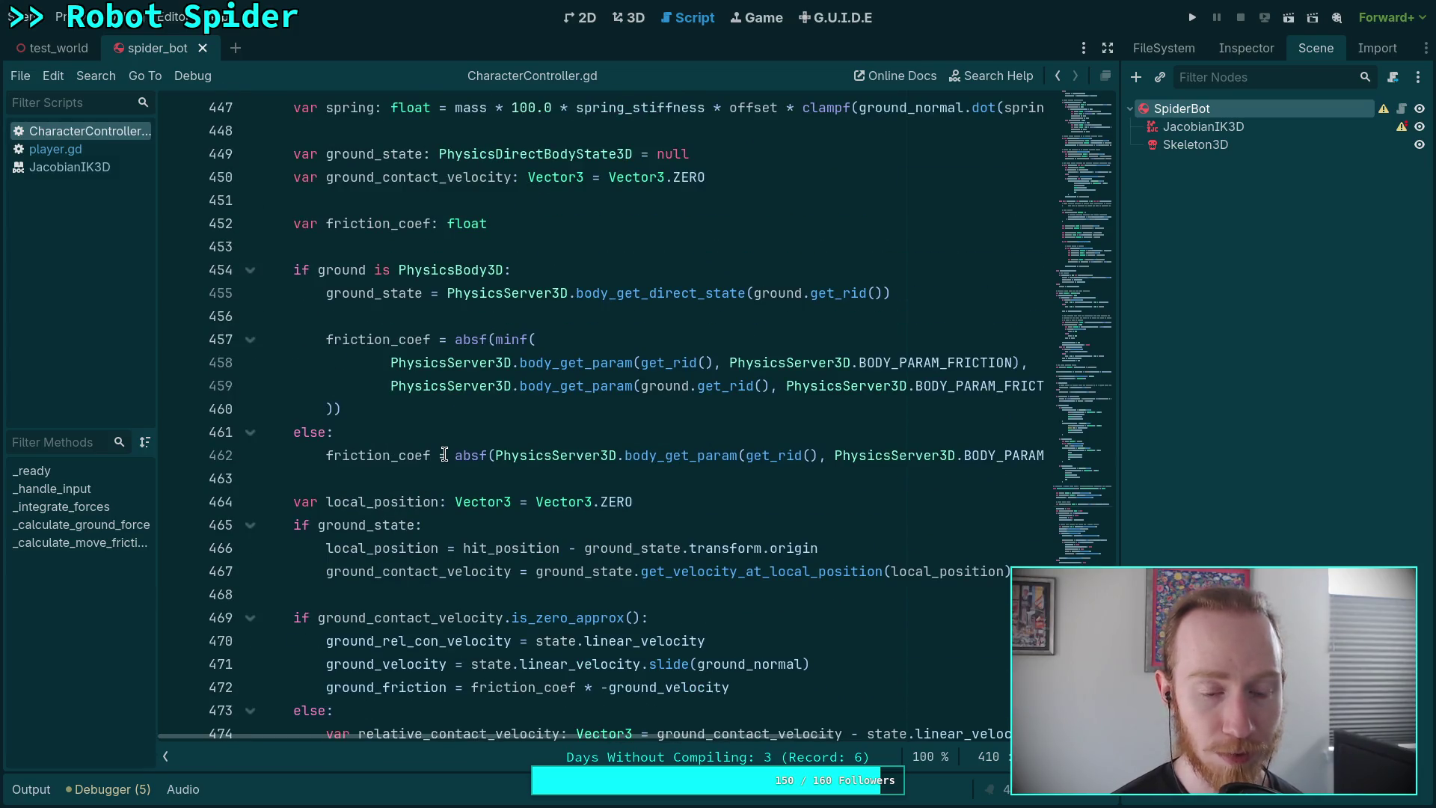
{"action": "scroll", "coordinate": [444, 455], "scroll_direction": "down", "scroll_amount": 6}
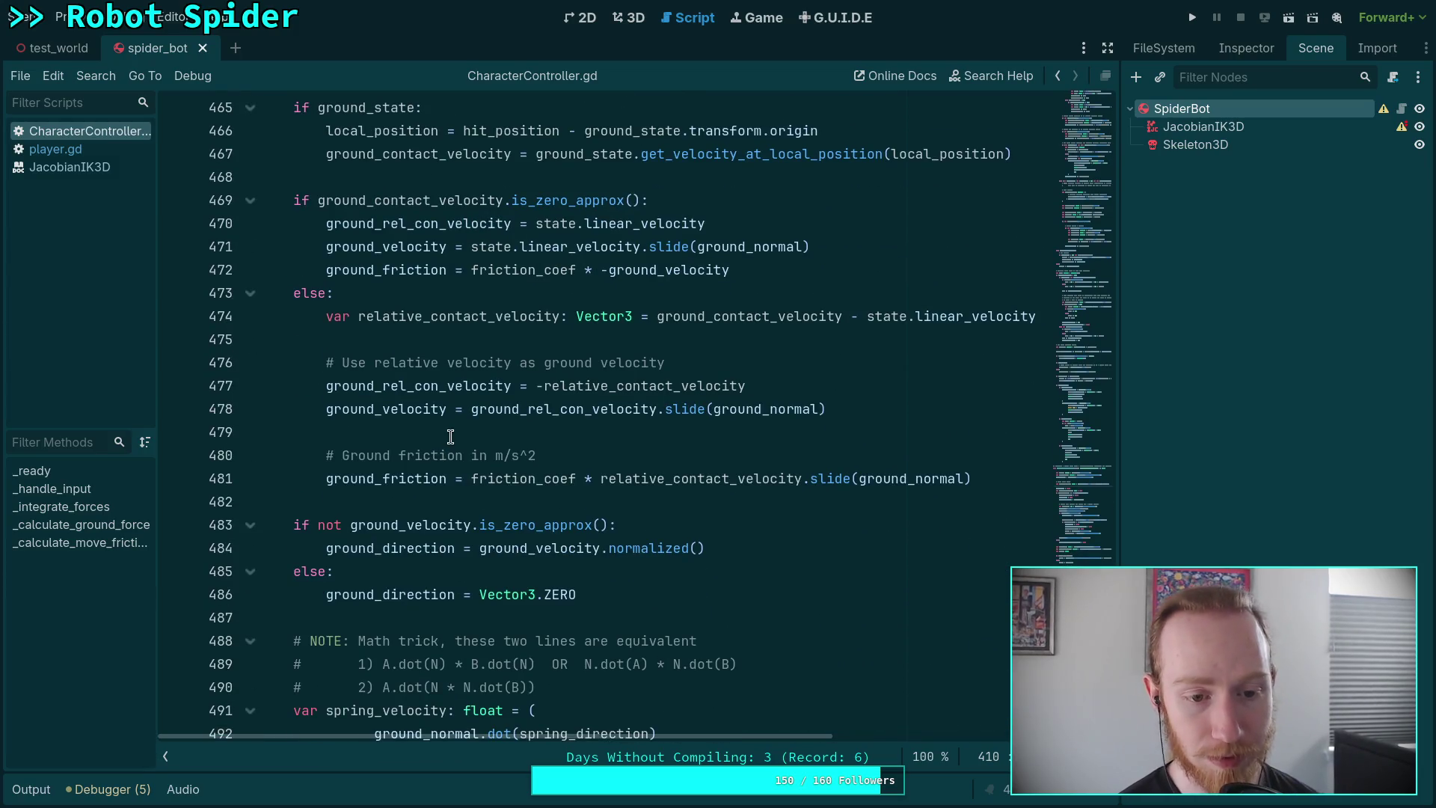
{"action": "scroll", "coordinate": [450, 441], "scroll_direction": "down", "scroll_amount": 2}
{"action": "left_click", "coordinate": [454, 483]}
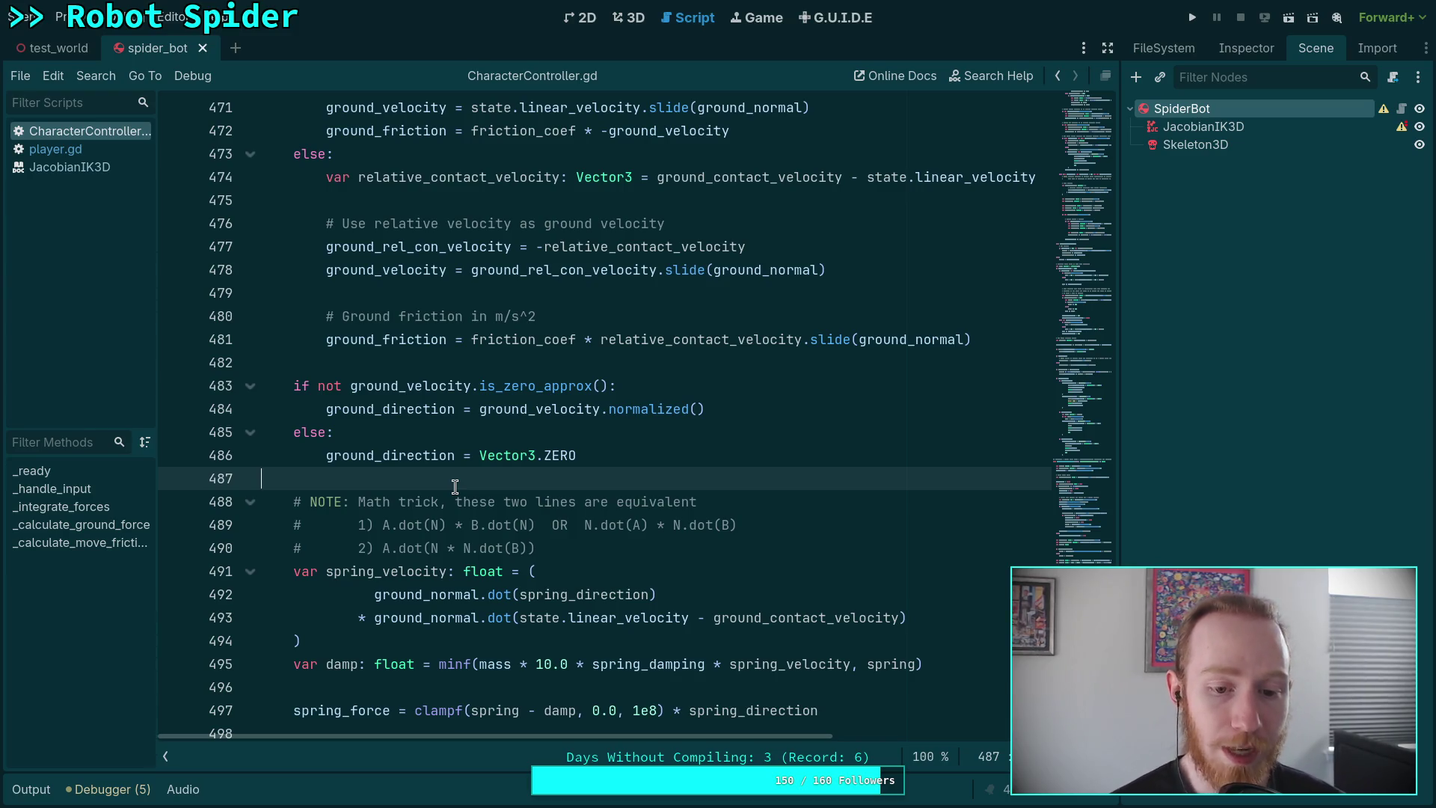
{"action": "double_click", "coordinate": [380, 572]}
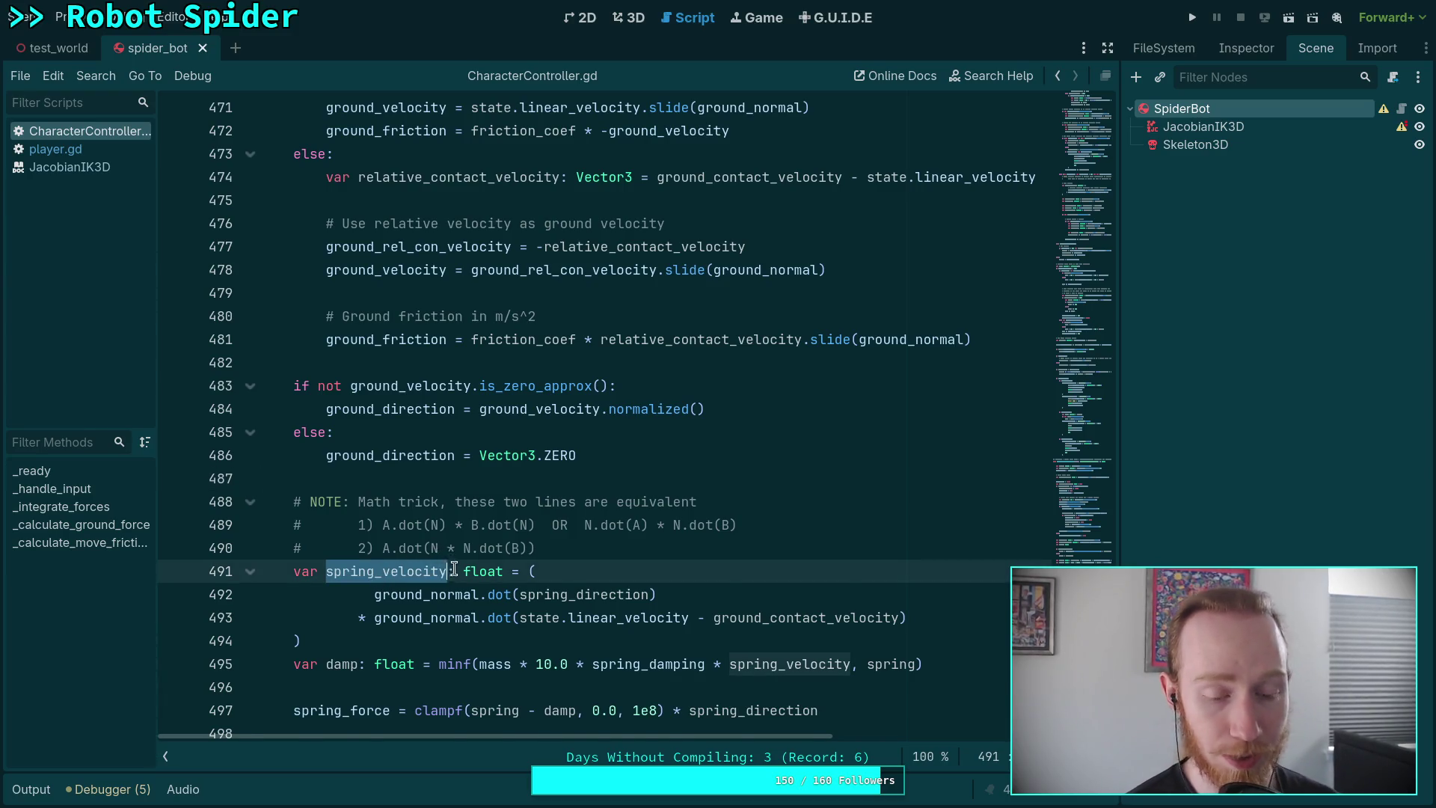
{"action": "scroll", "coordinate": [453, 568], "scroll_direction": "down", "scroll_amount": 2}
{"action": "scroll", "coordinate": [479, 569], "scroll_direction": "down", "scroll_amount": 2}
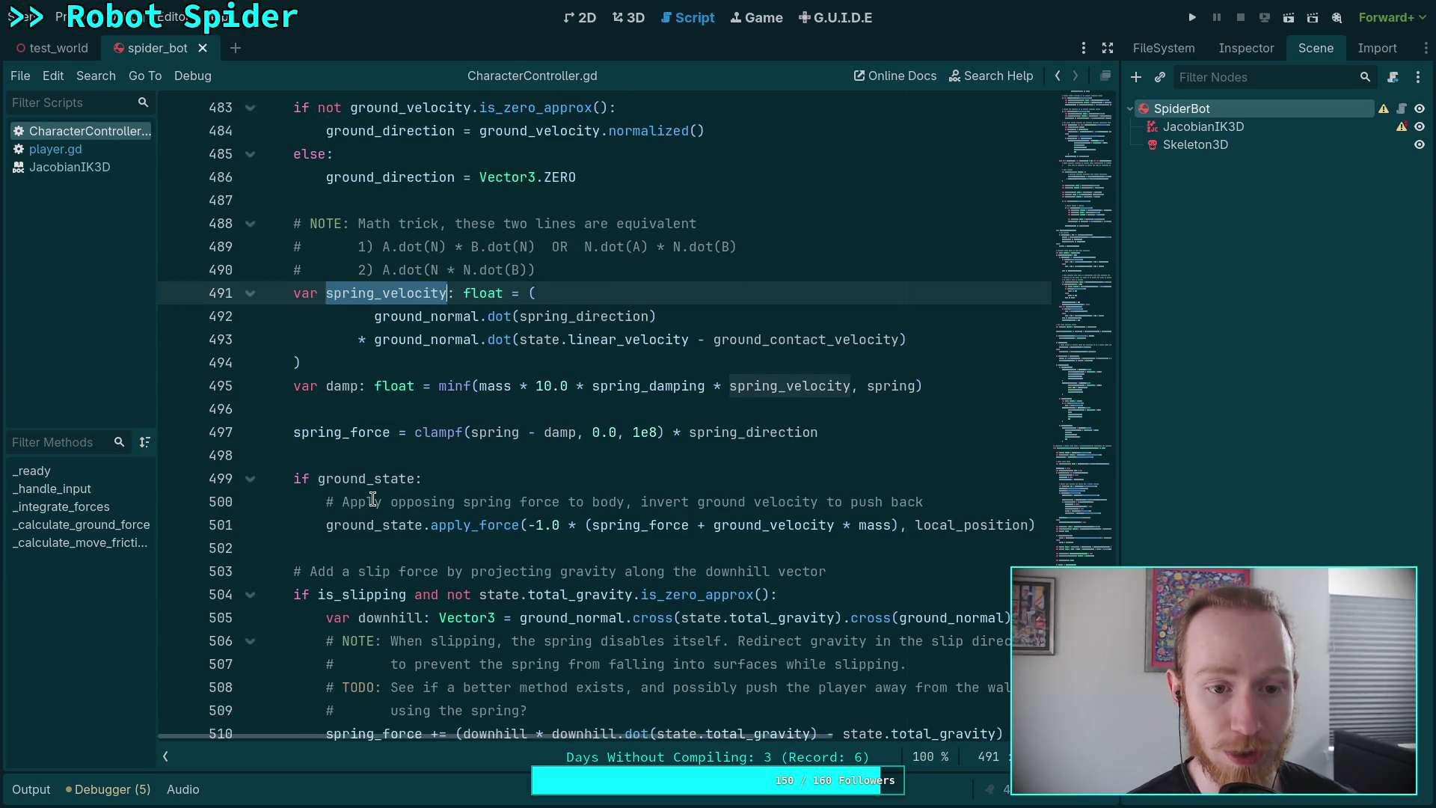
{"action": "scroll", "coordinate": [372, 499], "scroll_direction": "up", "scroll_amount": 4}
{"action": "left_click", "coordinate": [559, 591]}
{"action": "scroll", "coordinate": [423, 520], "scroll_direction": "up", "scroll_amount": 5}
{"action": "scroll", "coordinate": [422, 520], "scroll_direction": "up", "scroll_amount": 8}
Highlight spring_direction, then spring and ground_normal on line 447, and return to Obsidian.
{"action": "left_click", "coordinate": [395, 247]}
{"action": "double_click", "coordinate": [395, 247]}
{"action": "scroll", "coordinate": [449, 486], "scroll_direction": "down", "scroll_amount": 1}
{"action": "mouse_move", "coordinate": [511, 736]}
{"action": "left_mouse_down"}
{"action": "mouse_move", "coordinate": [667, 736]}
{"action": "mouse_move", "coordinate": [510, 736]}
{"action": "left_mouse_up"}
{"action": "double_click", "coordinate": [349, 386]}
{"action": "scroll", "coordinate": [544, 506], "scroll_direction": "down", "scroll_amount": 4}
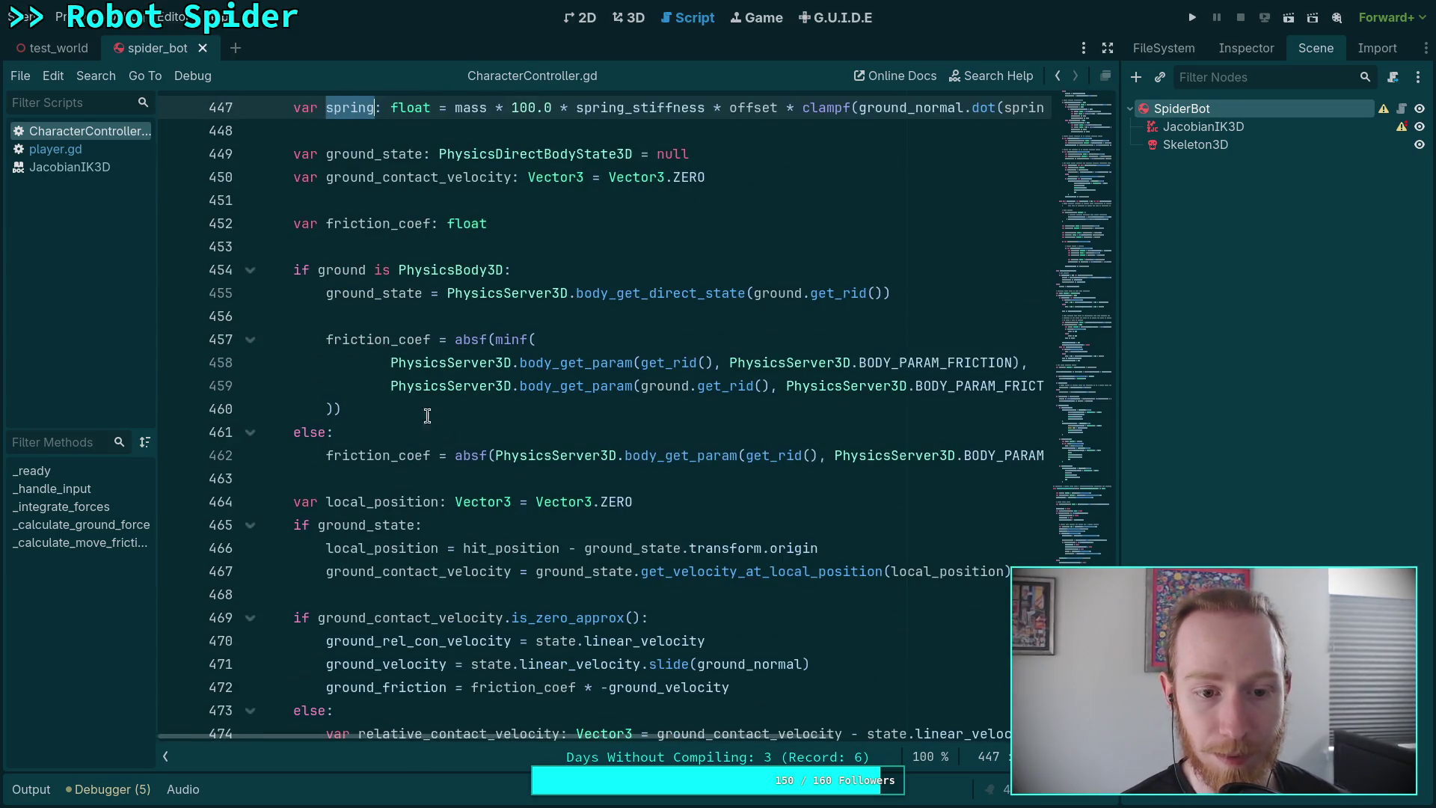
{"action": "scroll", "coordinate": [491, 420], "scroll_direction": "down", "scroll_amount": 8}
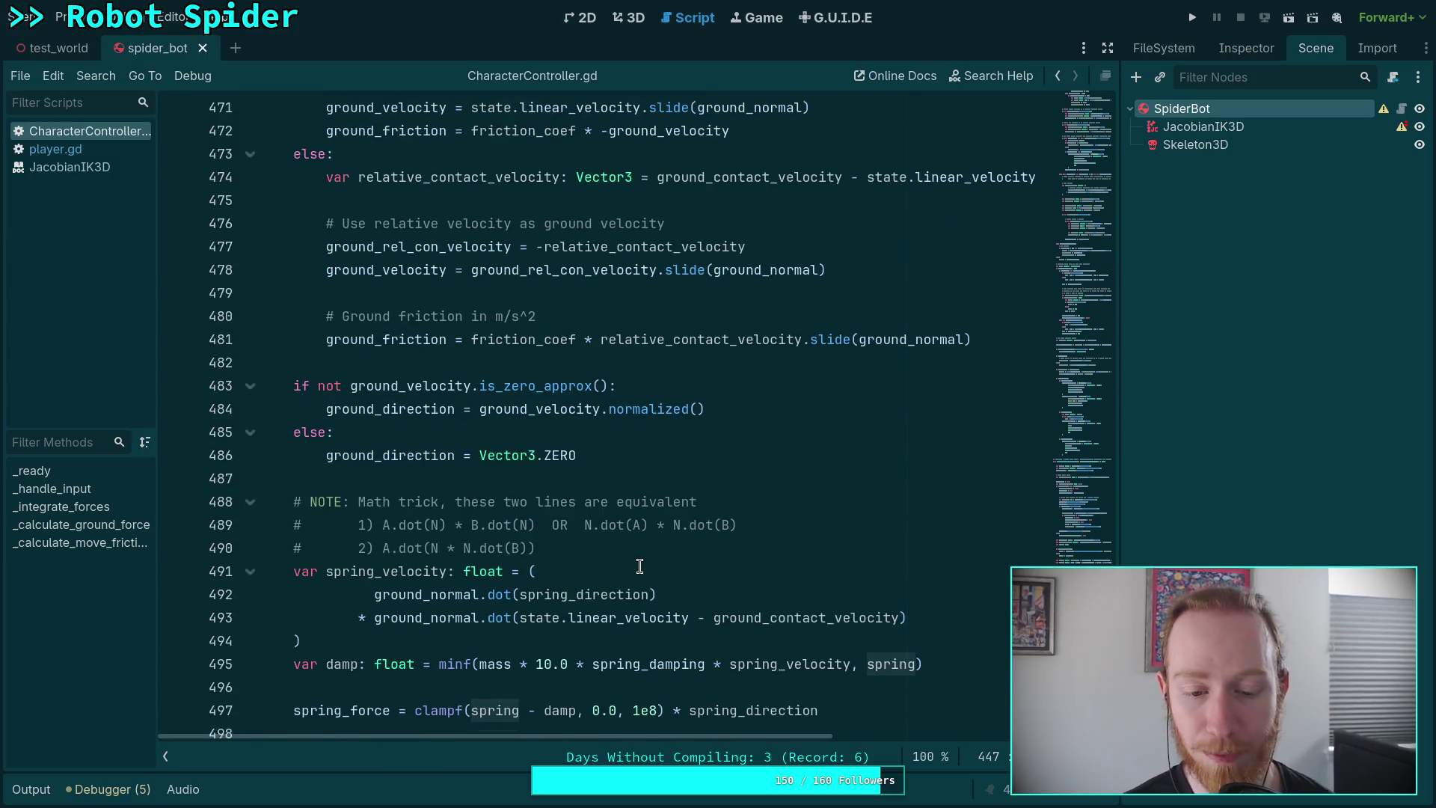
{"action": "scroll", "coordinate": [640, 566], "scroll_direction": "down", "scroll_amount": 2}
{"action": "scroll", "coordinate": [637, 557], "scroll_direction": "up", "scroll_amount": 4}
{"action": "scroll", "coordinate": [637, 556], "scroll_direction": "up", "scroll_amount": 9}
{"action": "mouse_move", "coordinate": [599, 737]}
{"action": "left_mouse_down"}
{"action": "mouse_move", "coordinate": [876, 742]}
{"action": "mouse_move", "coordinate": [598, 741]}
{"action": "left_mouse_up"}
{"action": "scroll", "coordinate": [616, 566], "scroll_direction": "down", "scroll_amount": 9}
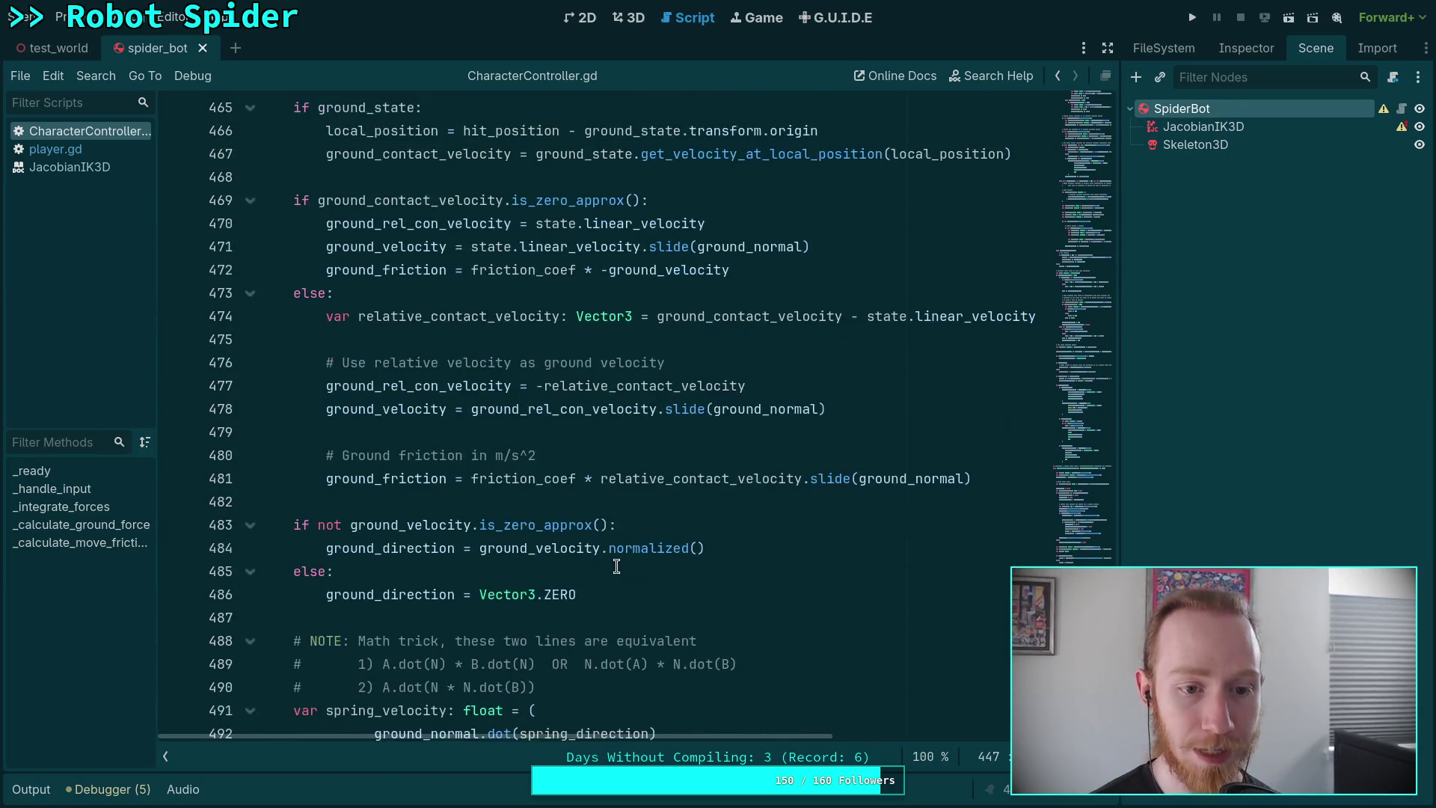
{"action": "scroll", "coordinate": [616, 566], "scroll_direction": "down", "scroll_amount": 5}
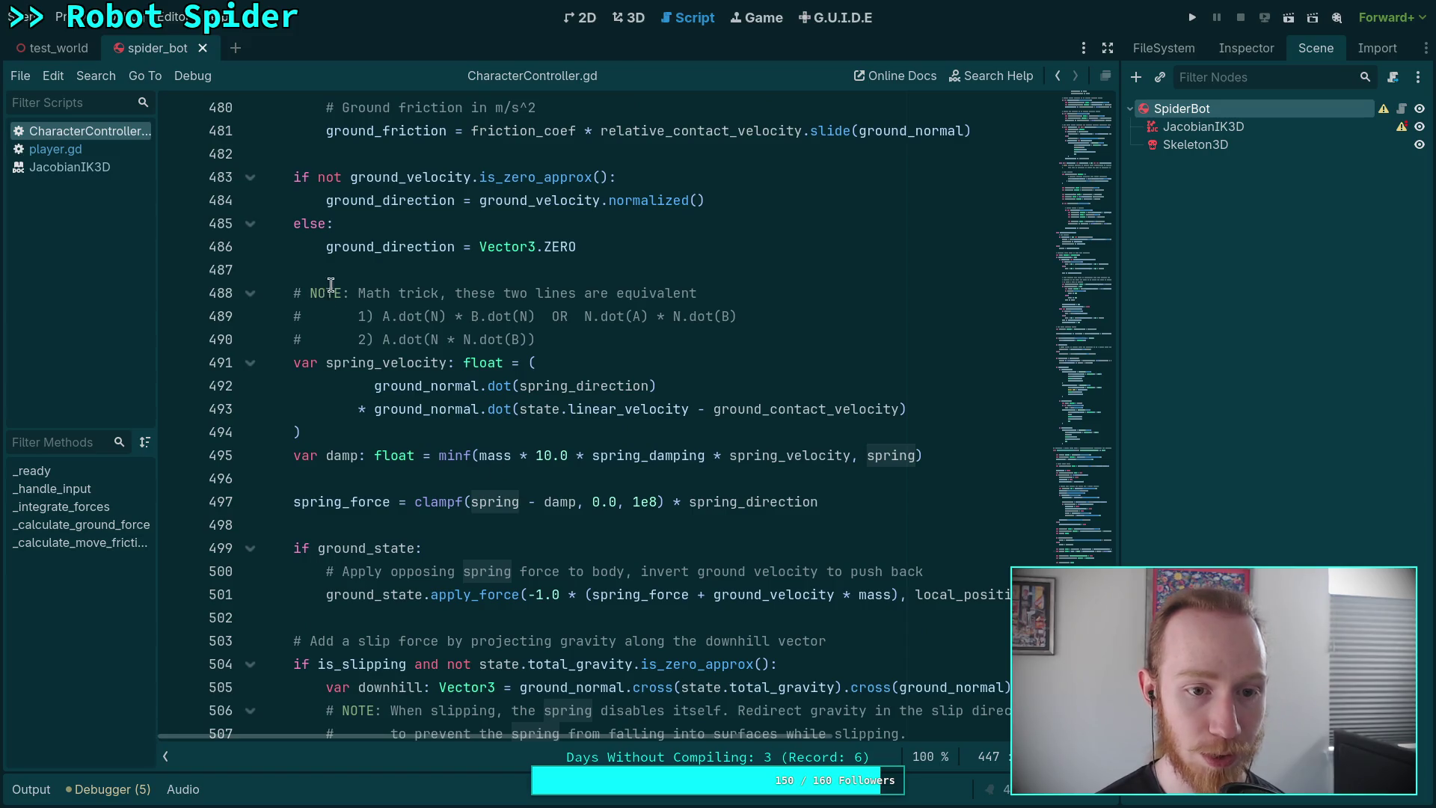
{"action": "scroll", "coordinate": [331, 292], "scroll_direction": "up", "scroll_amount": 10}
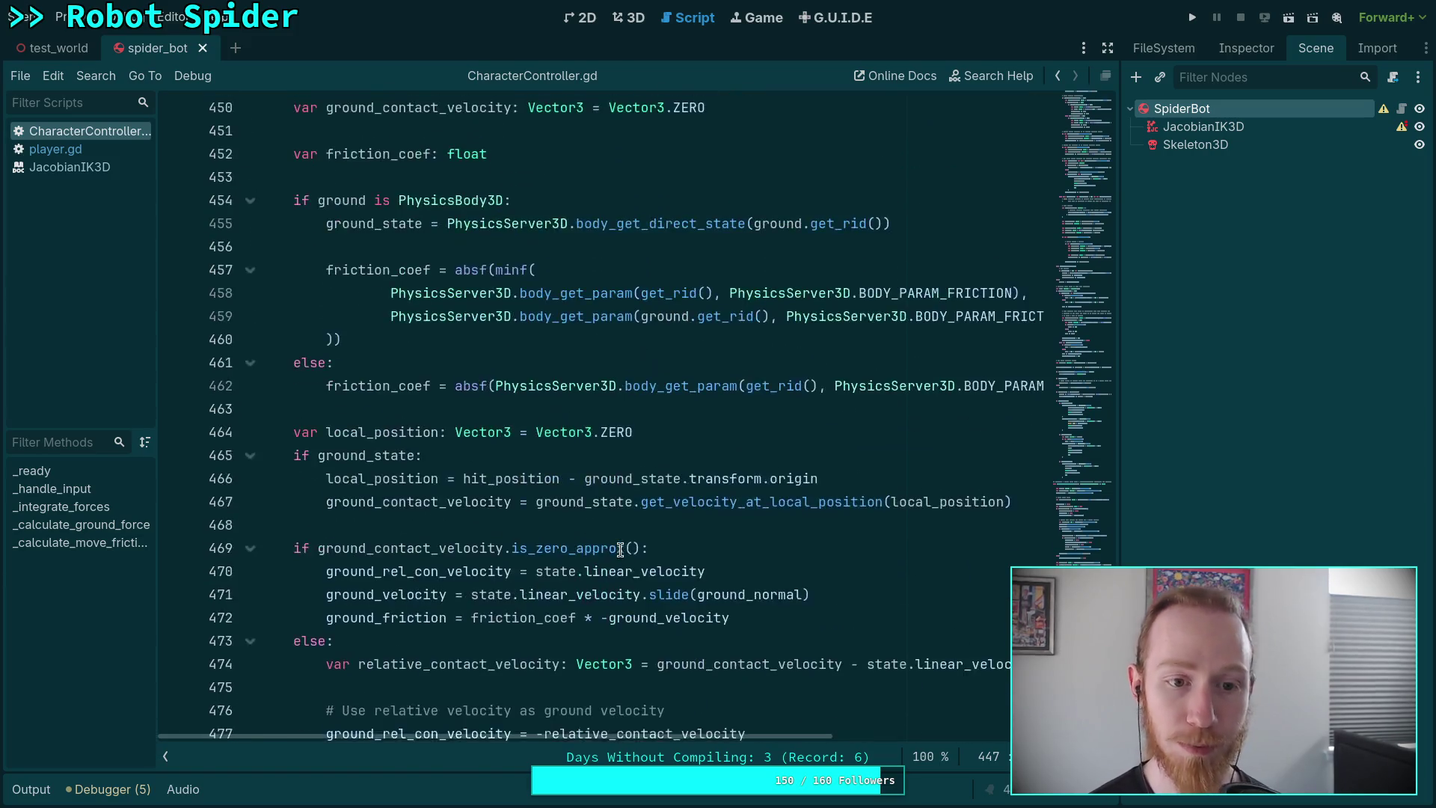
{"action": "scroll", "coordinate": [620, 550], "scroll_direction": "up", "scroll_amount": 5}
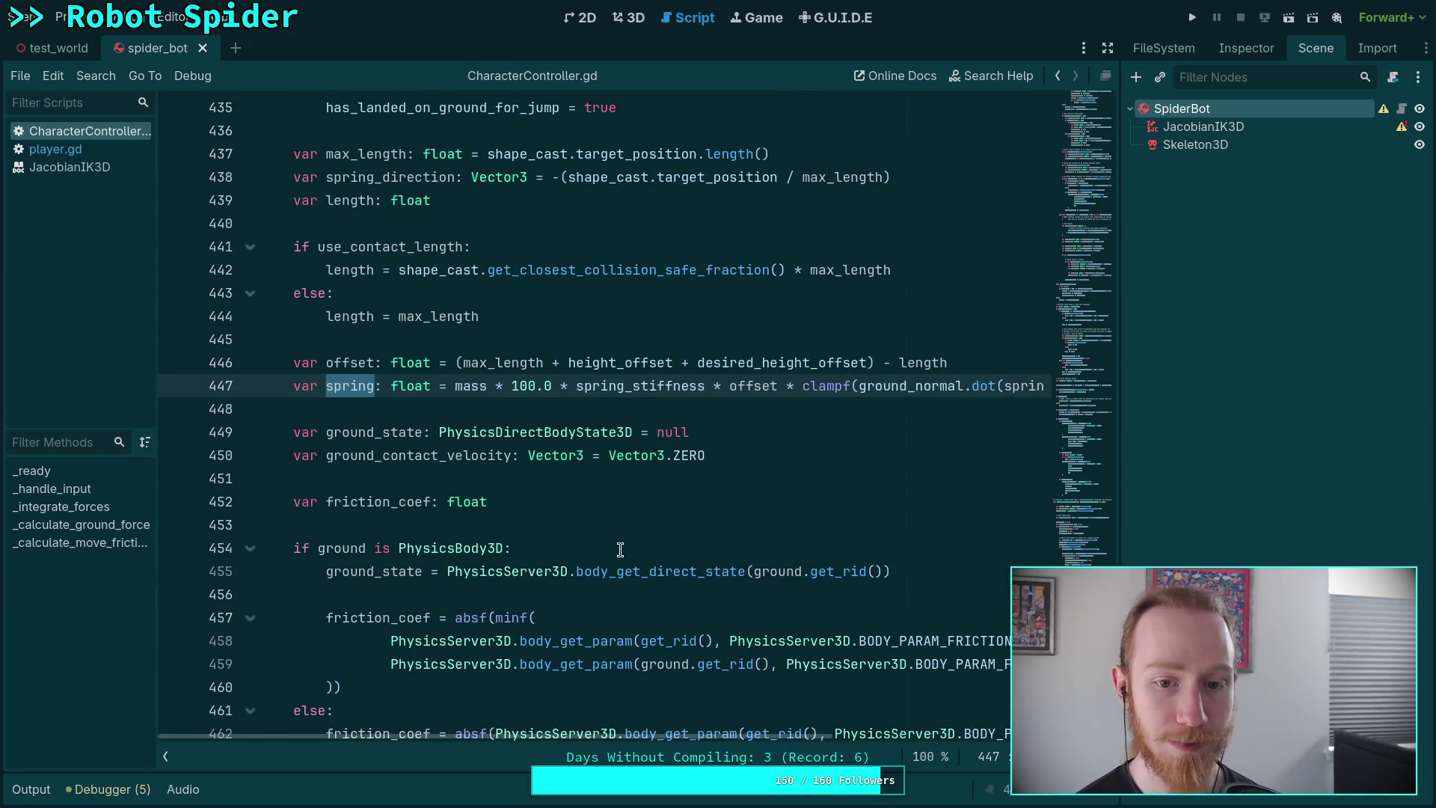
{"action": "double_click", "coordinate": [870, 386]}
{"action": "mouse_move", "coordinate": [815, 740]}
{"action": "left_mouse_down"}
{"action": "mouse_move", "coordinate": [995, 734]}
{"action": "mouse_move", "coordinate": [815, 736]}
{"action": "left_mouse_up"}
{"action": "scroll", "coordinate": [723, 583], "scroll_direction": "down", "scroll_amount": 5}
{"action": "scroll", "coordinate": [723, 582], "scroll_direction": "down", "scroll_amount": 8}
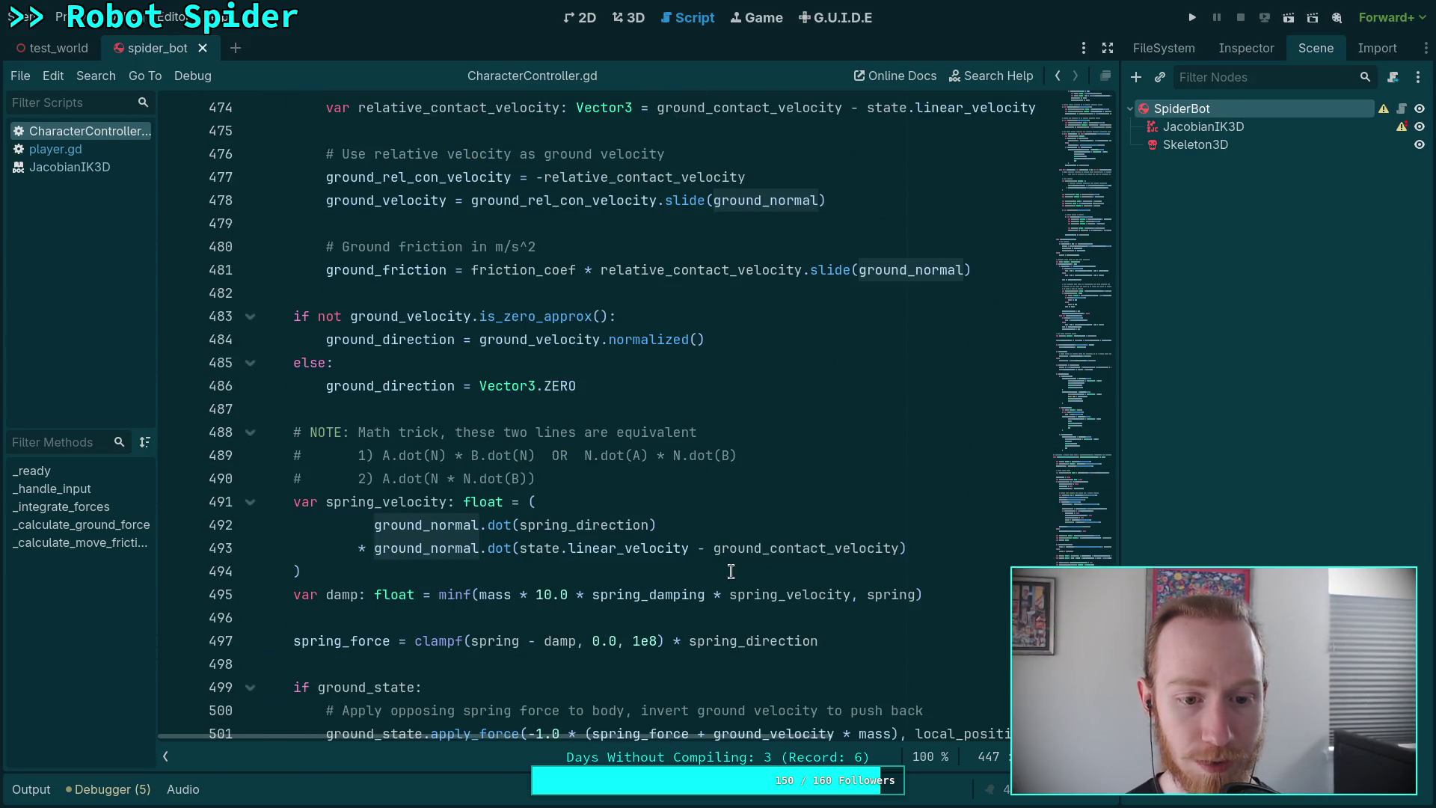
{"action": "scroll", "coordinate": [673, 584], "scroll_direction": "up", "scroll_amount": 2}
{"action": "scroll", "coordinate": [610, 599], "scroll_direction": "down", "scroll_amount": 2}
{"action": "scroll", "coordinate": [569, 614], "scroll_direction": "up", "scroll_amount": 12}
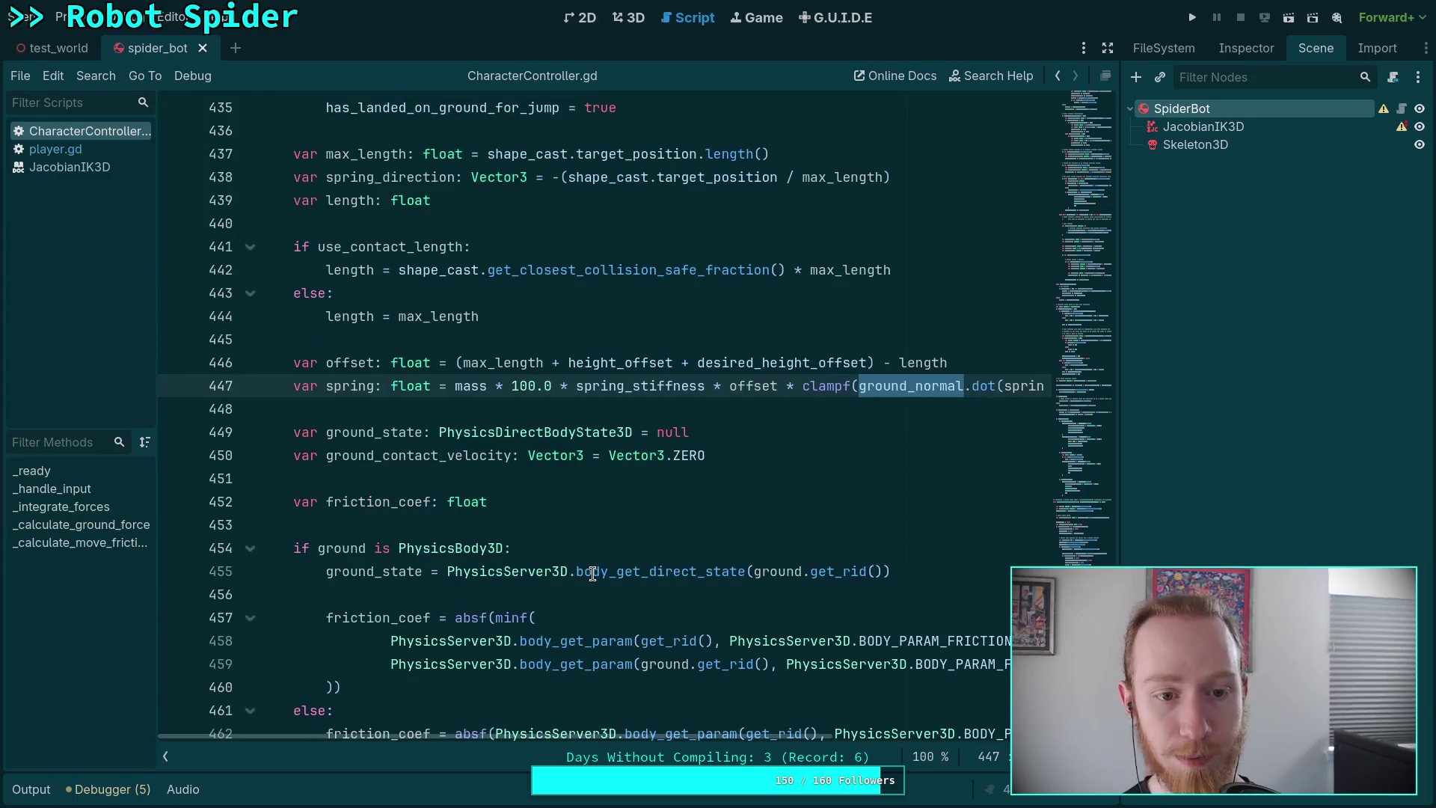
{"action": "scroll", "coordinate": [592, 574], "scroll_direction": "up", "scroll_amount": 1}
{"action": "left_click", "coordinate": [547, 476]}
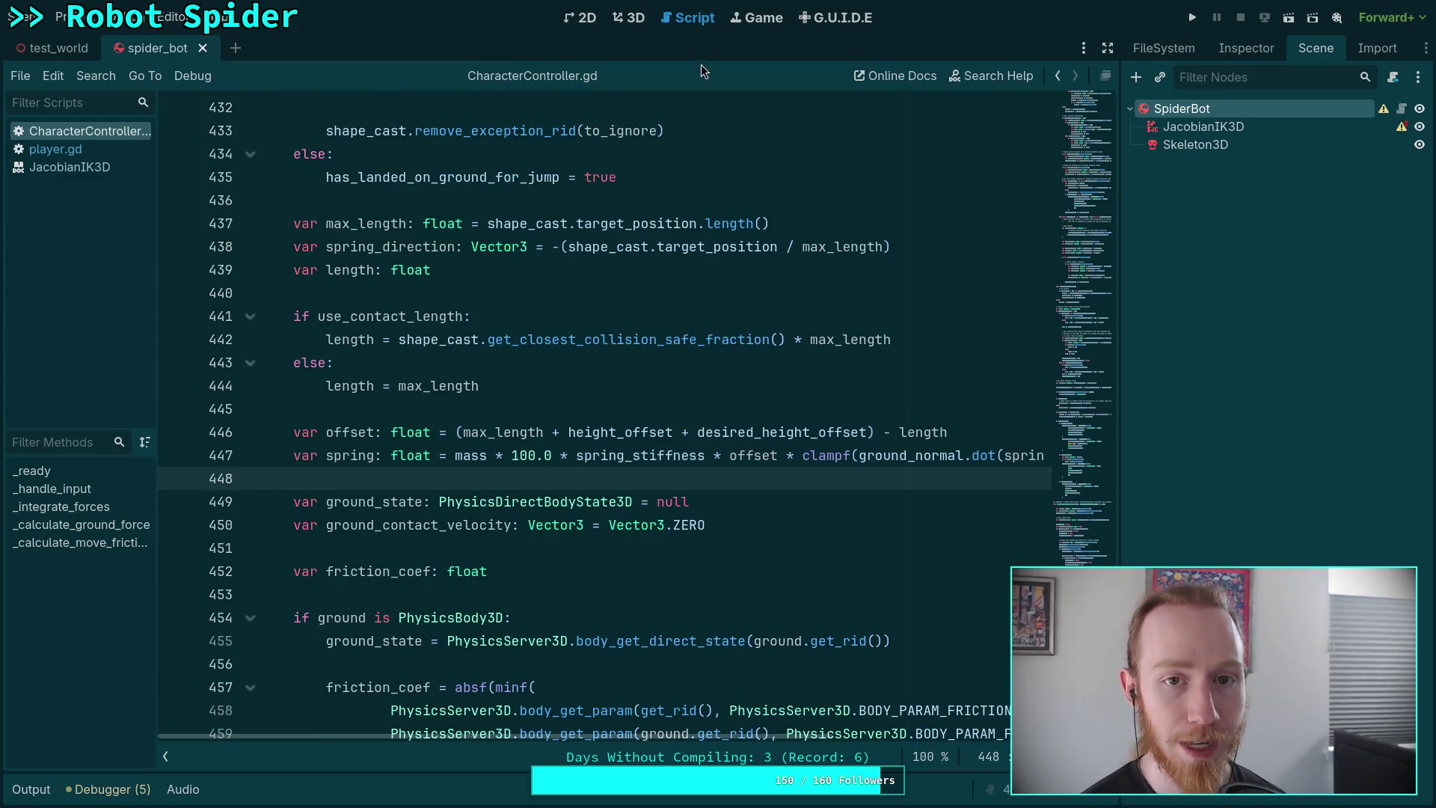
{"action": "key", "text": "alt+Tab"}
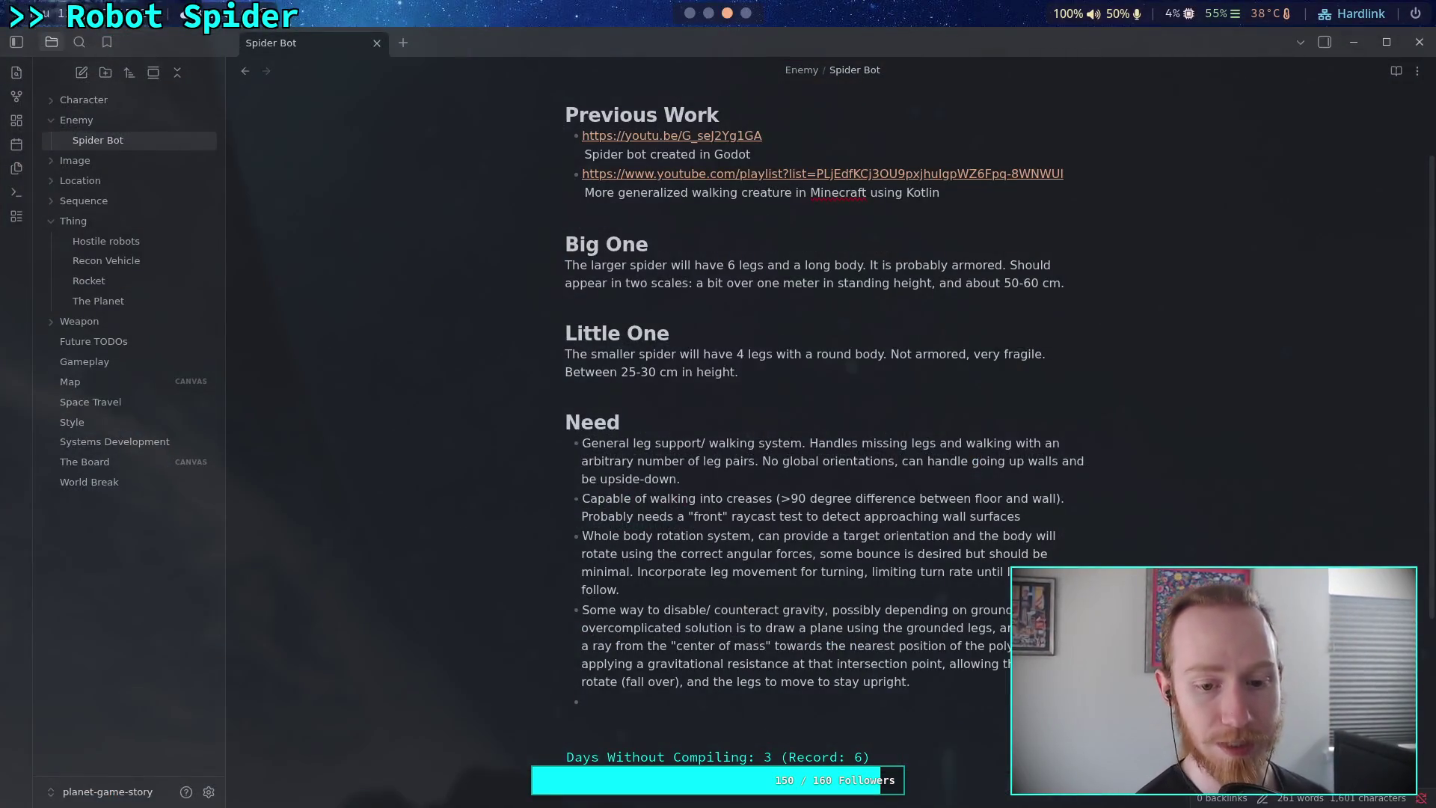
Replace the empty bullet at the note's end with a '# Plan' heading.
{"action": "left_click", "coordinate": [751, 715]}
{"action": "key", "text": "BackSpace"}
{"action": "key", "text": "BackSpace"}
{"action": "type", "text": "# P"}
{"action": "key", "text": "Return"}
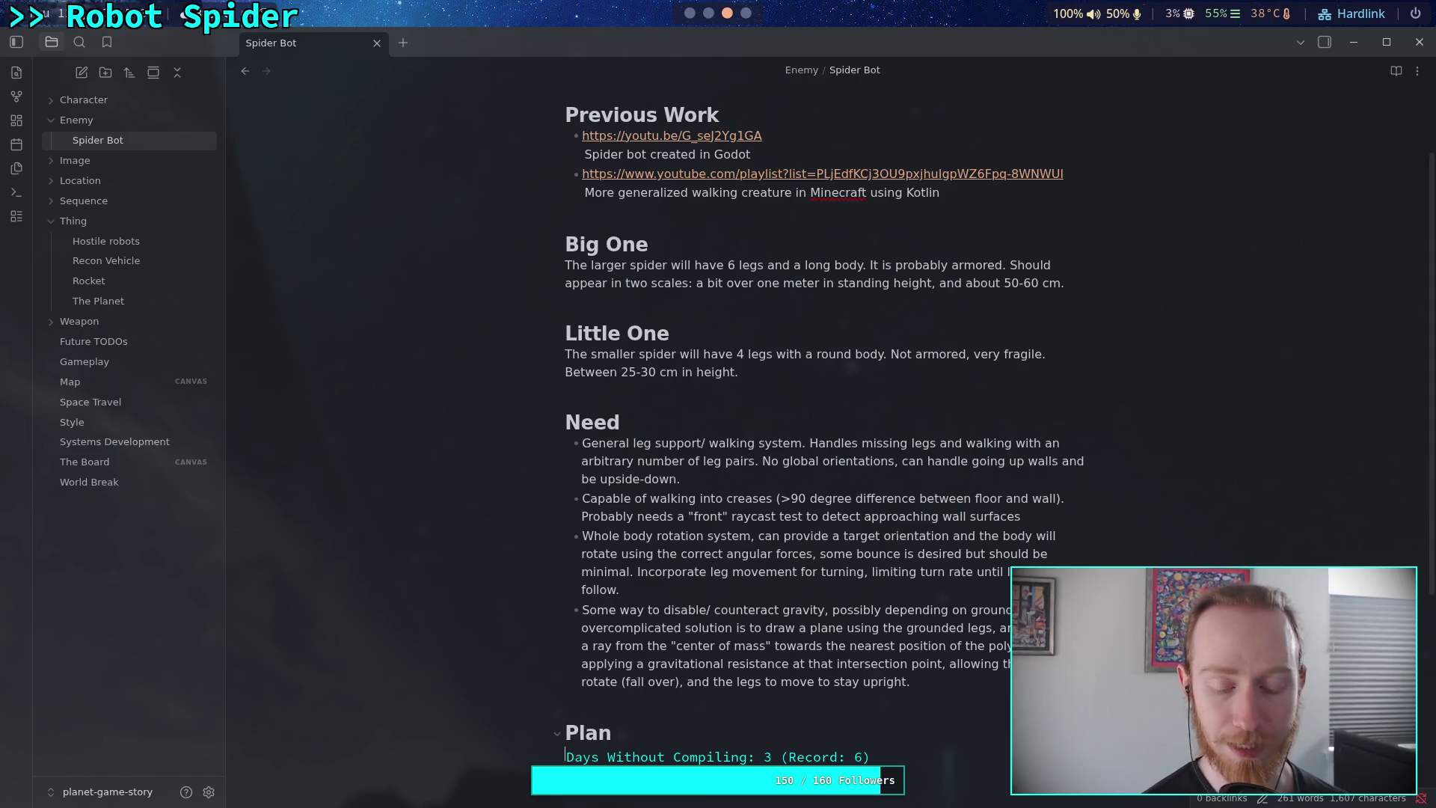
{"action": "scroll", "coordinate": [823, 412], "scroll_direction": "down", "scroll_amount": 1}
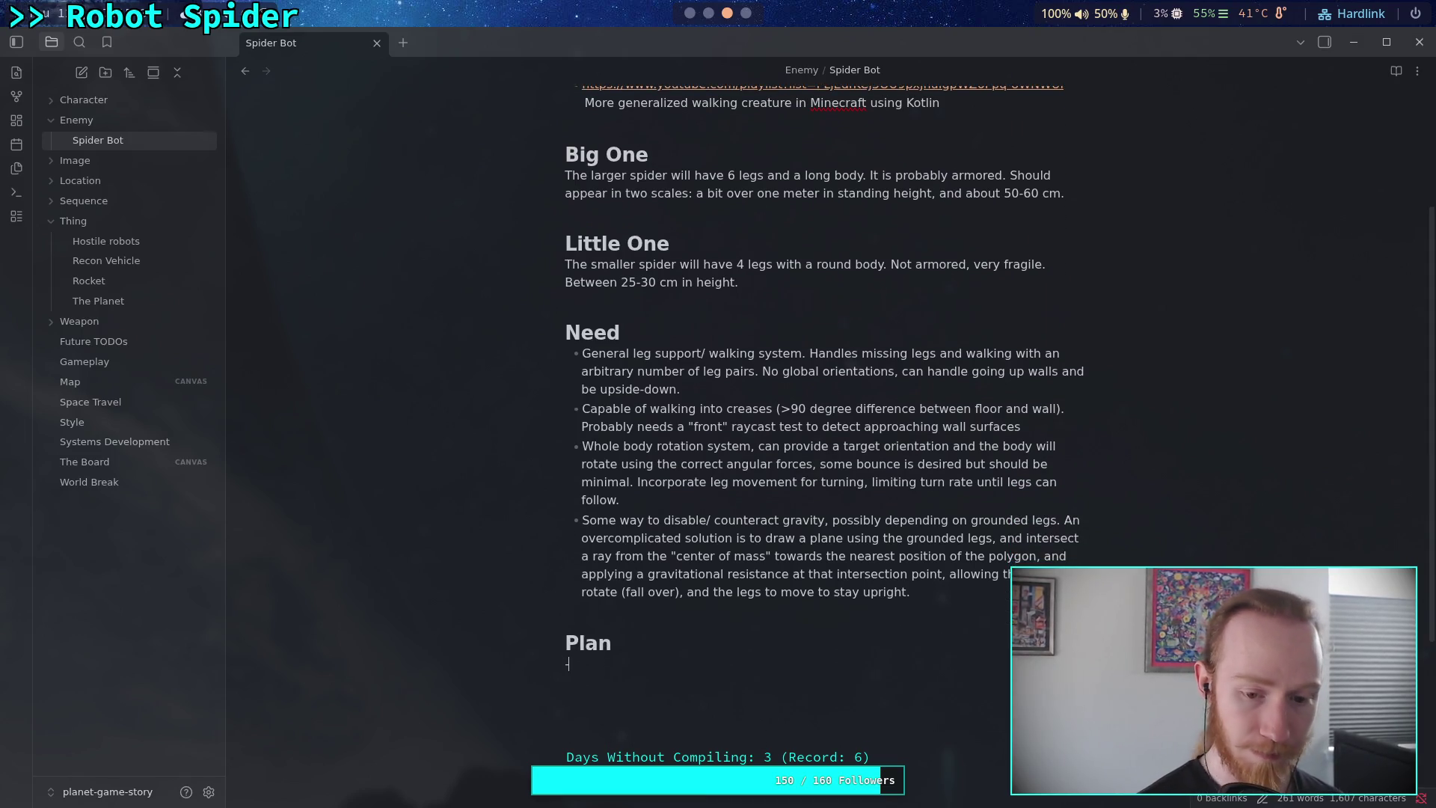
Add an unchecked task to reorganize CharacterController for a custom spring function the spider can override.
{"action": "type", "text": "[ ] Re"}
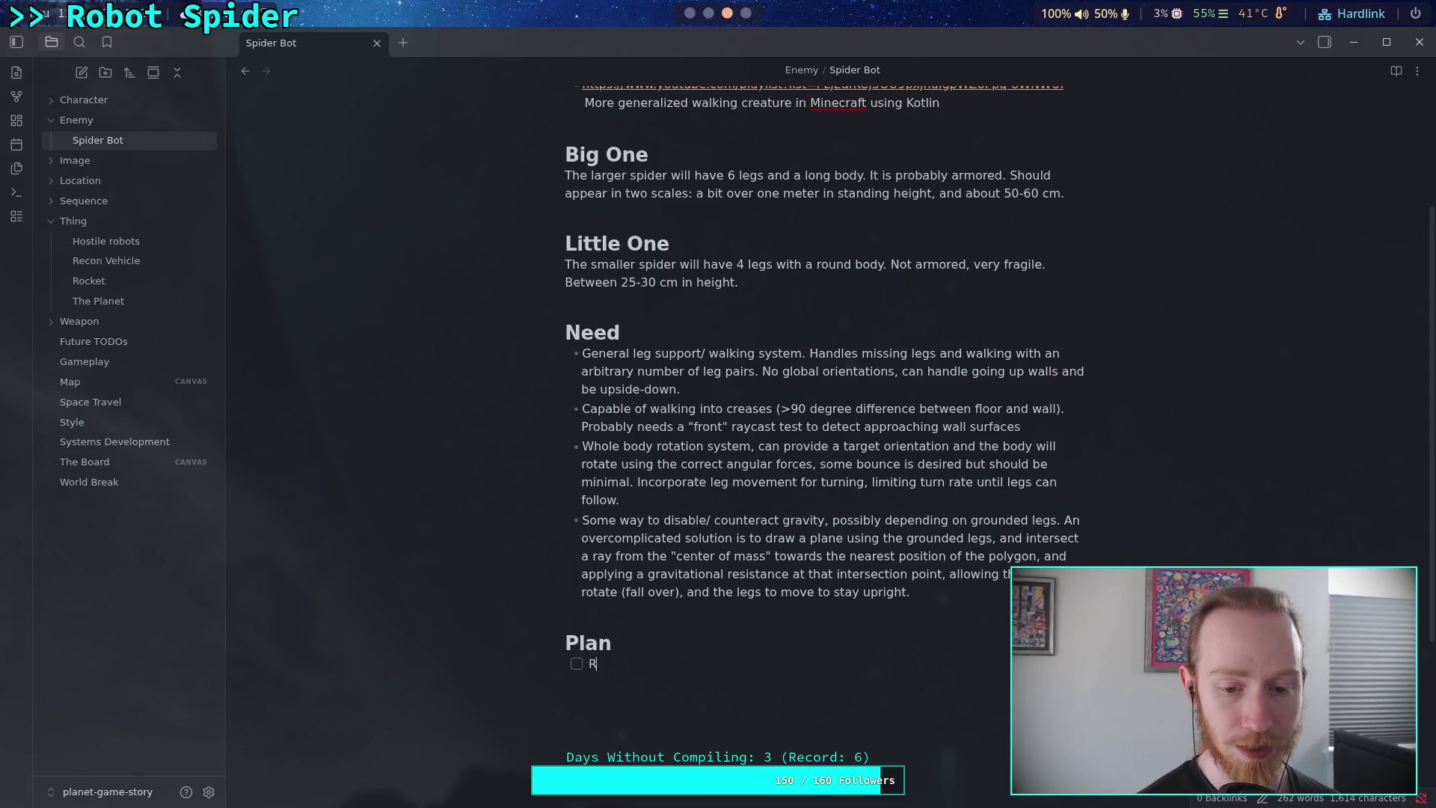
{"action": "type", "text": "or"}
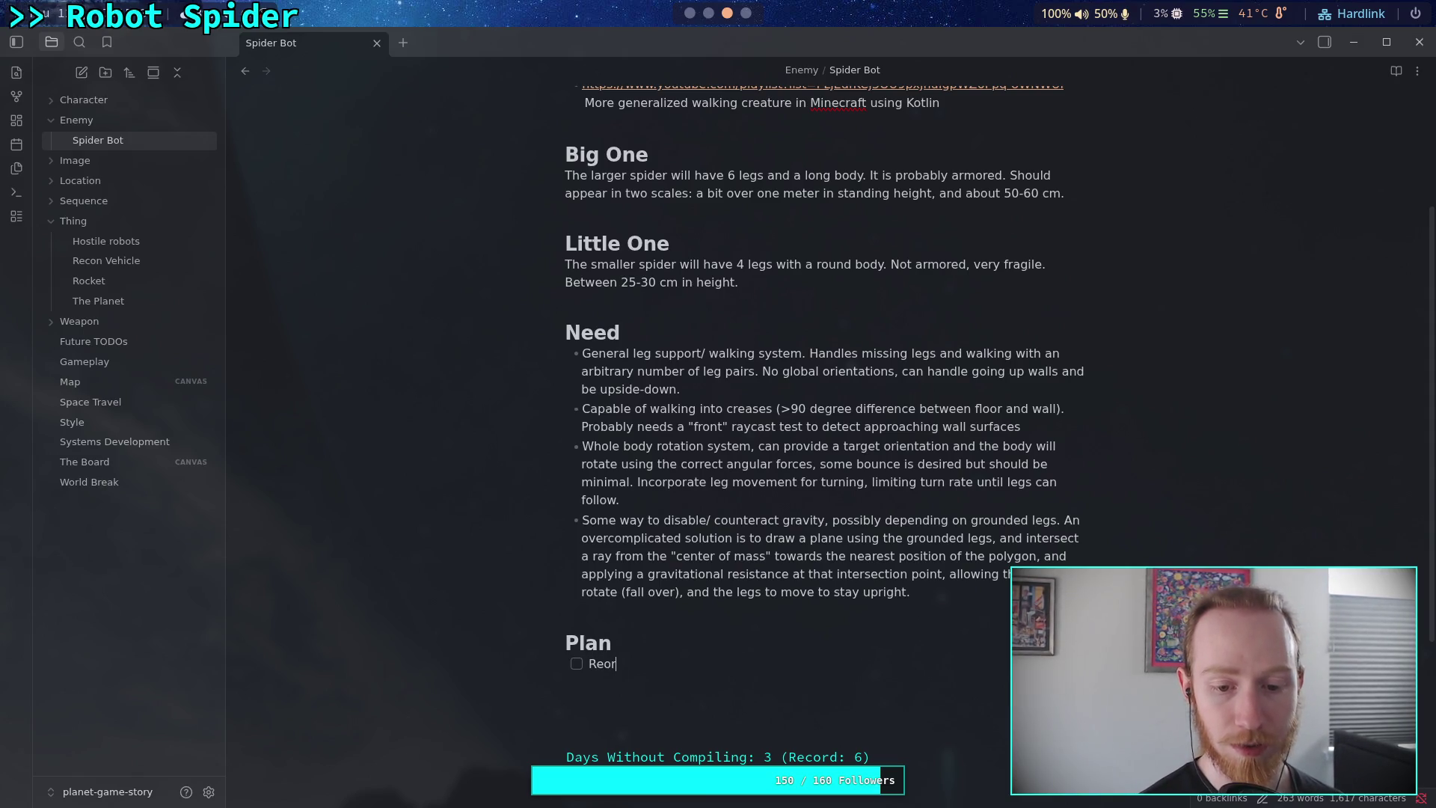
{"action": "type", "text": "ganizCharactr"}
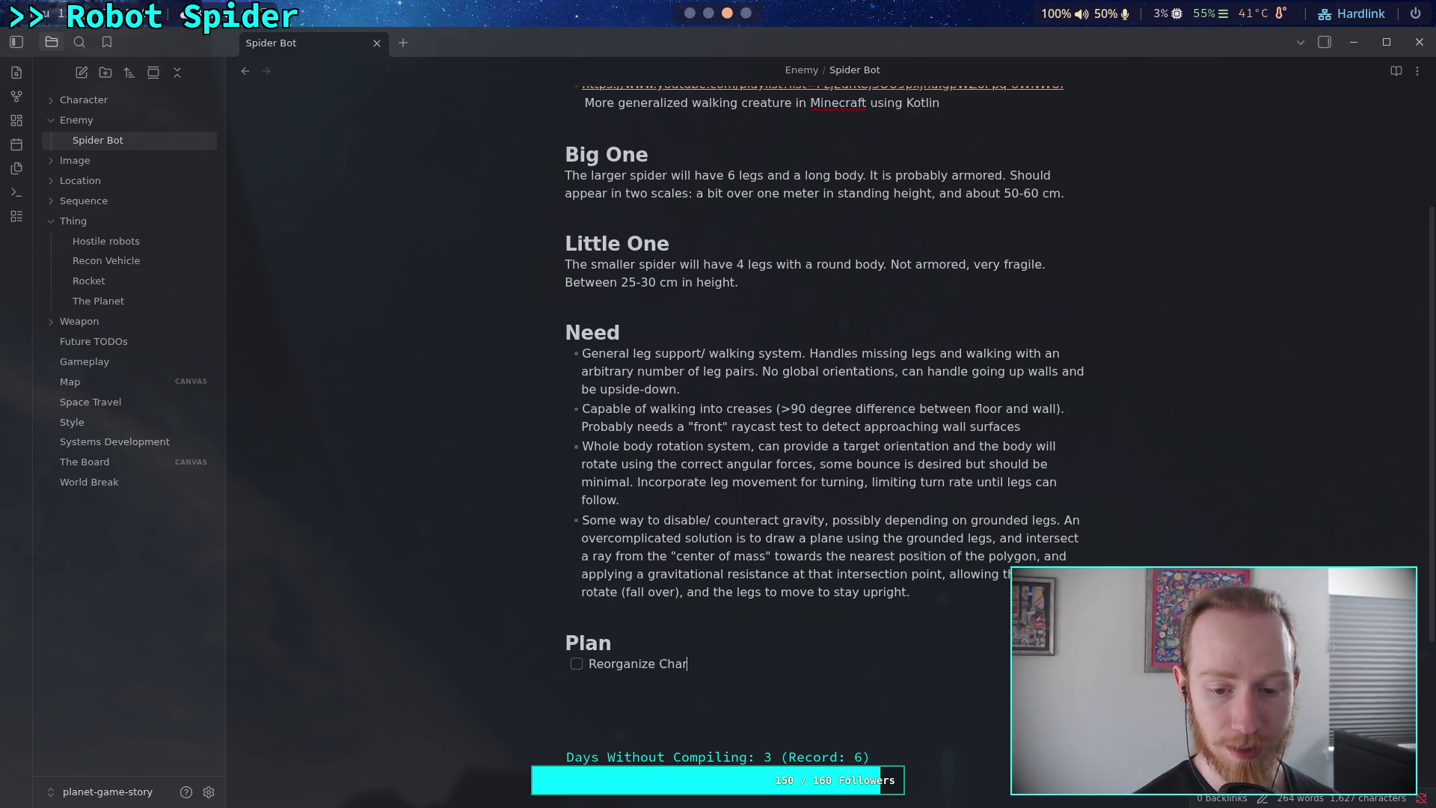
{"action": "key", "text": "BackSpace"}
{"action": "type", "text": "terController to support wi"}
{"action": "key", "text": "BackSpace"}
{"action": "key", "text": "BackSpace"}
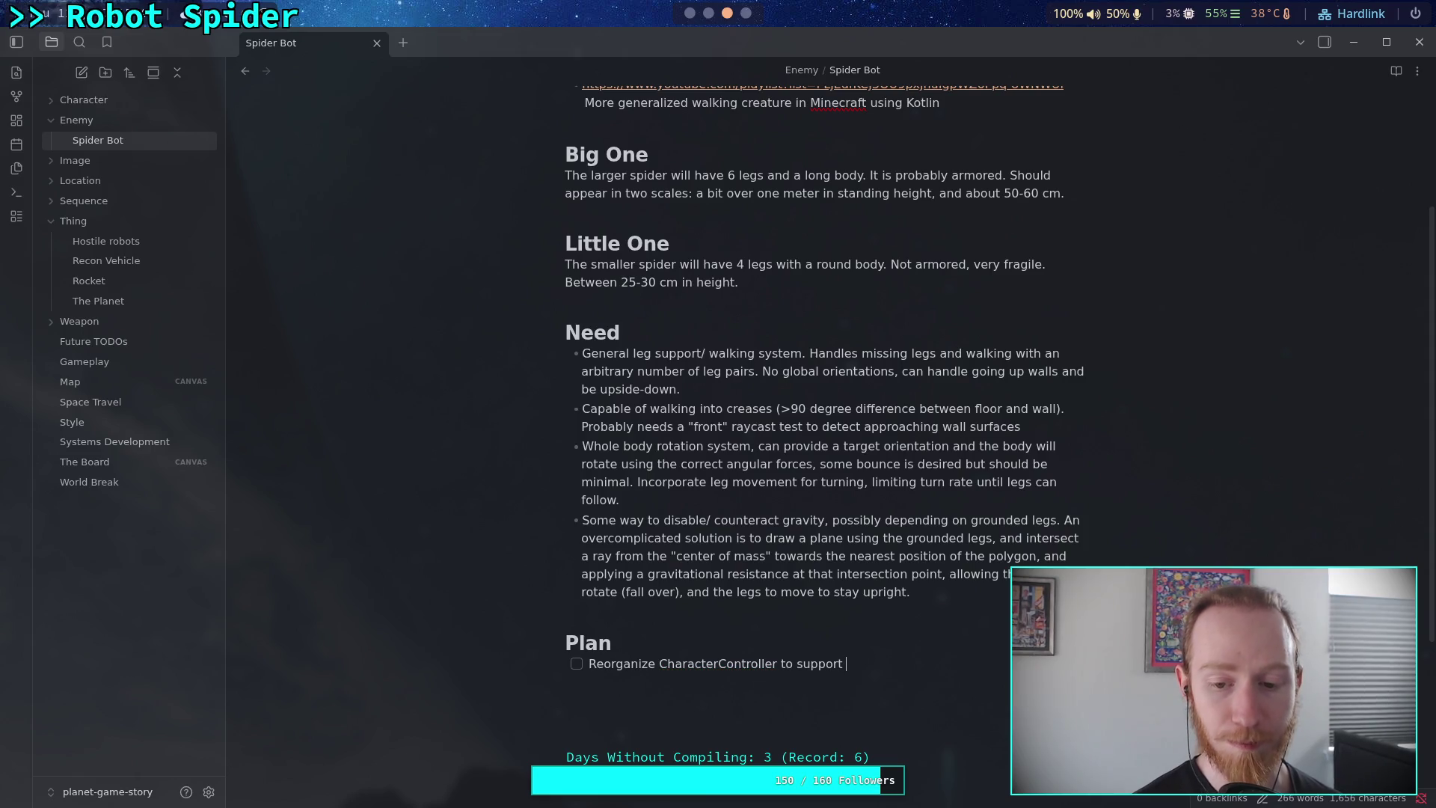
{"action": "type", "text": "custom sp"}
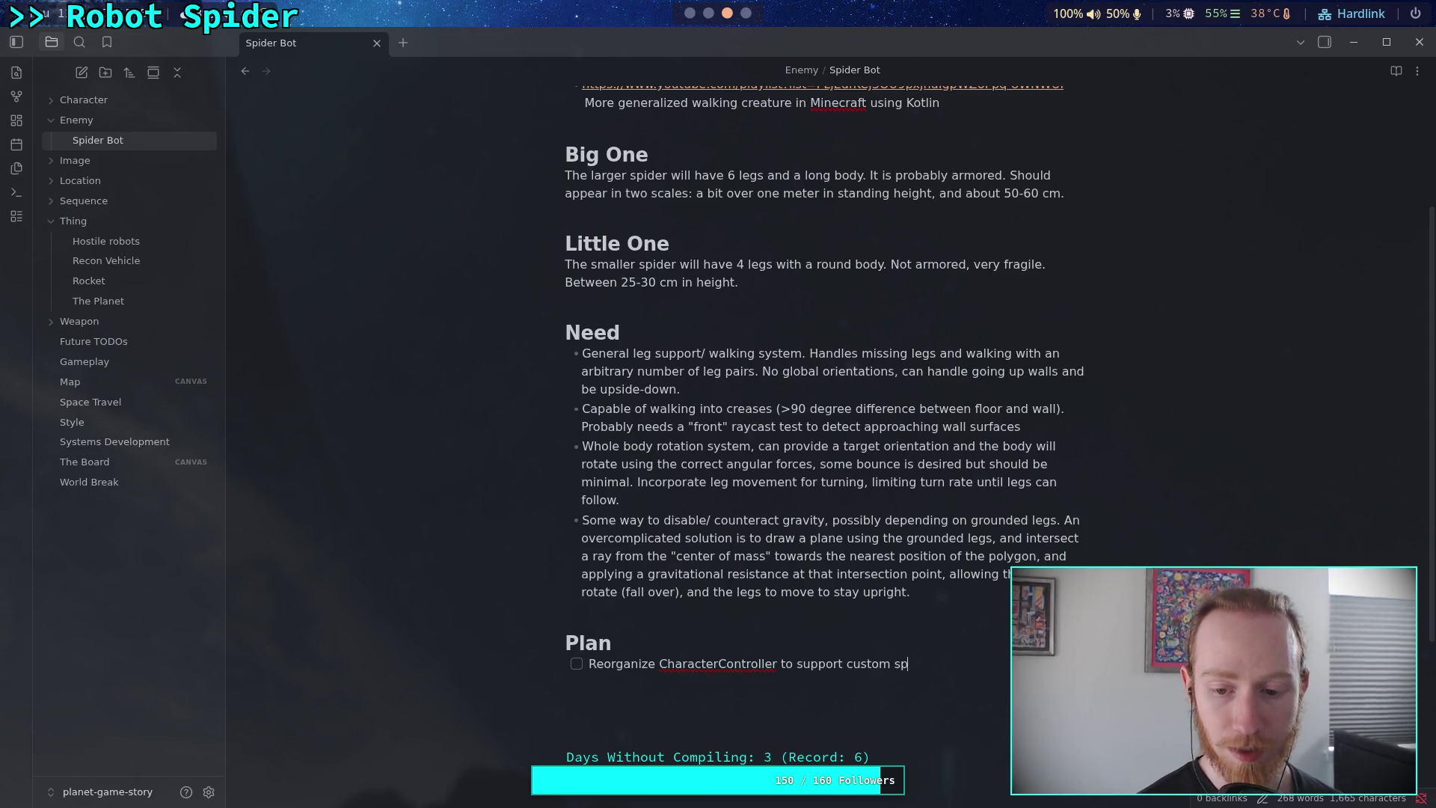
{"action": "type", "text": "ring wit"}
{"action": "key", "text": "BackSpace"}
{"action": "key", "text": "BackSpace"}
{"action": "key", "text": "BackSpace"}
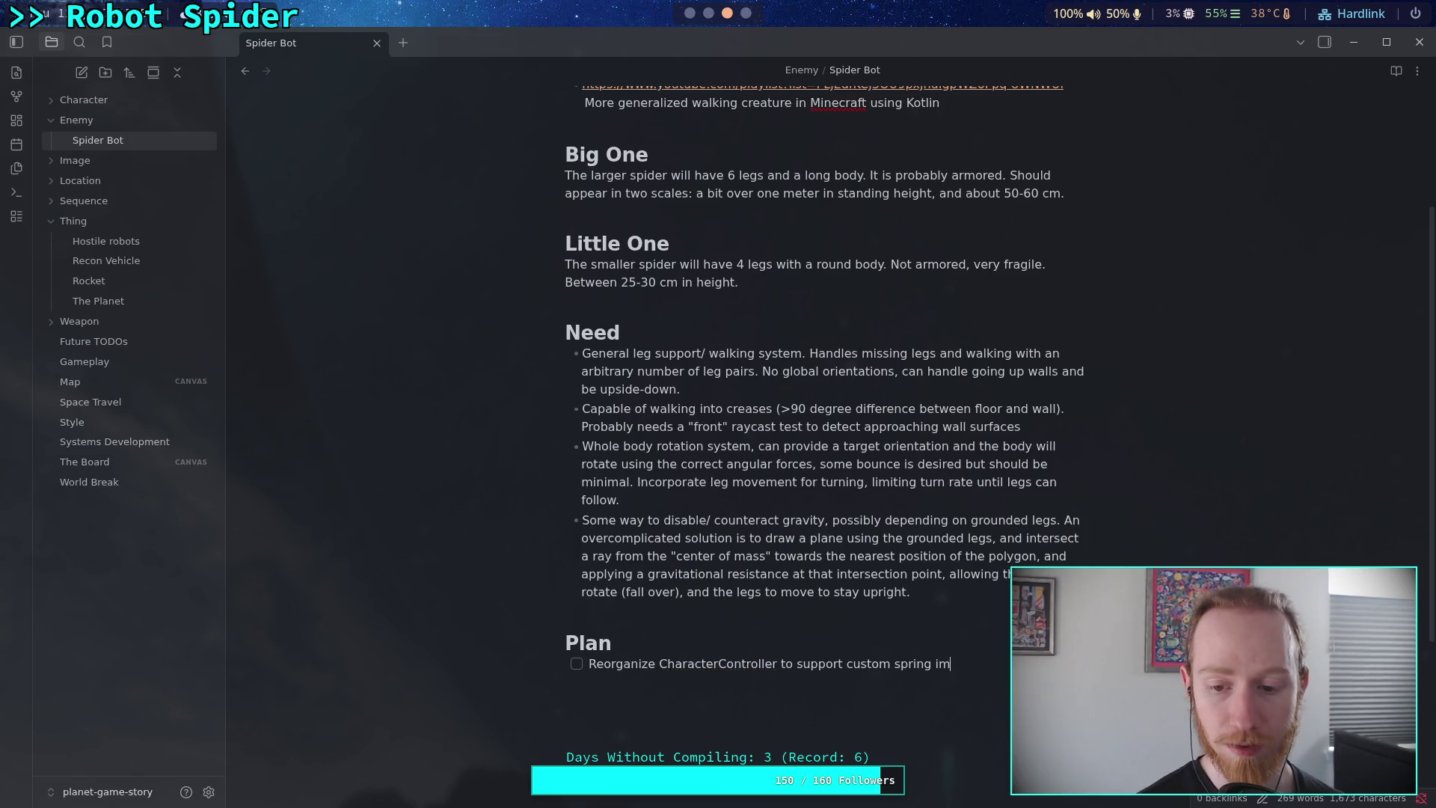
{"action": "type", "text": "unction implementation."}
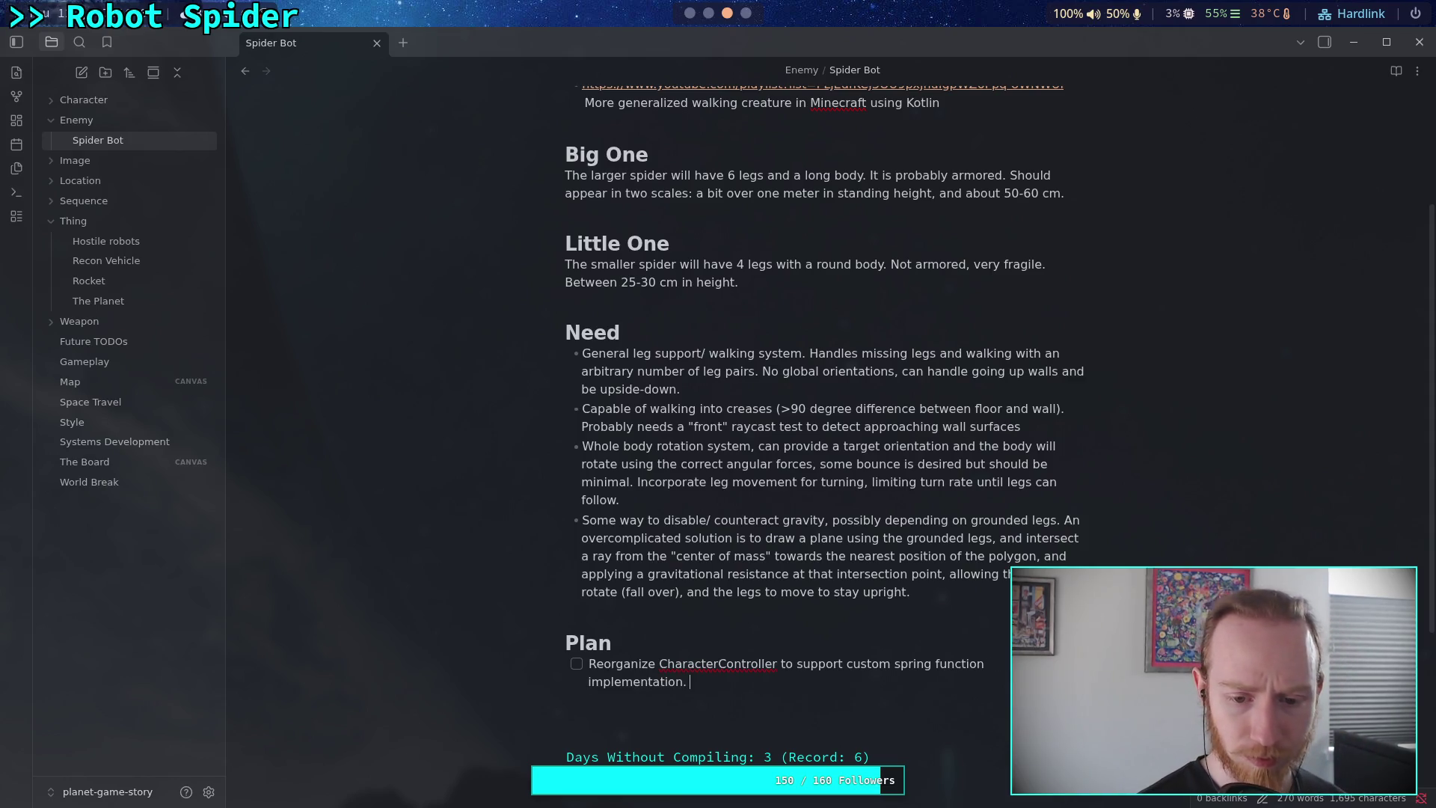
{"action": "type", "text": "Should be"}
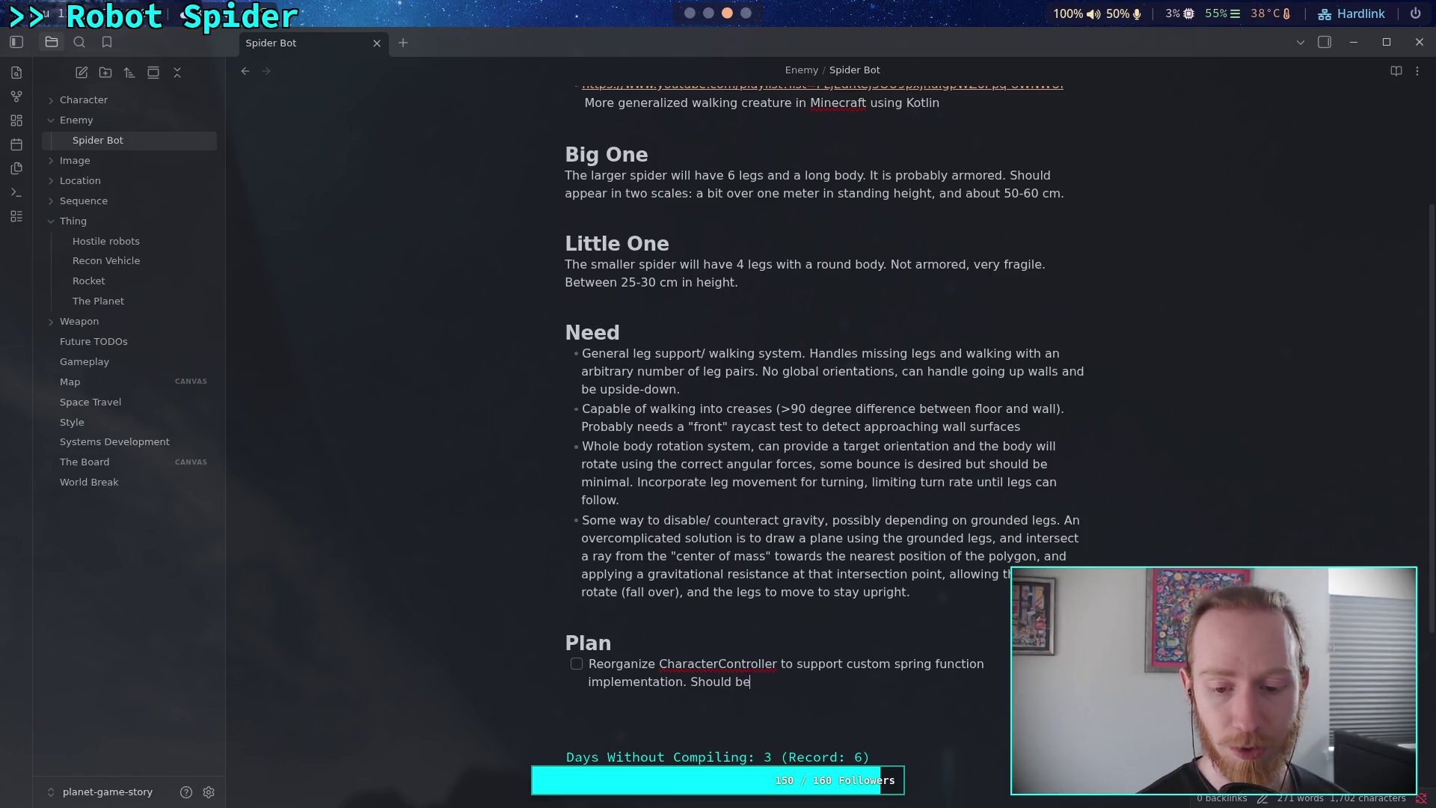
{"action": "type", "text": " such tha"}
{"action": "type", "text": "t sp"}
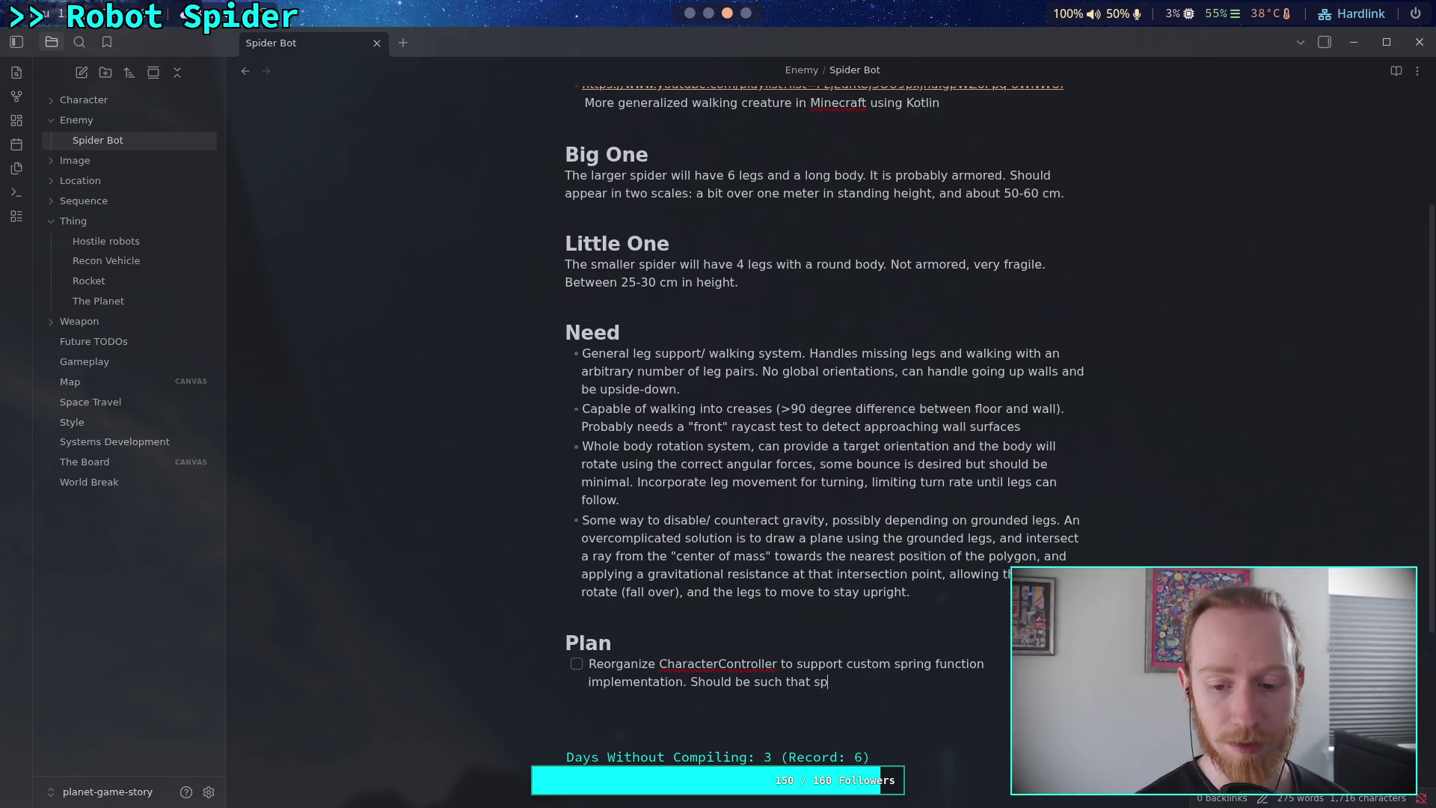
{"action": "type", "text": "ider can ust over"}
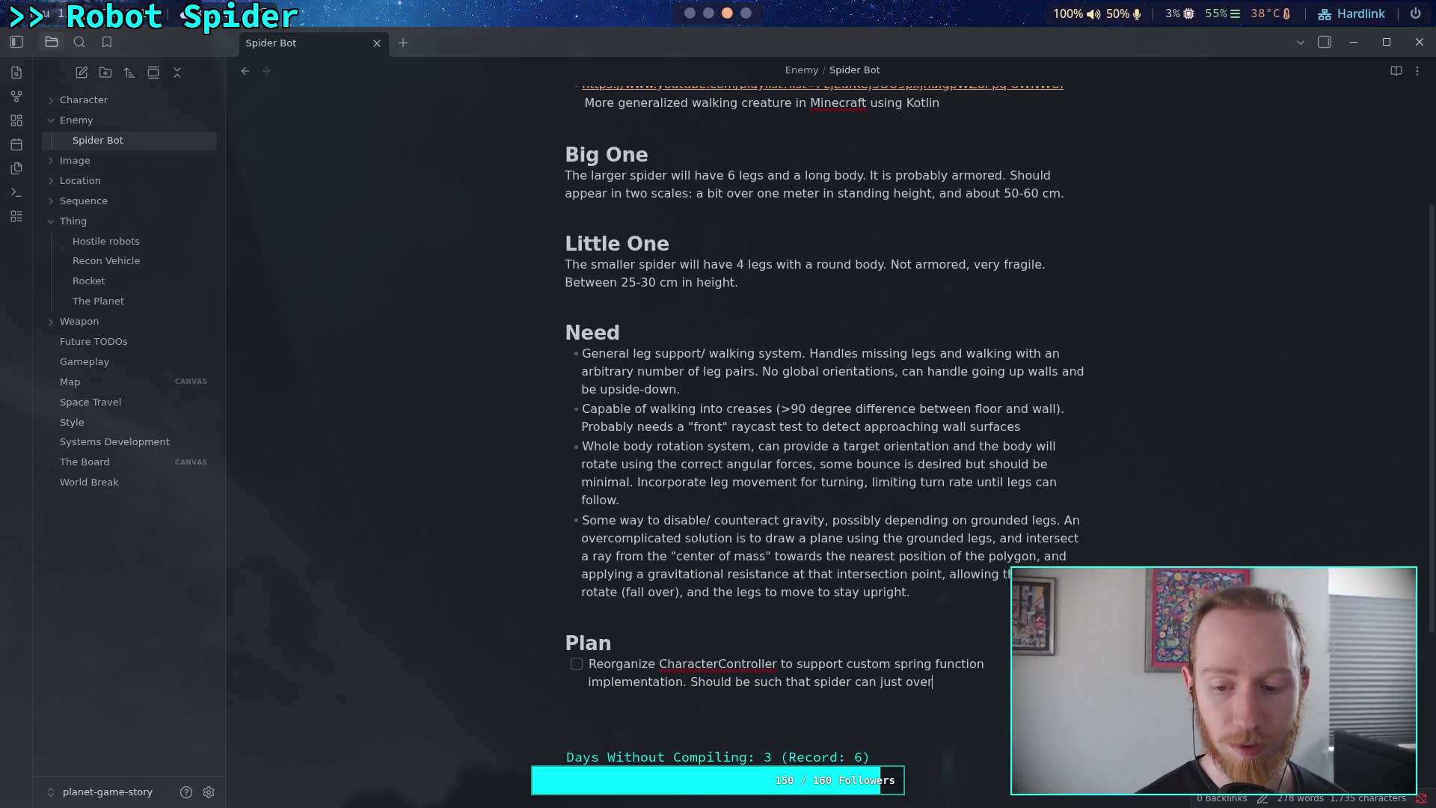
{"action": "type", "text": "de that method"}
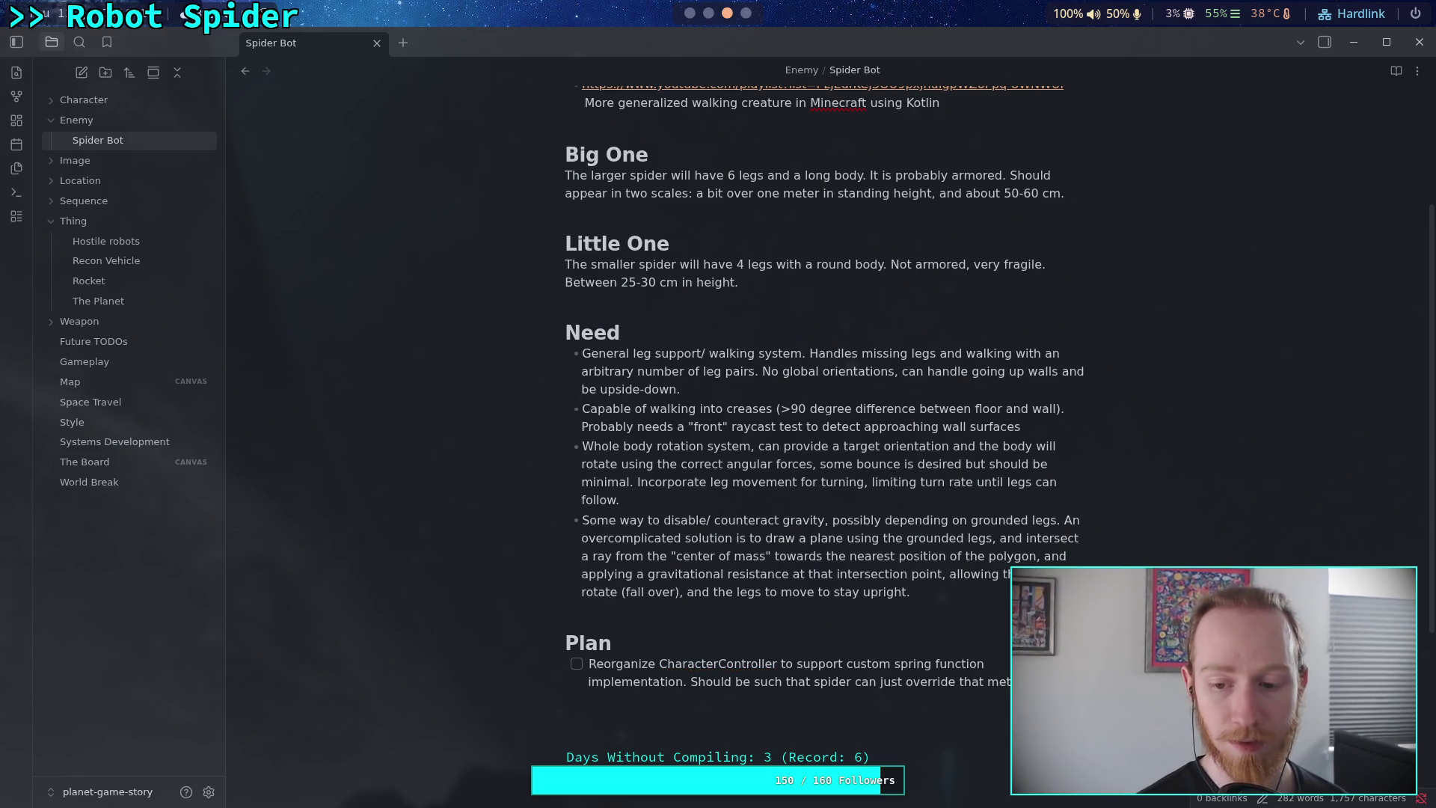
{"action": "type", "text": "ything"}
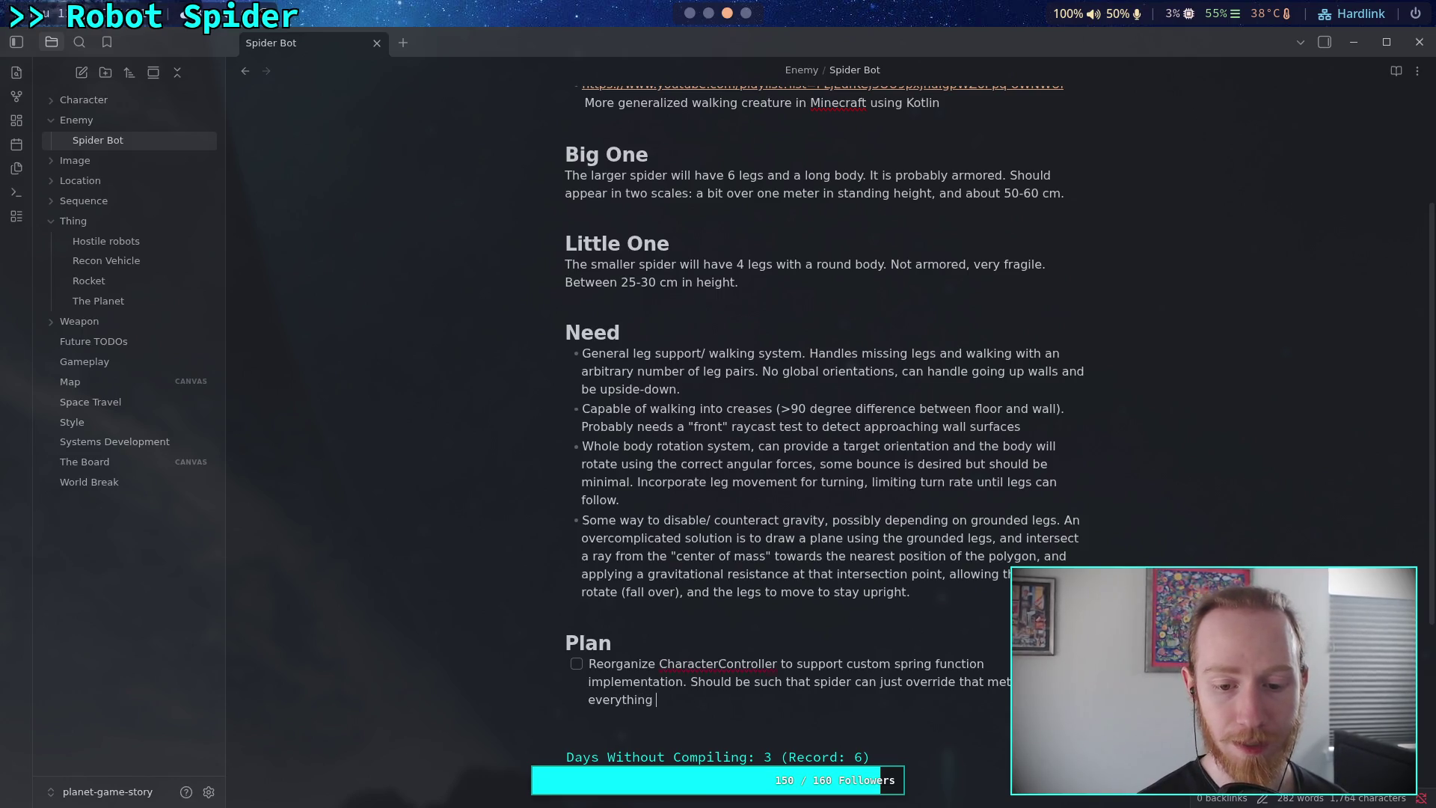